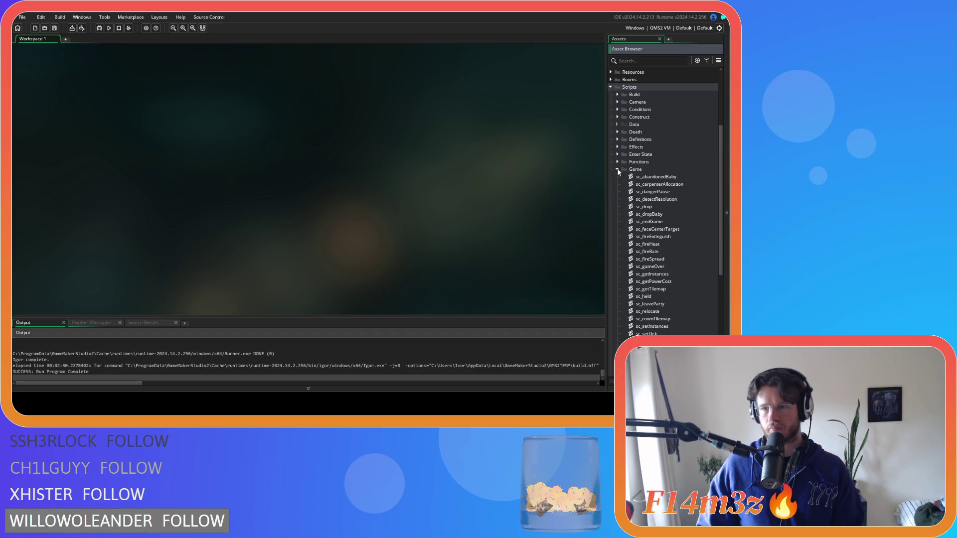
- Expand the Functions scripts folder and review the sc_setTreeSprite script, then close it
left_click(617, 162)
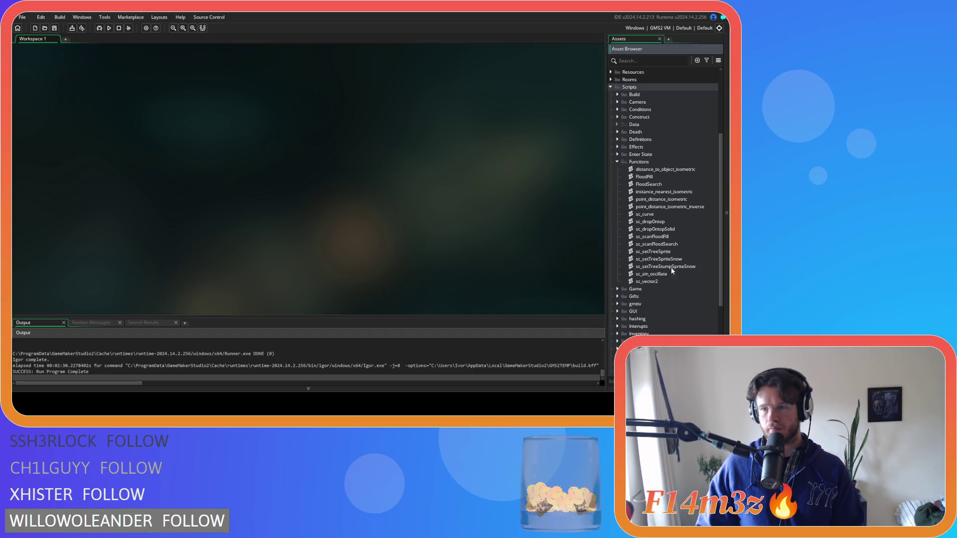
double_click(653, 251)
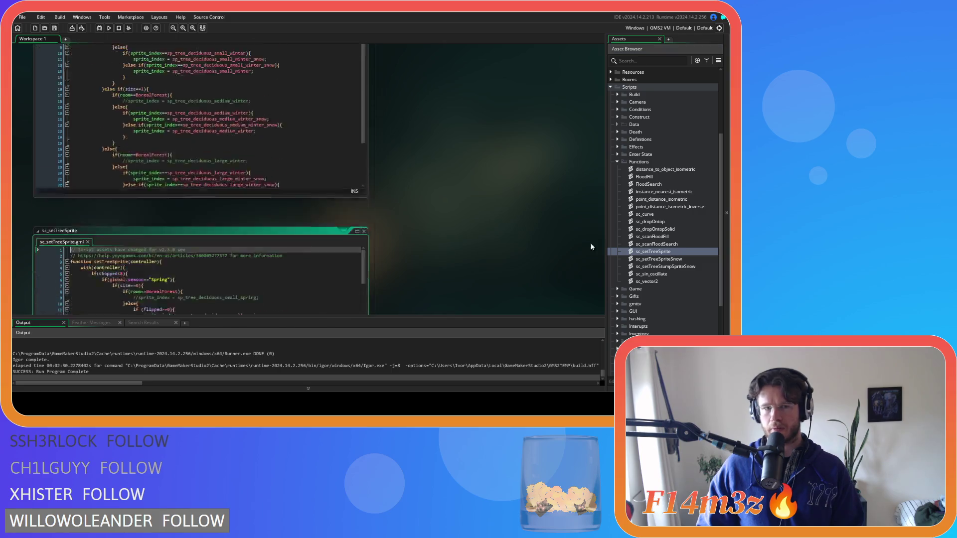
left_click_drag(361, 113, 365, 241)
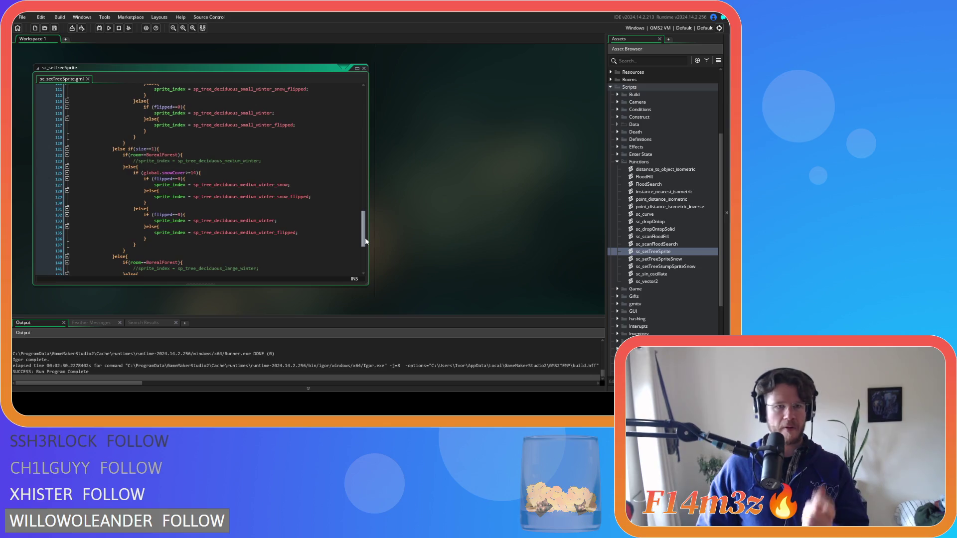
left_click(363, 68)
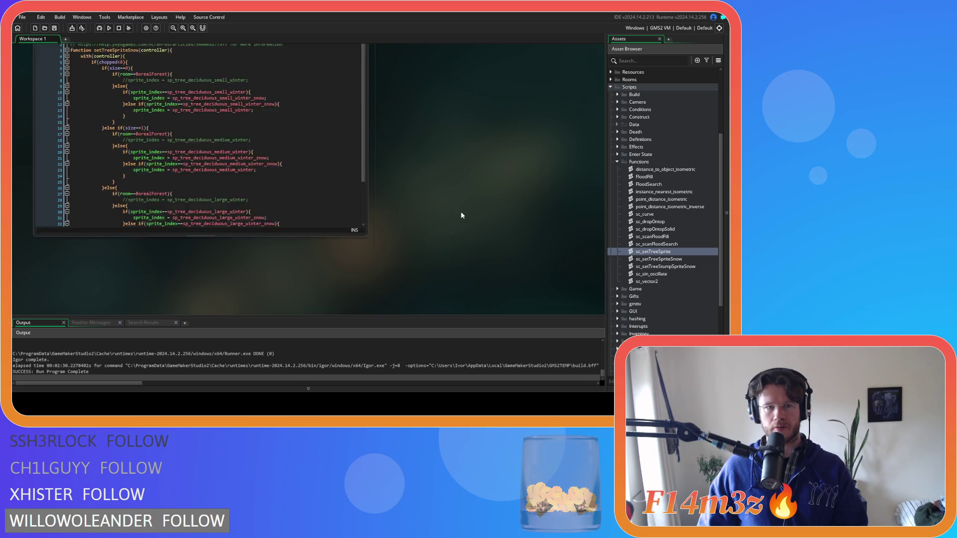
- Move and scroll the setTreeSpriteSnow code window, then collapse and close it
left_click(299, 242)
left_click_drag(420, 252, 480, 240)
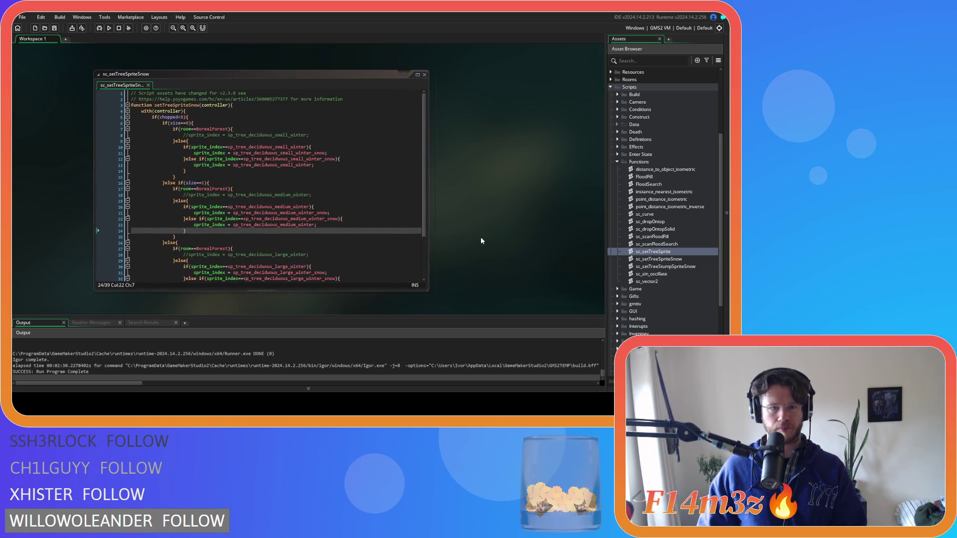
scroll(267, 149, "down", 4)
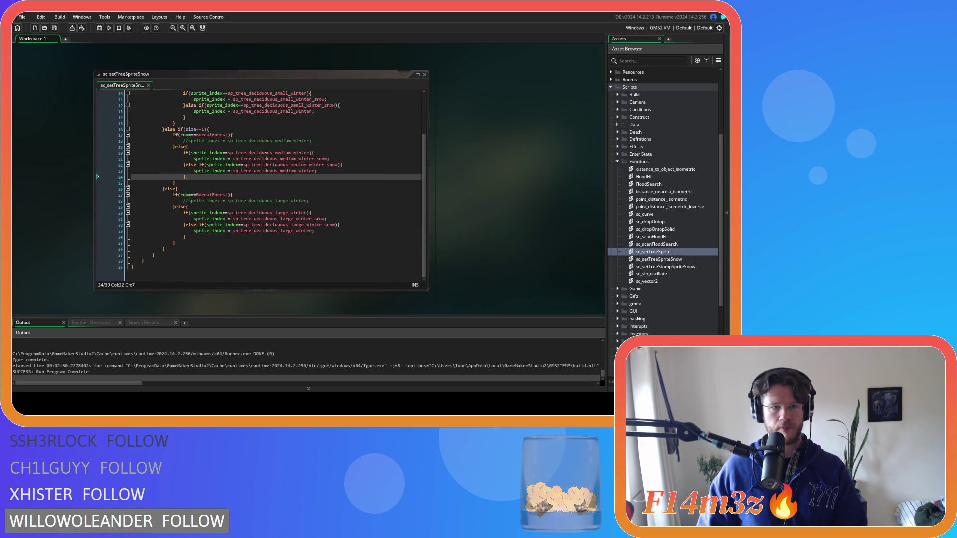
scroll(267, 154, "up", 4)
mouse_move(265, 157)
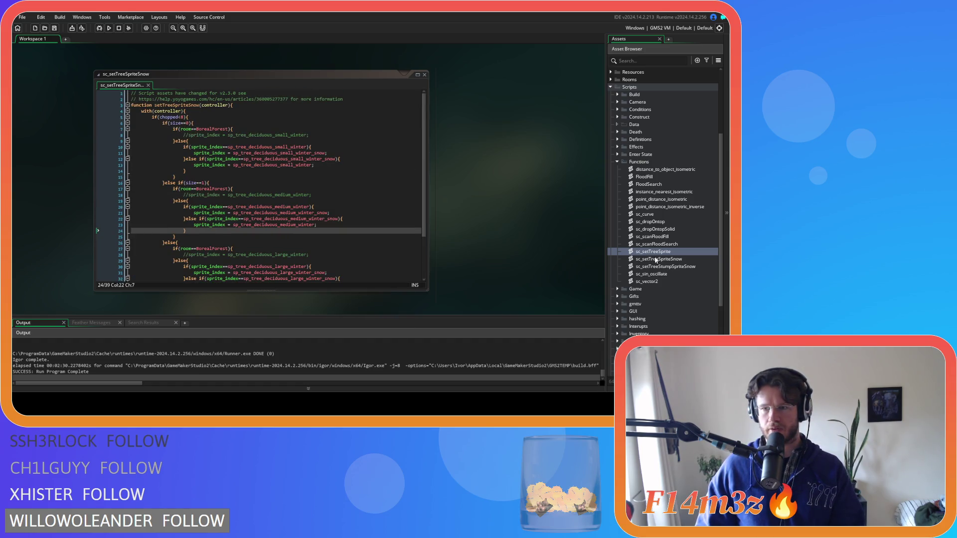
left_click(417, 74)
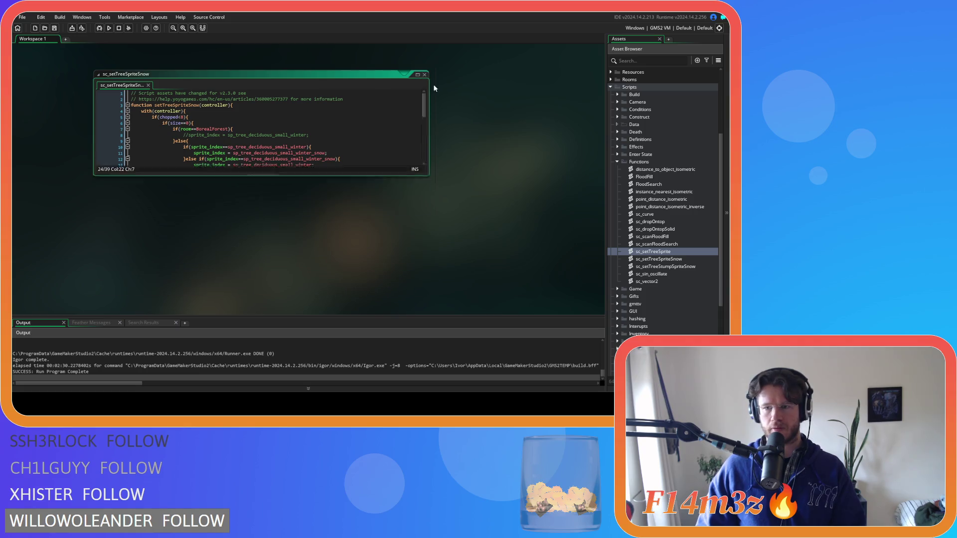
left_click(674, 259)
- Open sc_setTreeSpriteSnow and review sc_setTreeStumpSpriteSnow, closing the stump script afterward
double_click(688, 260)
double_click(684, 267)
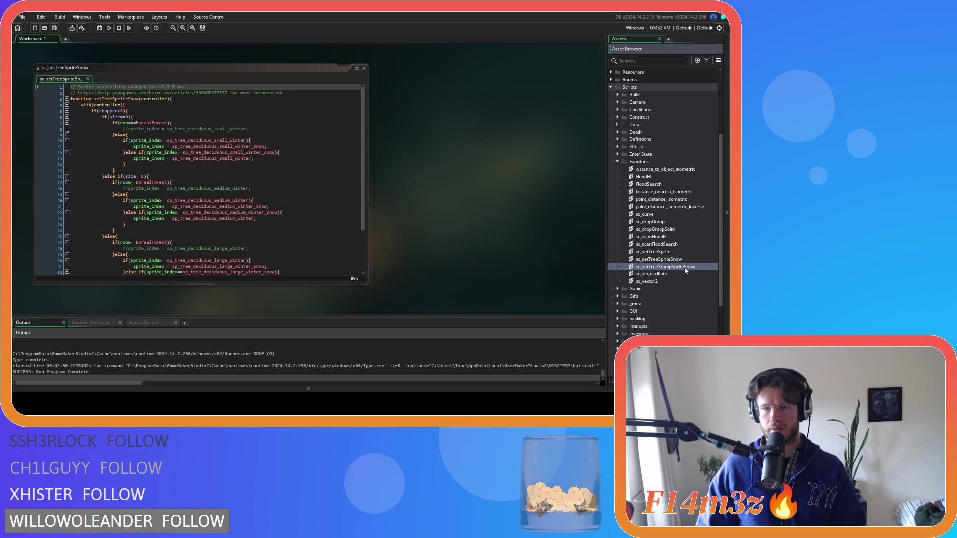
scroll(684, 269, "down", 5)
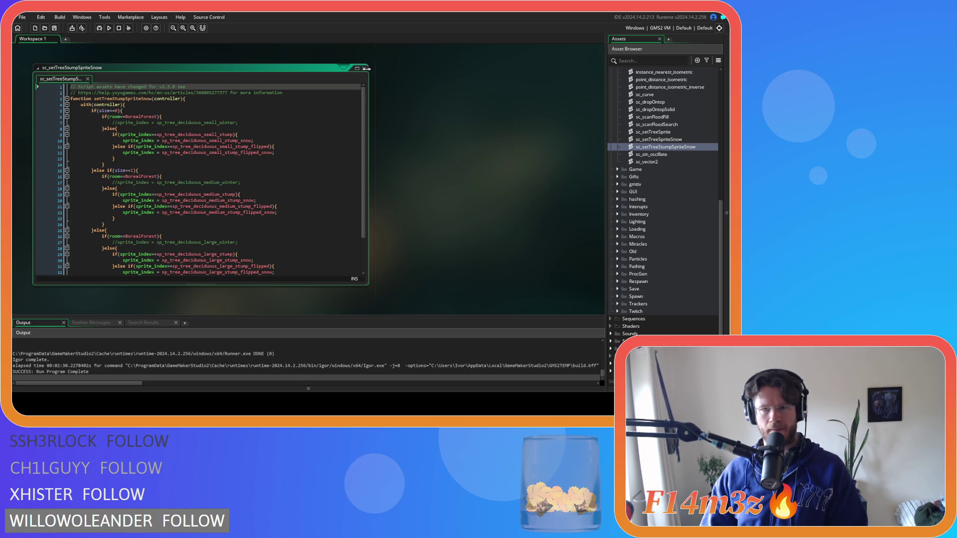
left_click(365, 68)
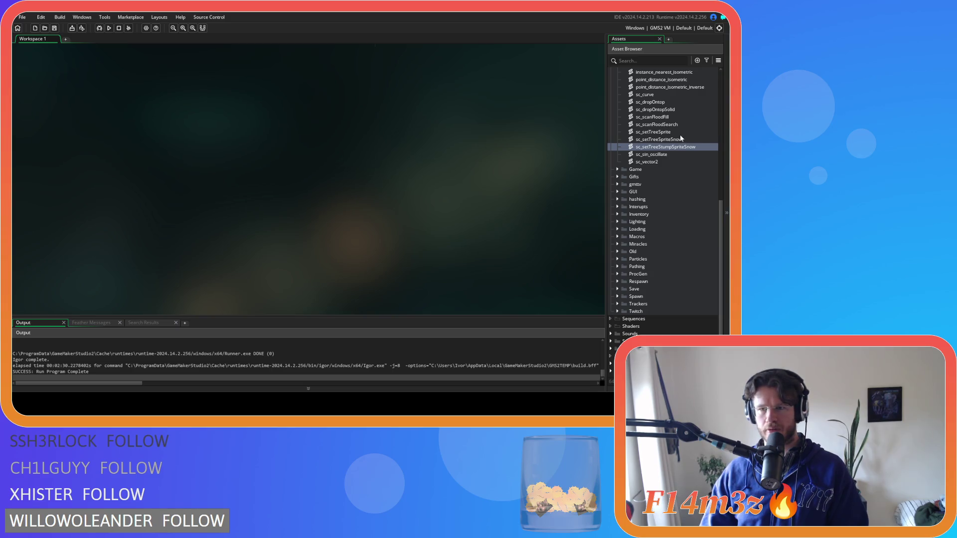
- Reopen the sc_setTreeSpriteSnow script and scroll through its sprite swap code
left_click(679, 140)
double_click(680, 139)
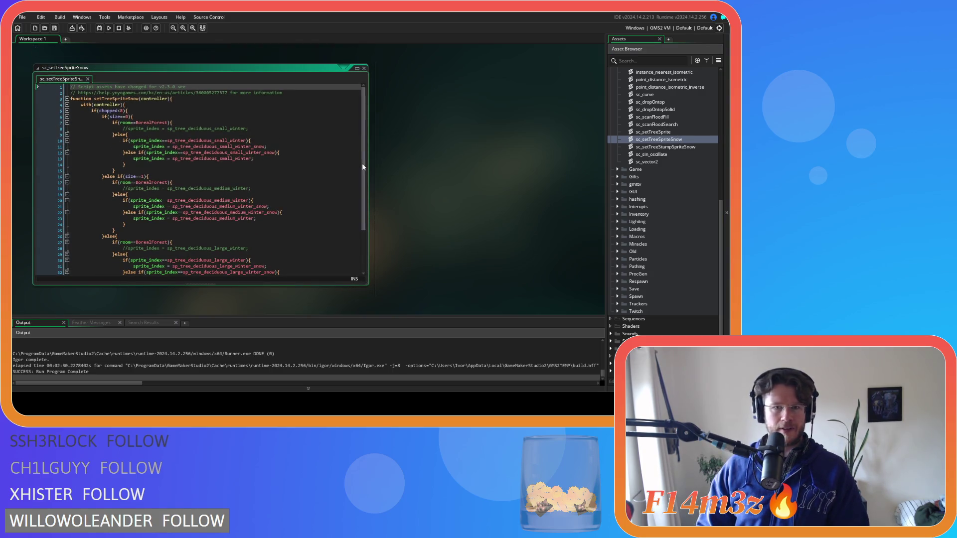
scroll(357, 247, "down", 3)
scroll(356, 224, "up", 3)
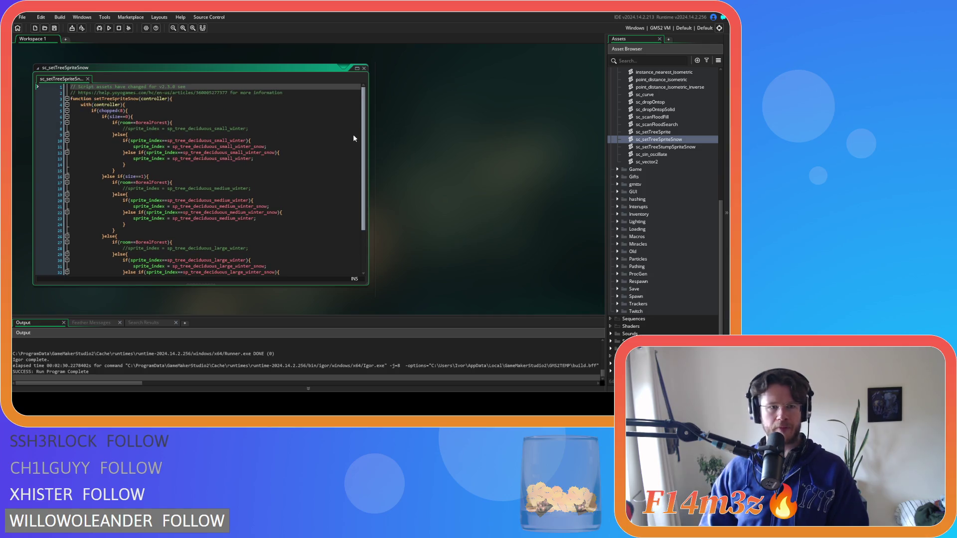
scroll(342, 160, "down", 2)
scroll(336, 192, "up", 2)
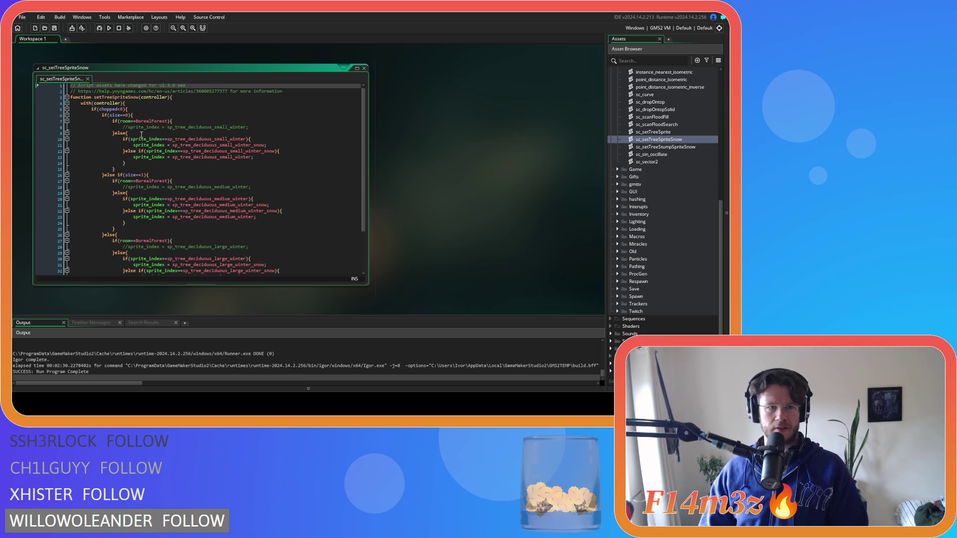
- Add an if(flipped==0){ check after line 9's else, cross-checking sc_setTreeSprite
left_click(272, 133)
key("Return")
type("if")
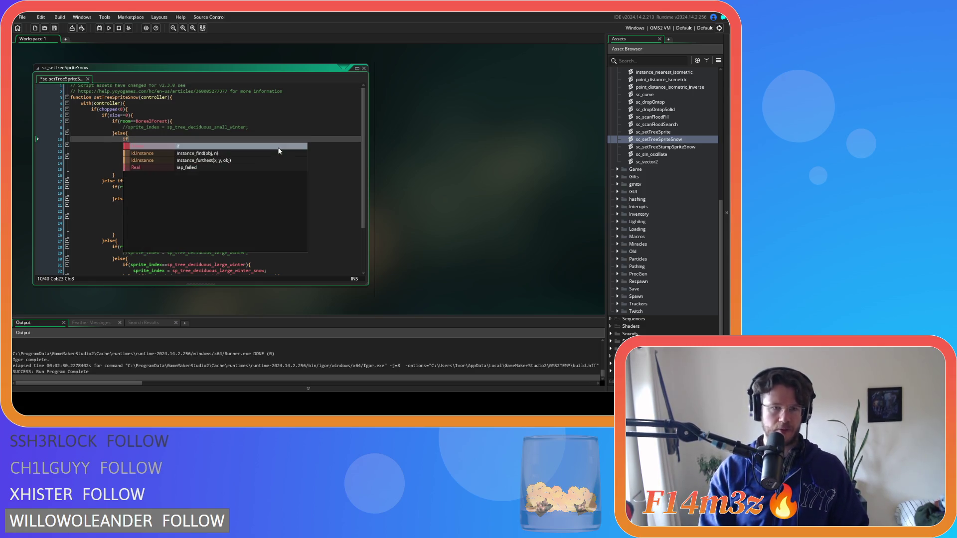
type("(")
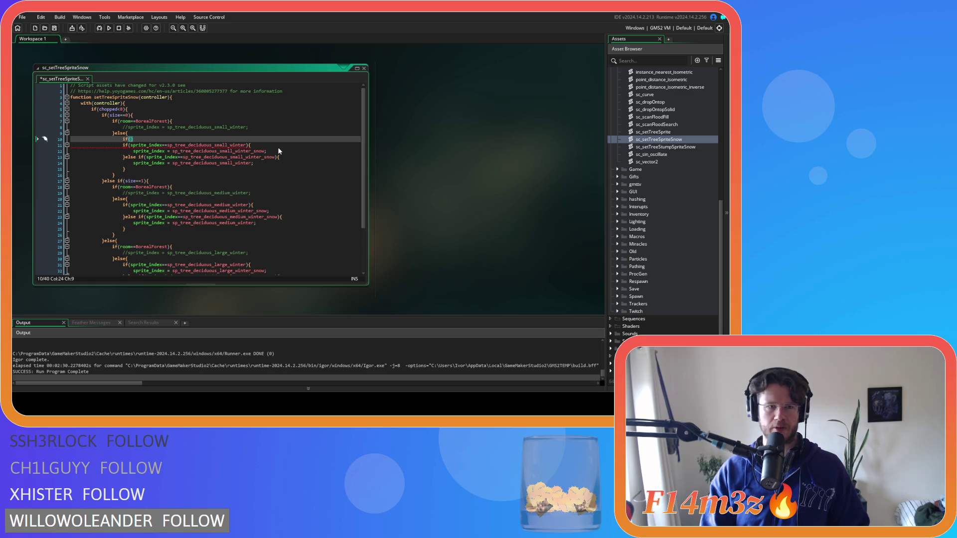
type("flipped")
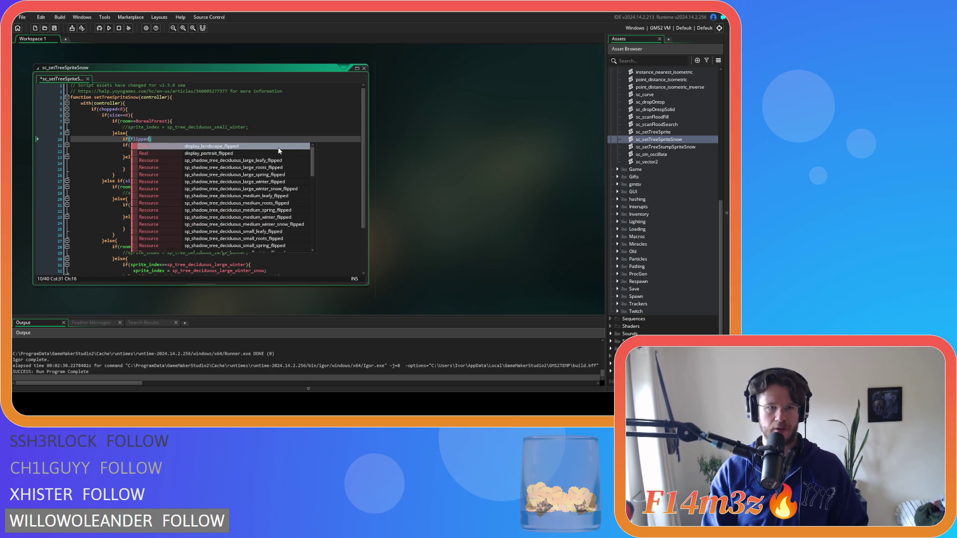
type("=")
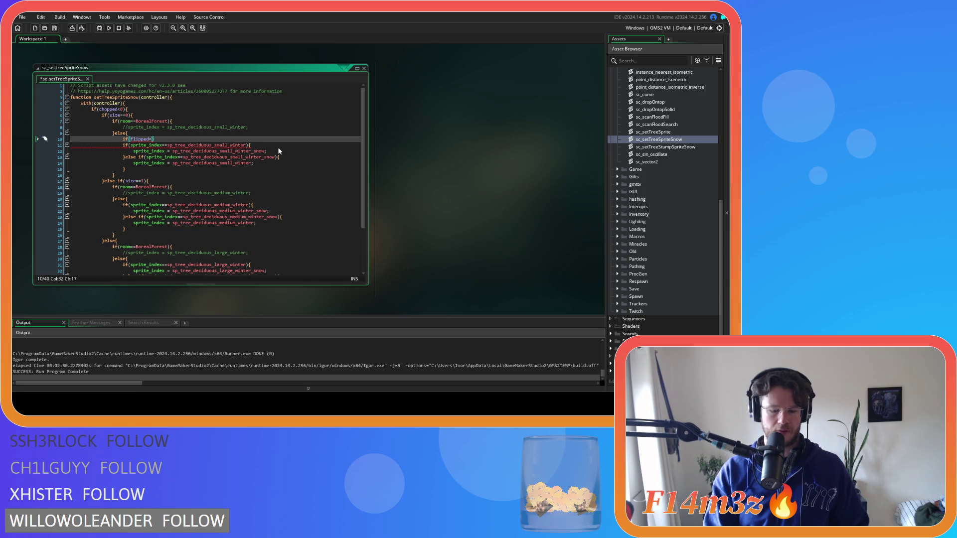
type("=")
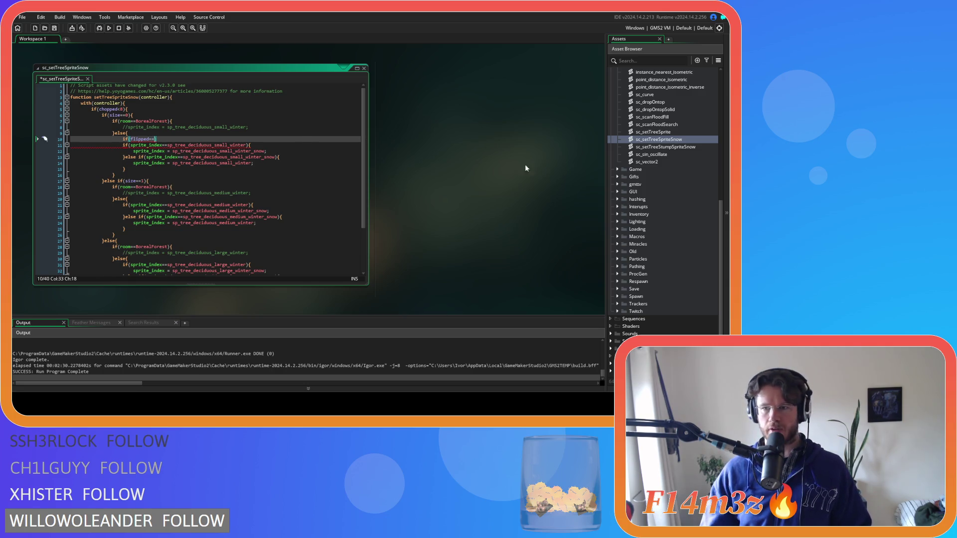
double_click(674, 132)
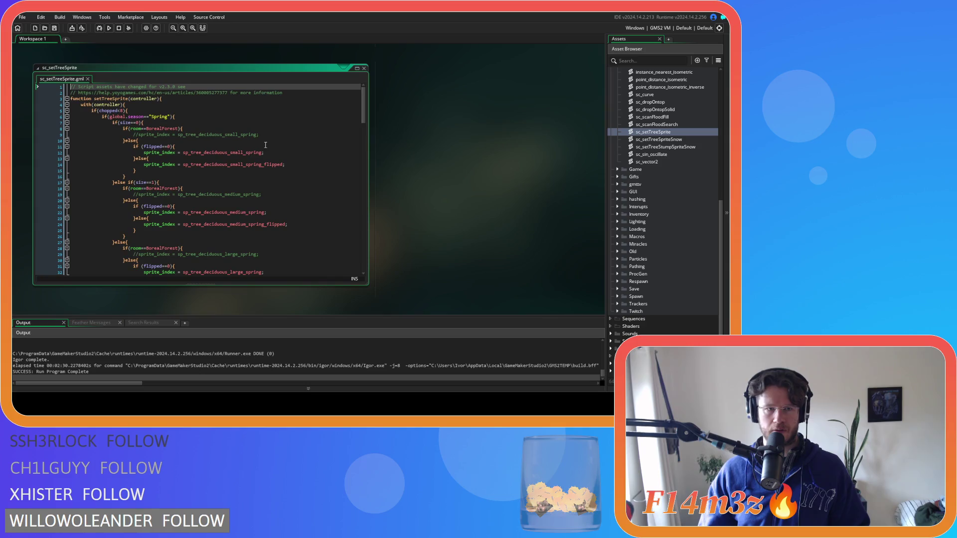
mouse_move(235, 163)
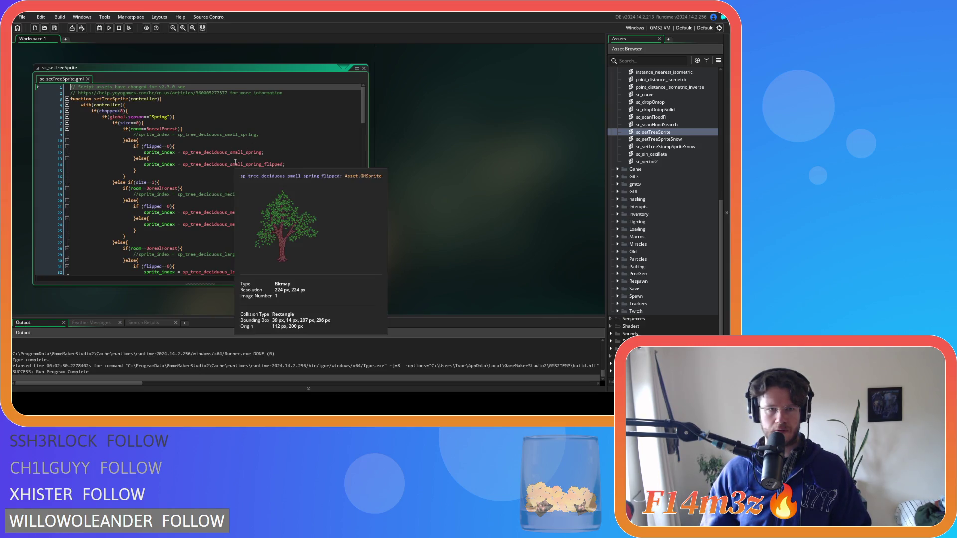
left_click(364, 68)
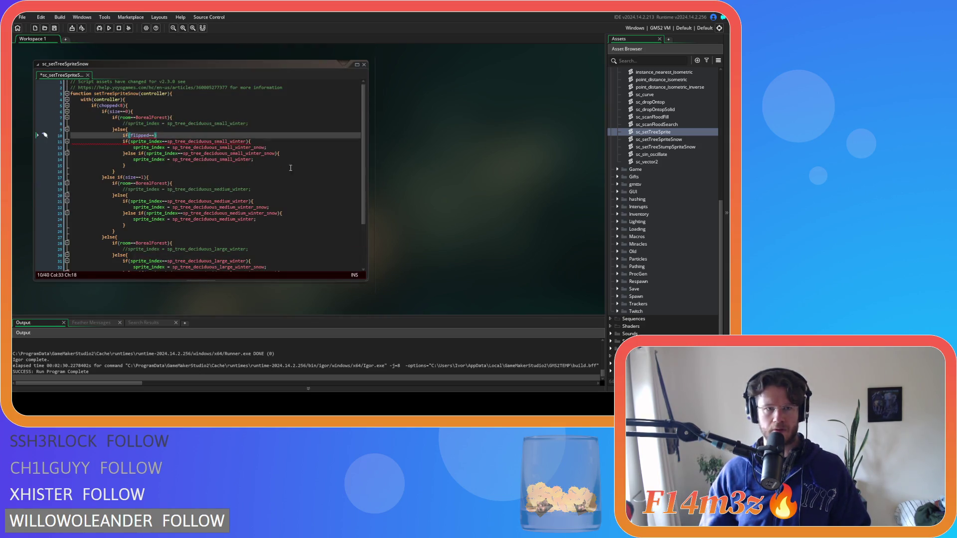
mouse_move(232, 142)
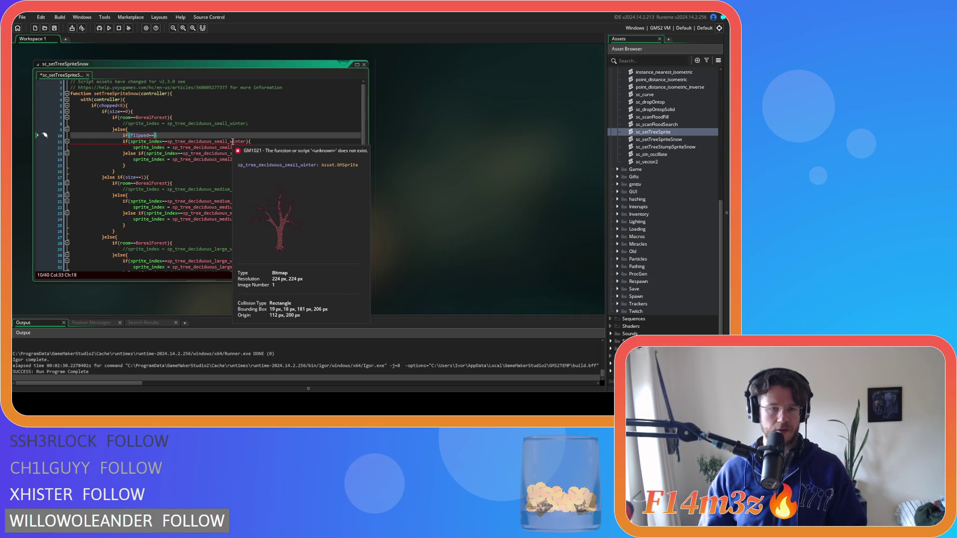
type("0)")
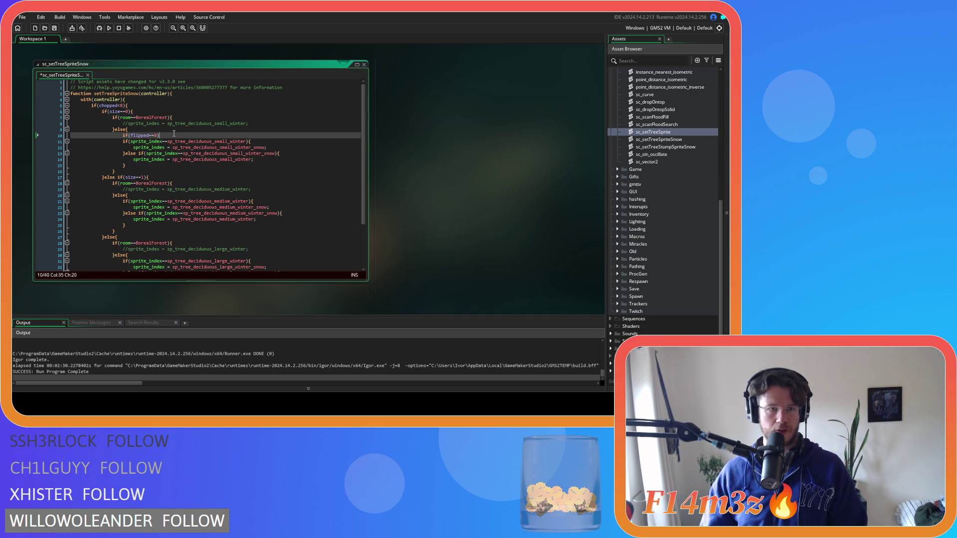
scroll(492, 186, "up", 5)
scroll(491, 186, "down", 4)
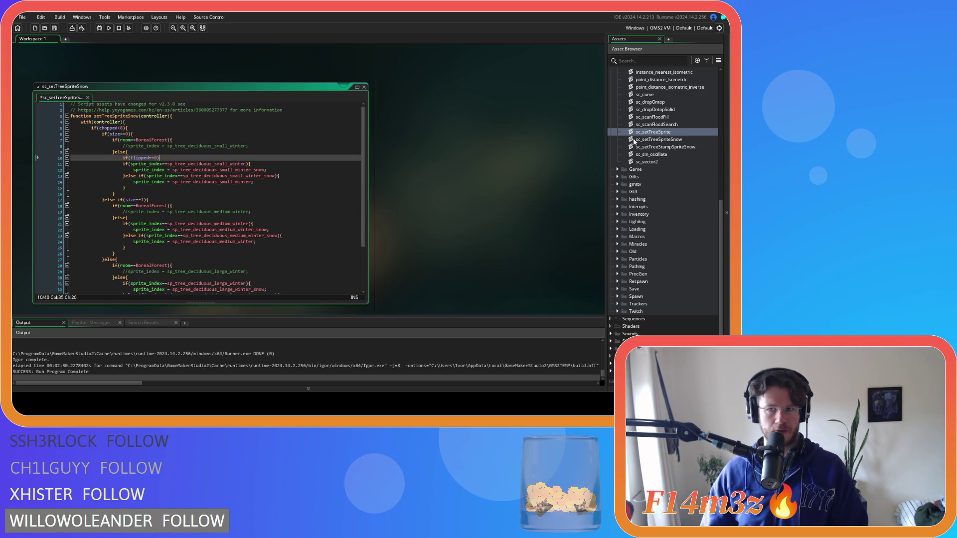
type("{")
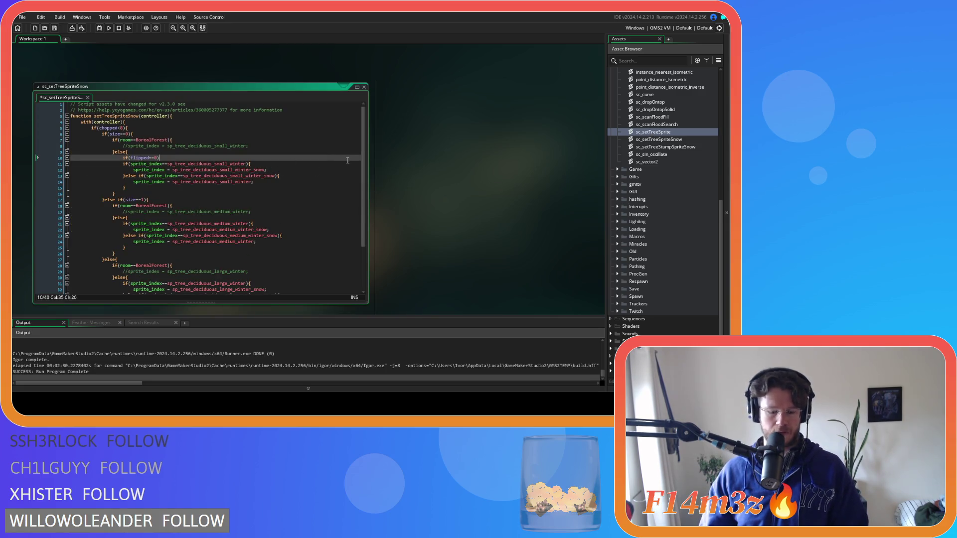
- Indent the small-tree swap block, add }else{, and paste a copy of the block inside
left_click_drag(131, 188, 118, 167)
key("Tab")
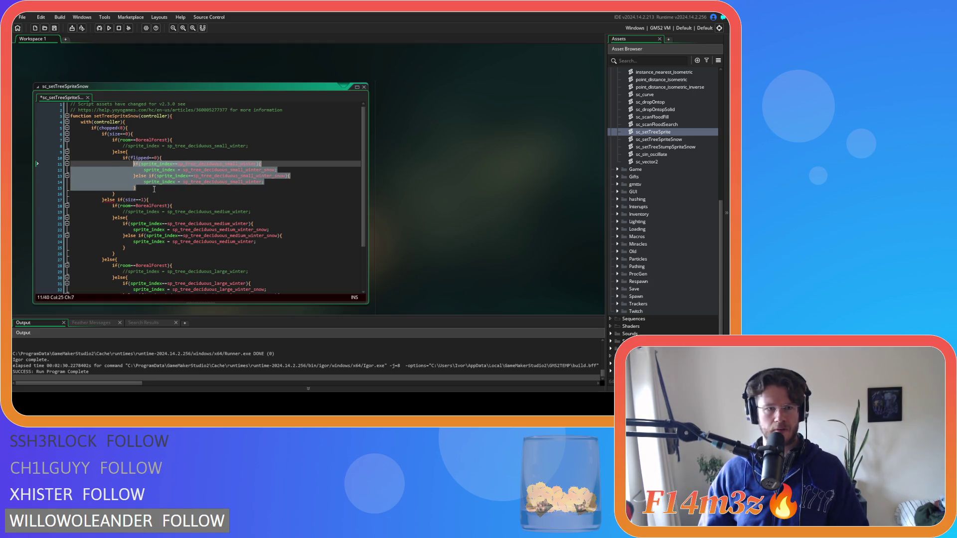
left_click(150, 188)
key("Return")
type("}else")
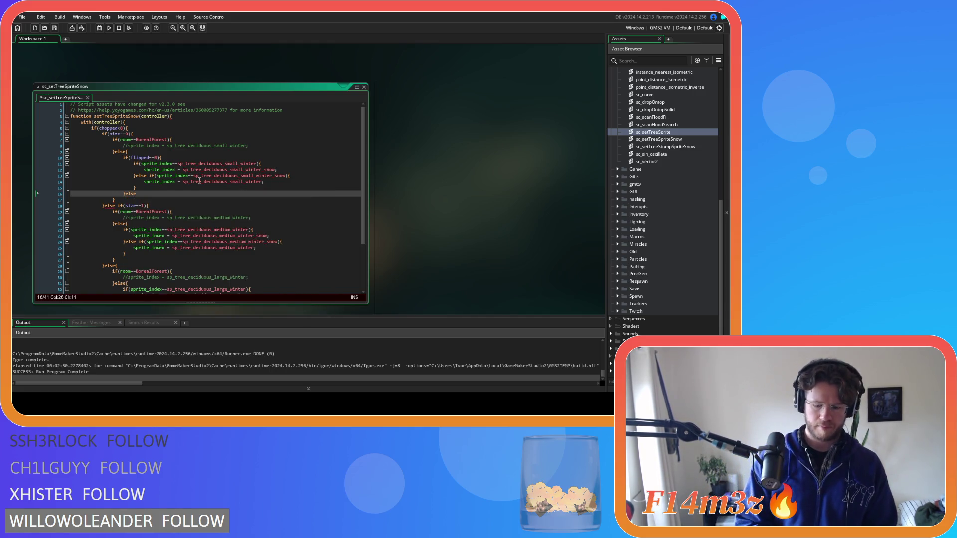
type("{")
key("Return")
key("Return")
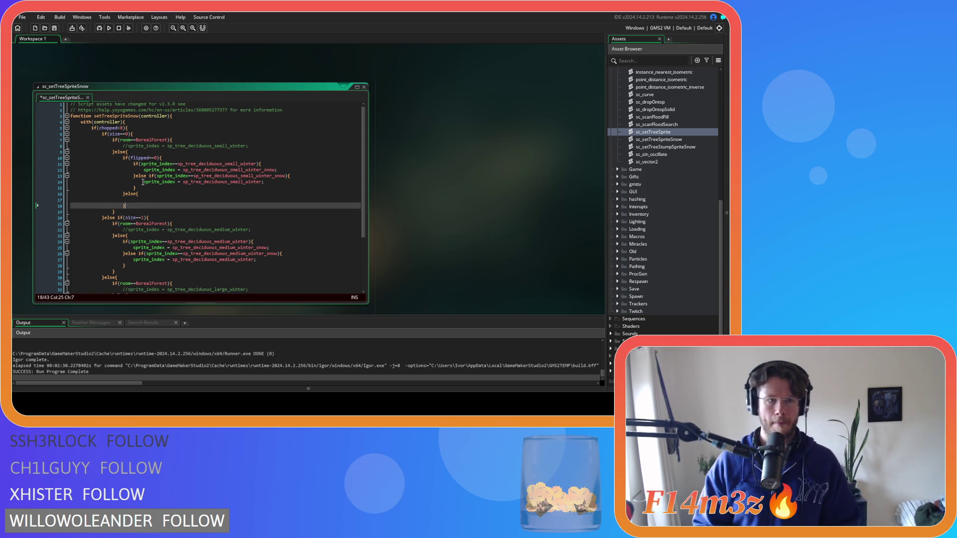
left_click_drag(137, 188, 133, 163)
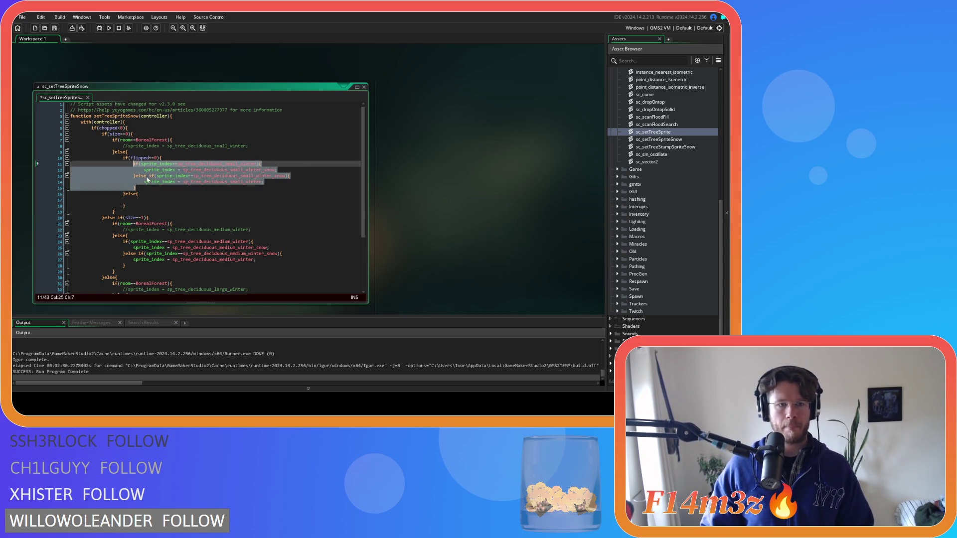
key("ctrl+c")
left_click(149, 199)
key("ctrl+v")
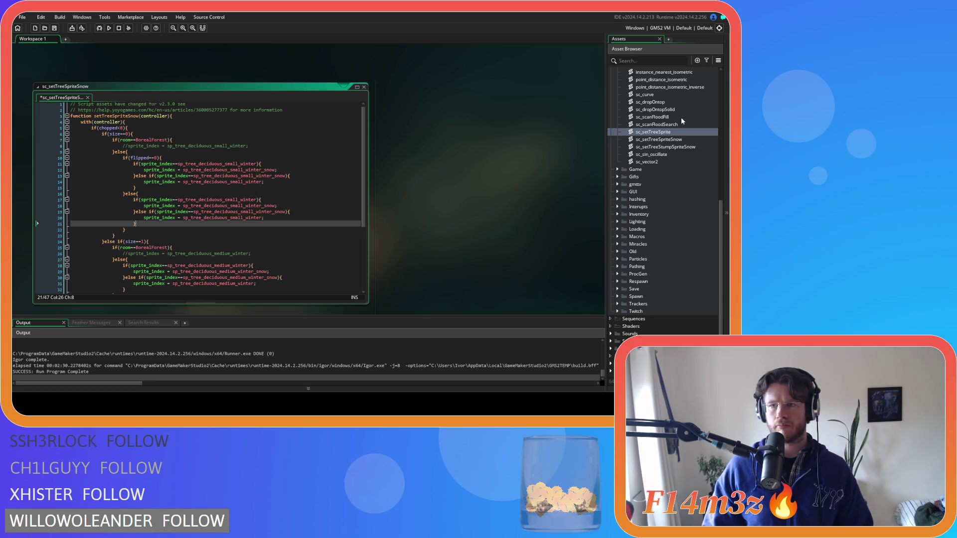
double_click(673, 132)
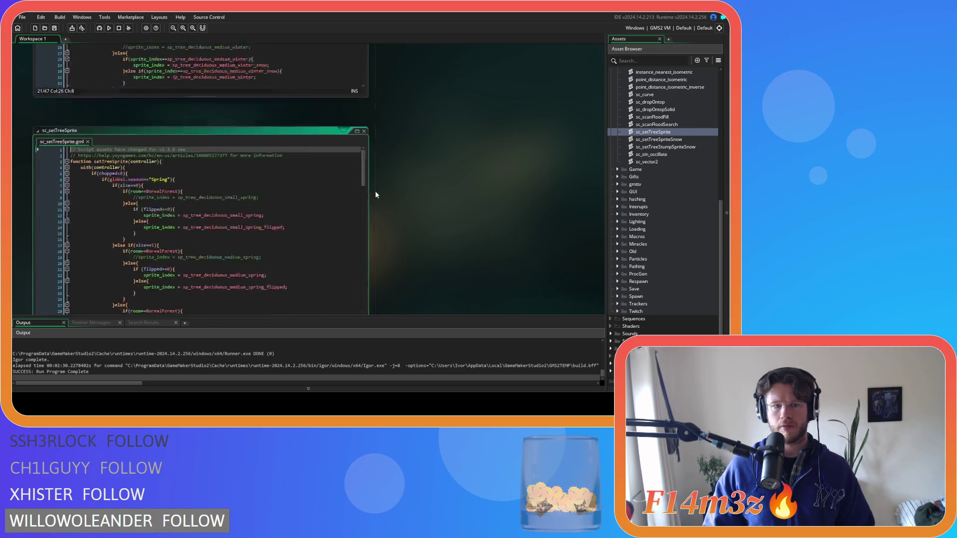
scroll(321, 155, "down", 10)
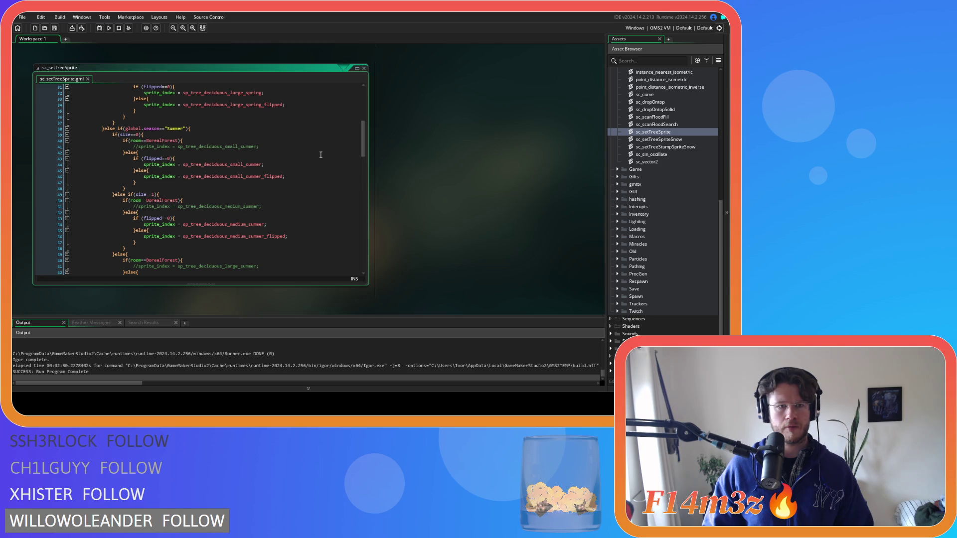
scroll(321, 155, "down", 5)
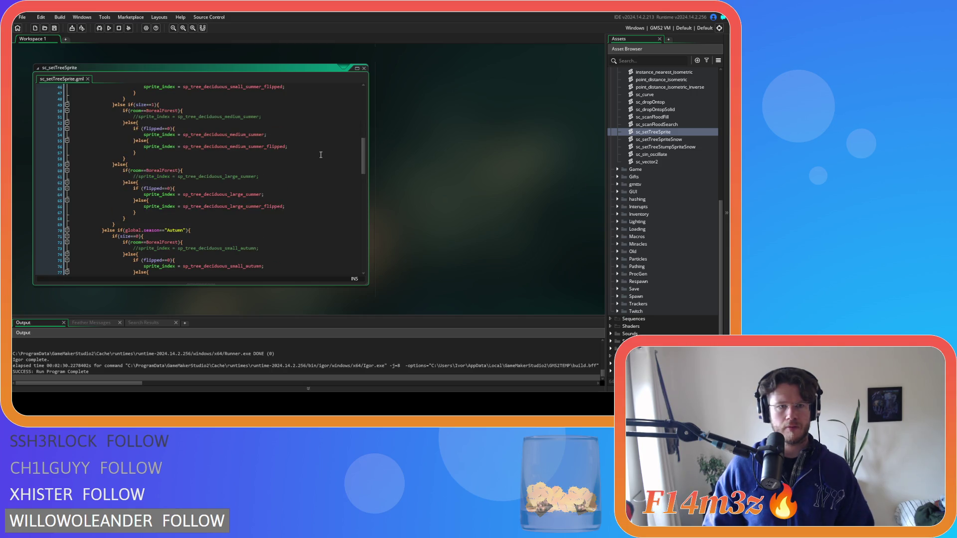
scroll(321, 155, "down", 19)
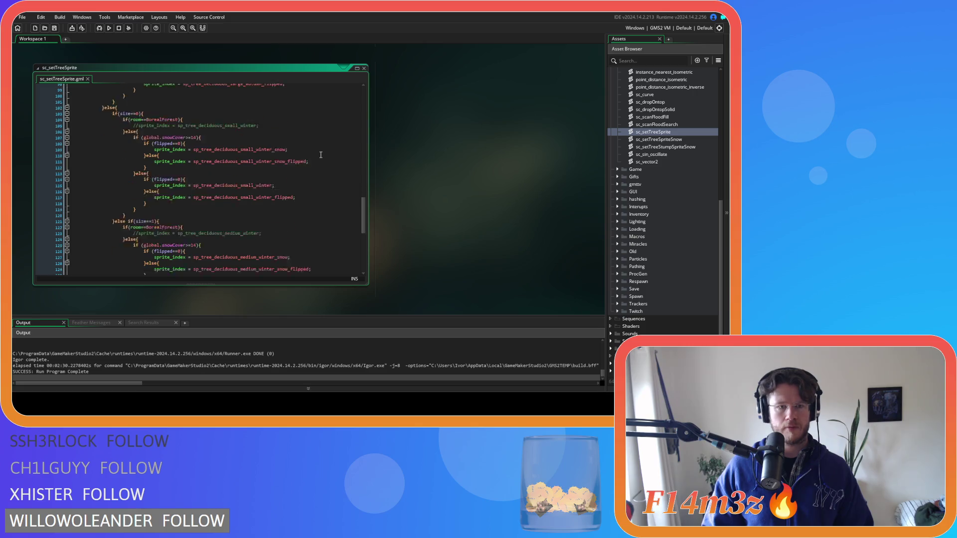
scroll(321, 155, "down", 1)
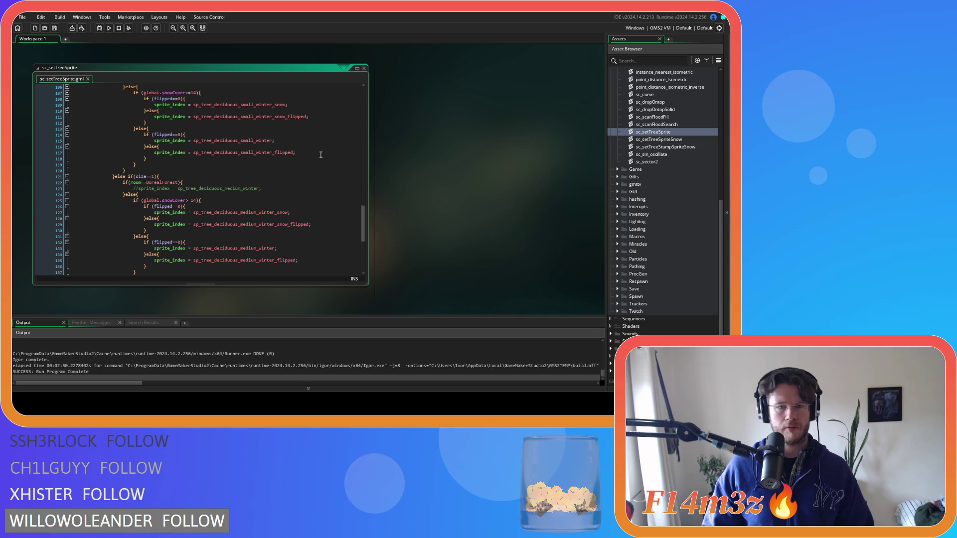
scroll(320, 155, "down", 7)
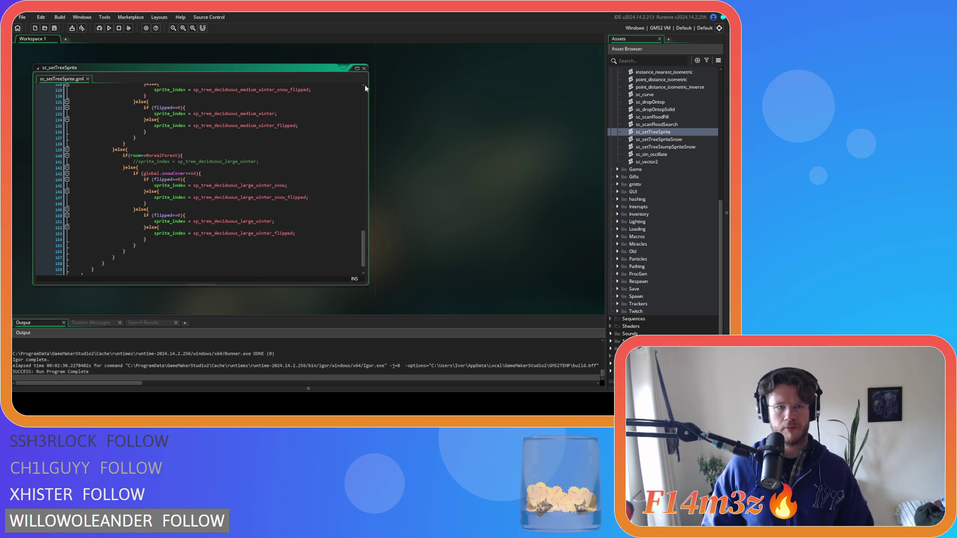
left_click(365, 69)
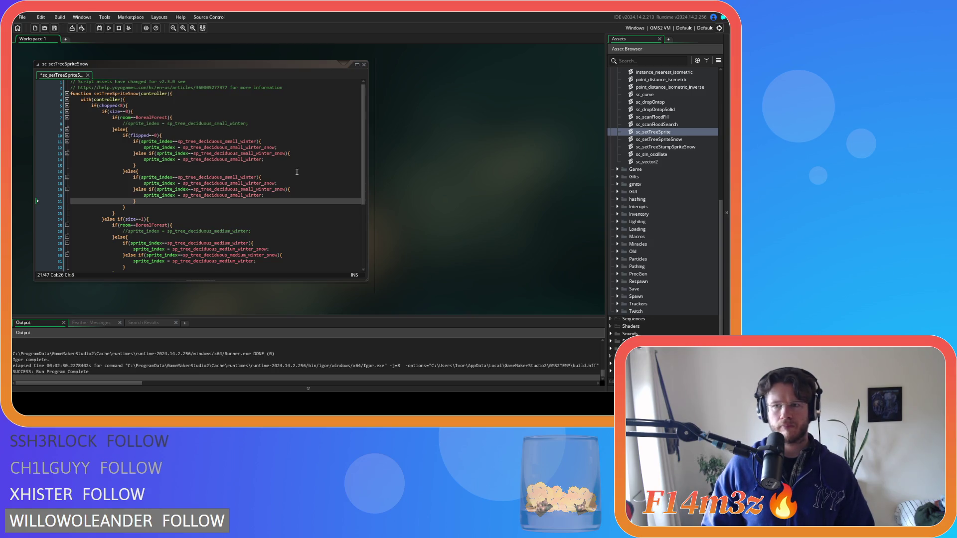
- Append _flipped to the four small-tree sprite names in the else branch and save
left_click(241, 168)
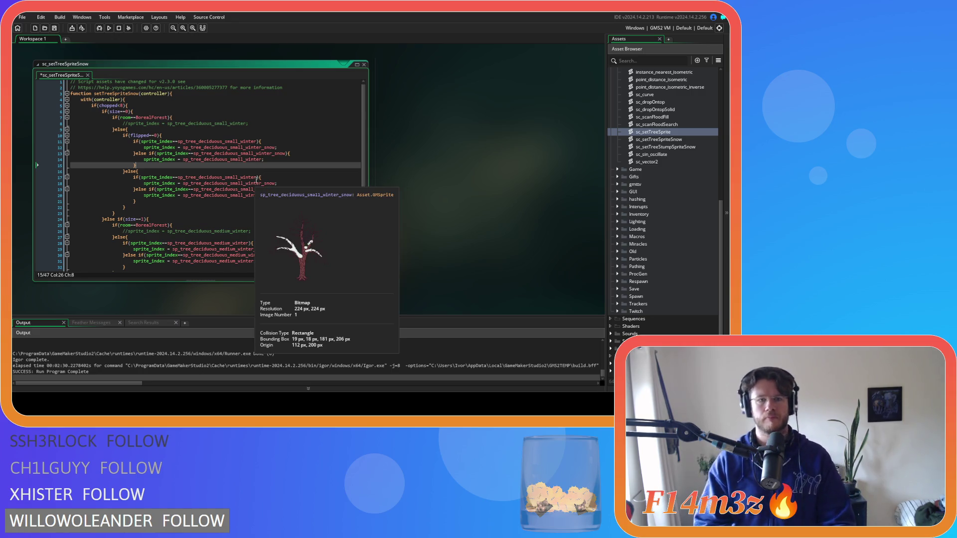
left_click(257, 177)
type("_")
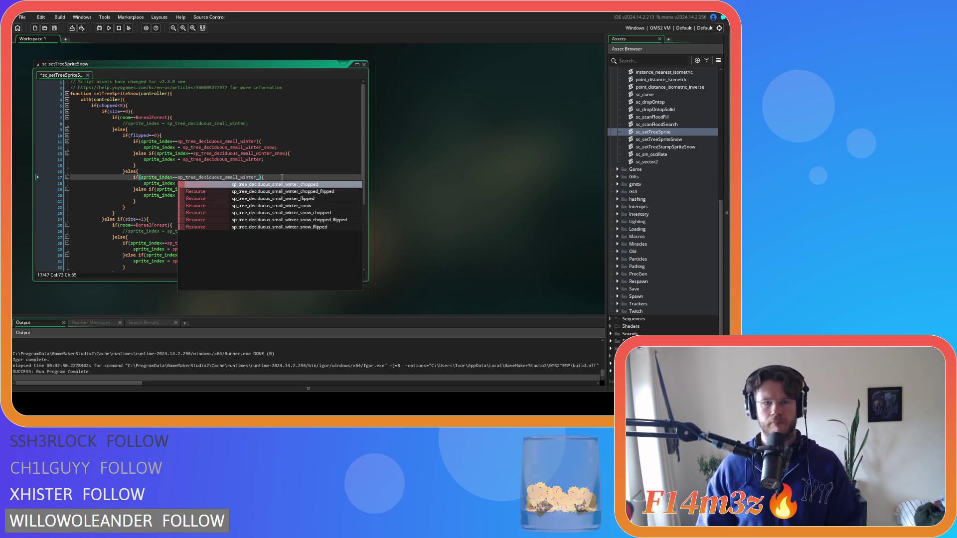
key("Down")
key("Down")
key("Return")
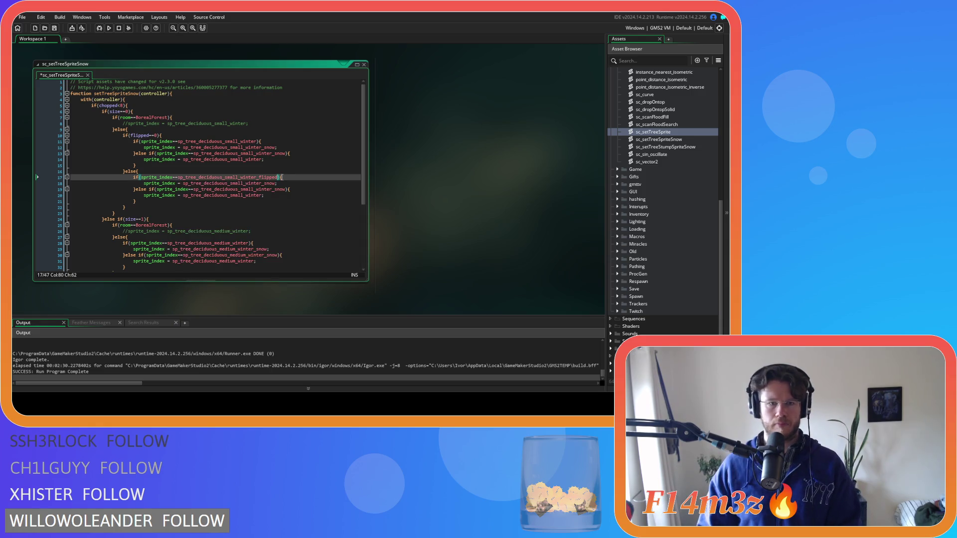
left_click(276, 184)
type("_")
key("Down")
key("Down")
key("Return")
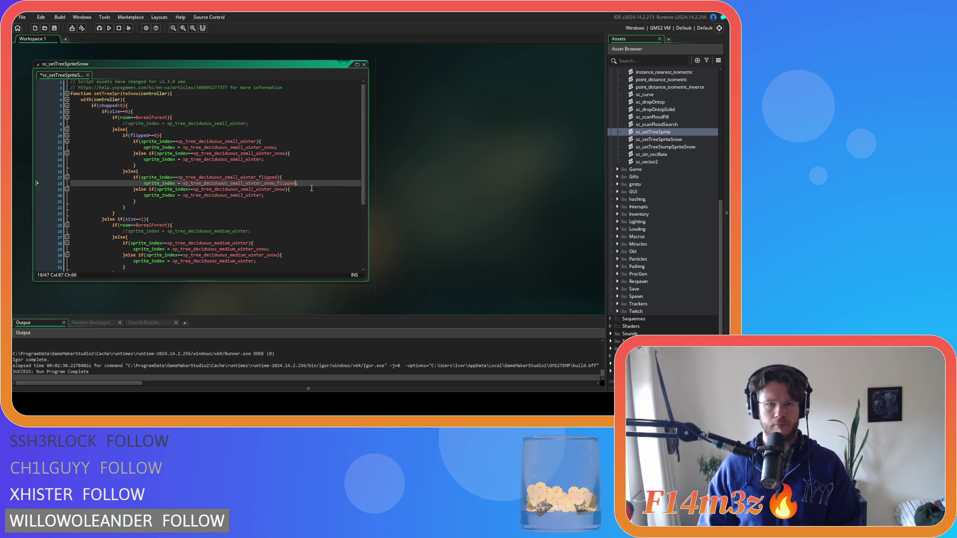
key("shift+Left")
key("shift+Left")
key("shift+Left")
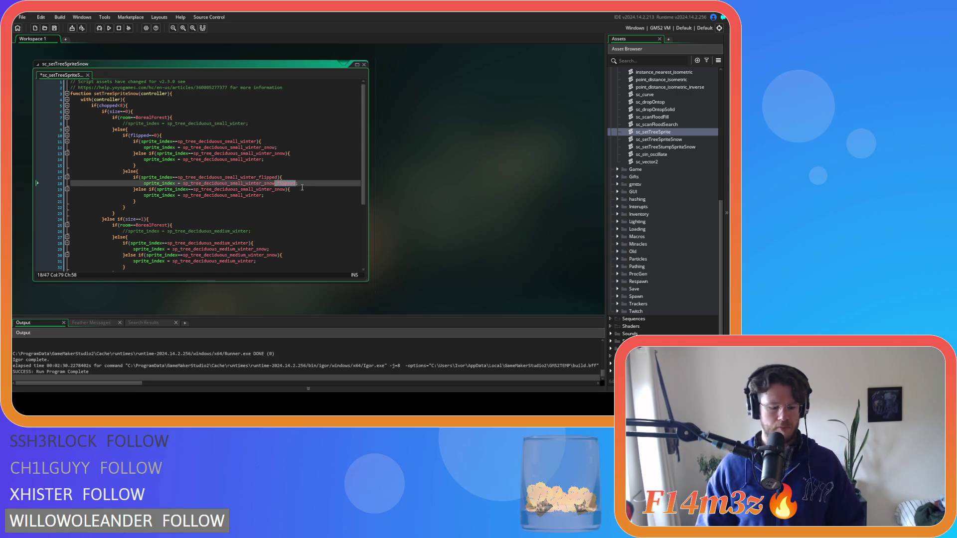
left_click(286, 190)
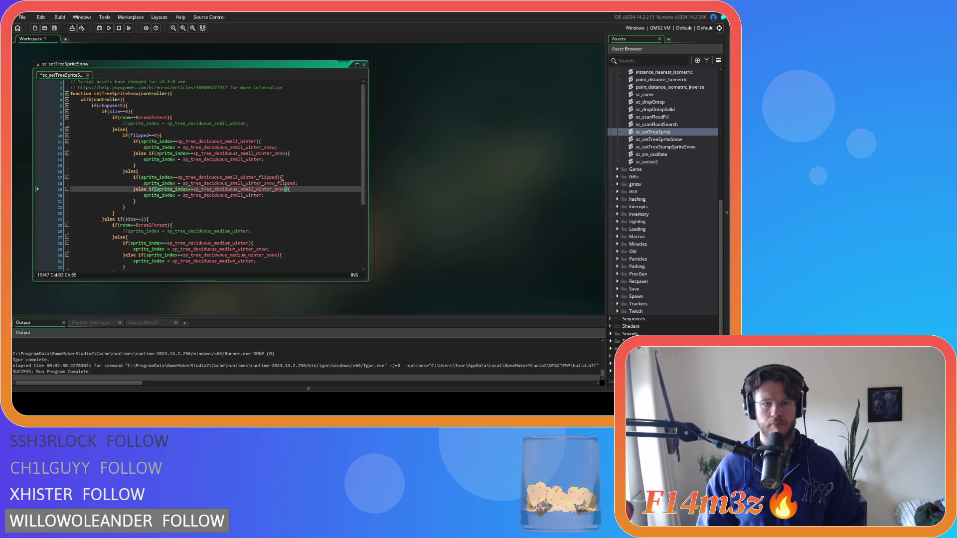
key("ctrl+v")
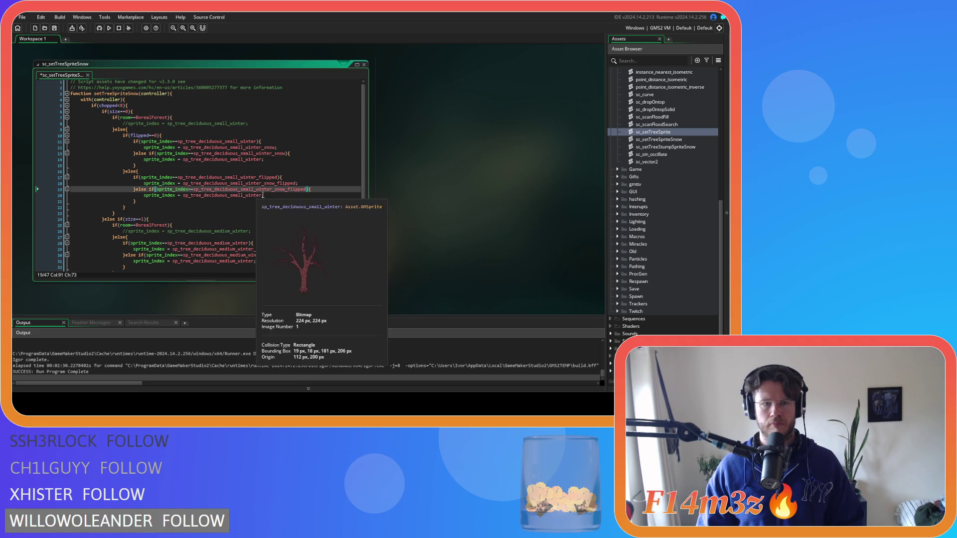
left_click(263, 195)
key("ctrl+v")
left_click(241, 171)
key("ctrl+s")
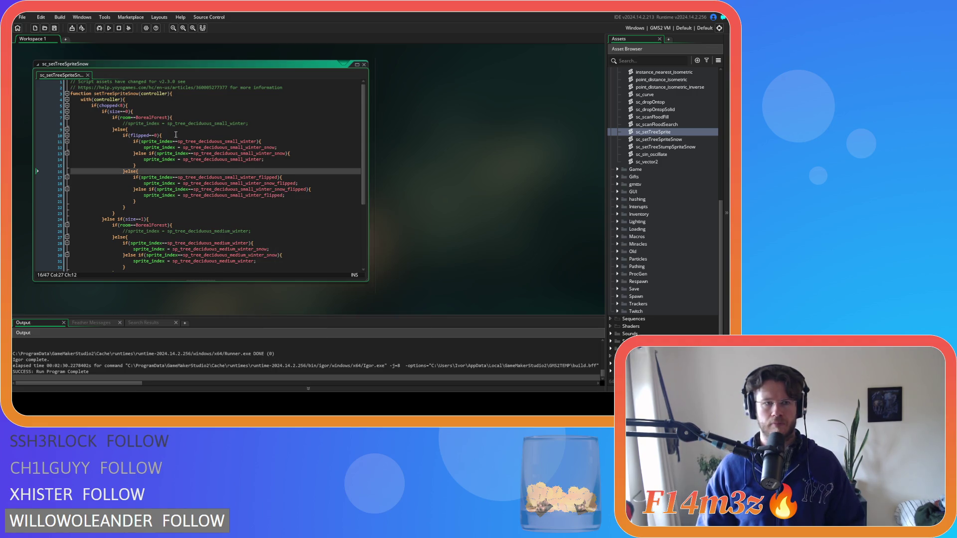
- Paste the if(flipped==0){ check under the medium trees' else line
left_click_drag(163, 135, 120, 136)
key("ctrl+c")
scroll(210, 211, "down", 5)
left_click(138, 147)
key("Return")
key("ctrl+v")
- Indent the medium swap block, add }else{, and paste a copy of the block into it
left_click_drag(141, 185, 123, 160)
key("Tab")
left_click(141, 186)
key("Return")
type("}")
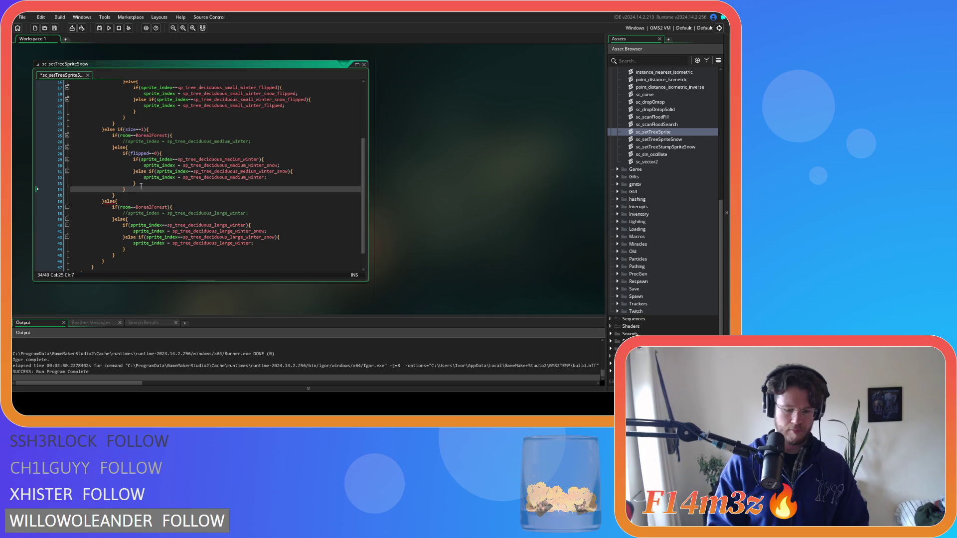
type("else{")
key("Return")
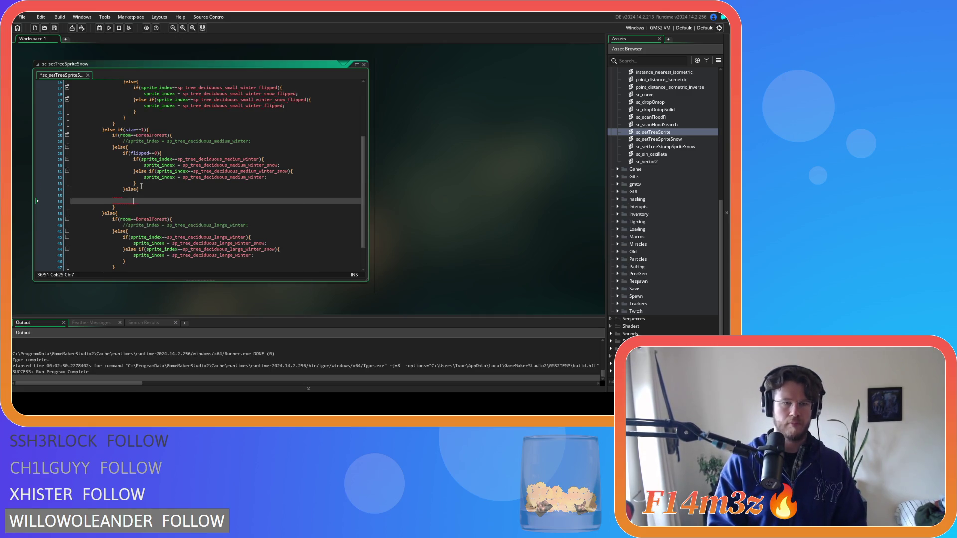
left_click(141, 186)
left_click_drag(141, 186, 130, 158)
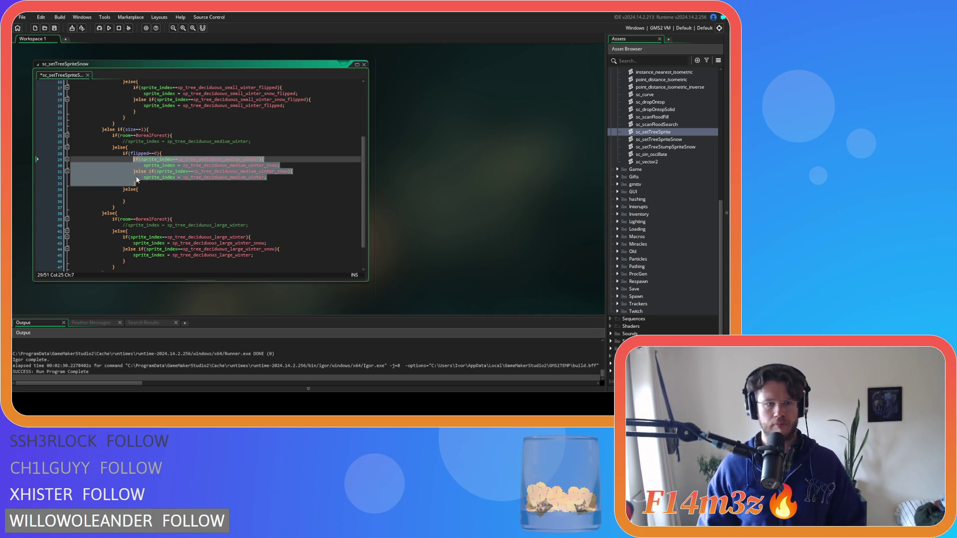
key("ctrl+c")
left_click(143, 194)
key("ctrl+v")
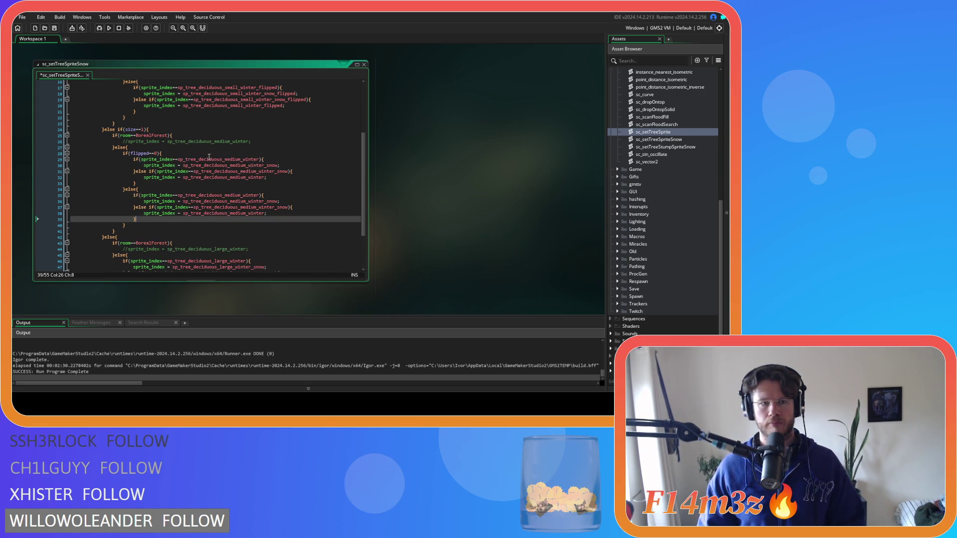
- Append _flipped to the medium winter and snow sprite names on lines 35–38 and save
mouse_move(258, 159)
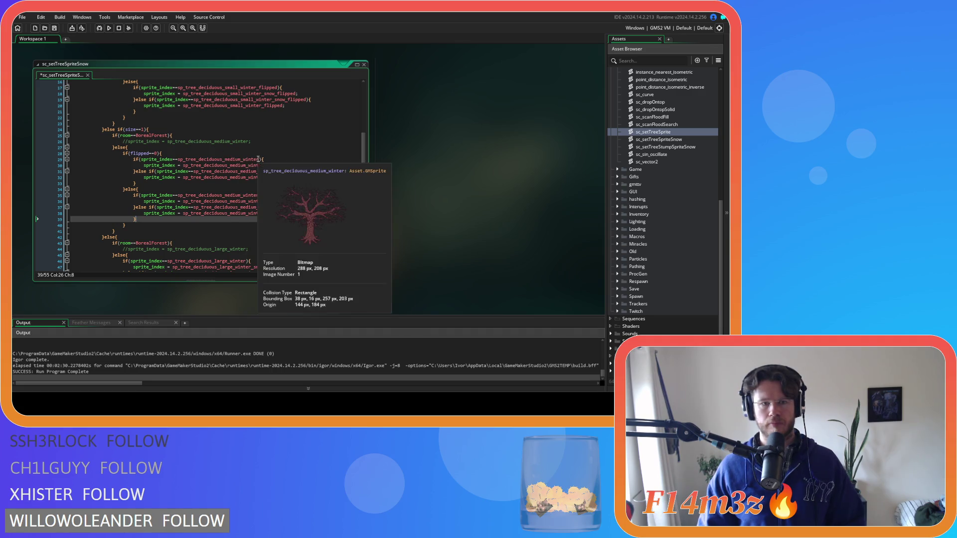
scroll(259, 160, "up", 3)
mouse_move(288, 160)
left_click_drag(288, 160, 306, 160)
scroll(323, 229, "down", 2)
scroll(323, 229, "down", 2)
left_click(265, 196)
type("_flipped")
left_click(277, 201)
type("_flipped")
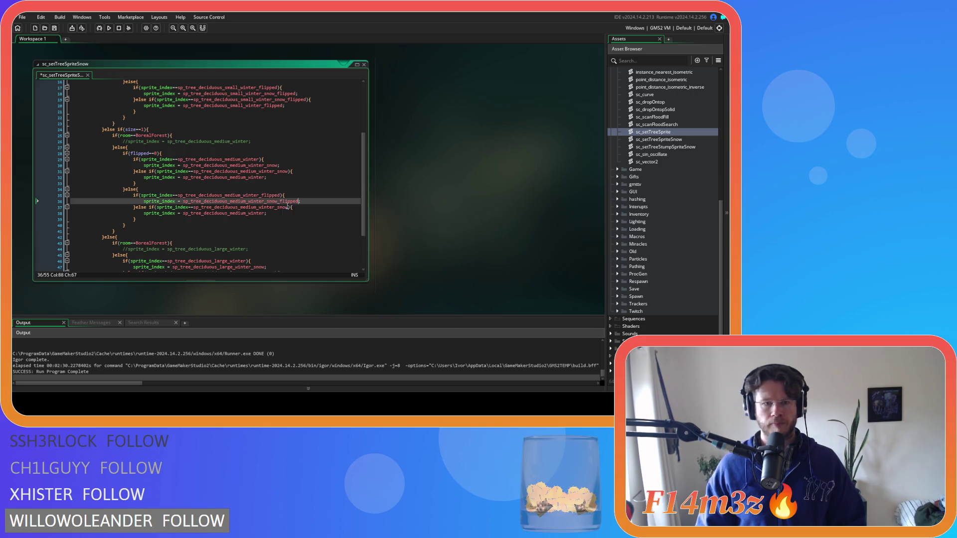
left_click(289, 207)
type("_flipped")
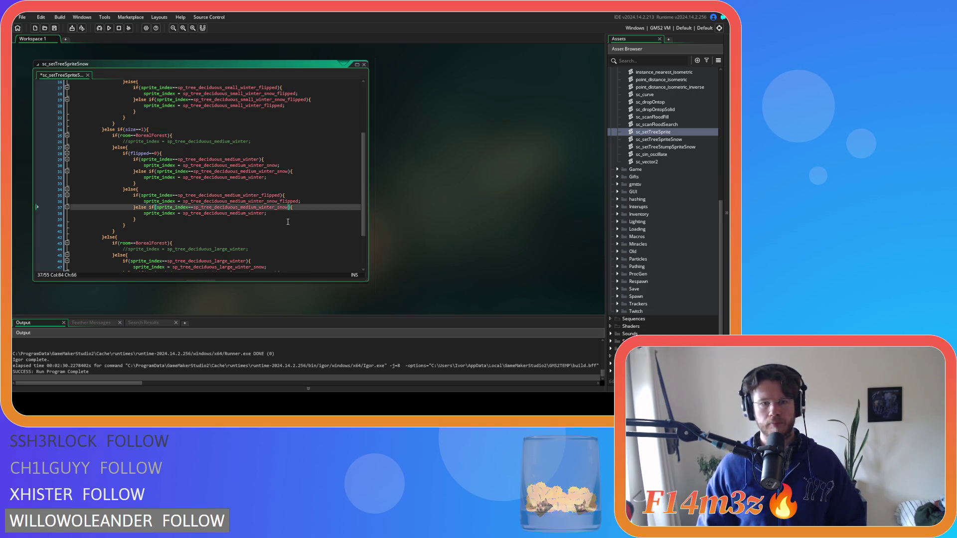
left_click(266, 213)
type("_flipped")
key("ctrl+s")
scroll(294, 230, "down", 2)
left_click_drag(161, 123, 123, 124)
scroll(127, 127, "down", 2)
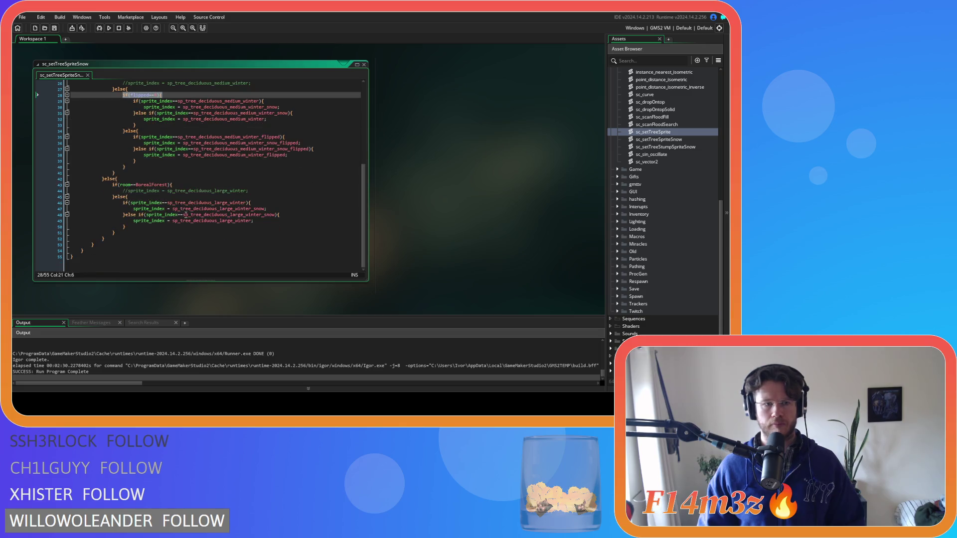
- Paste the if(flipped==0){ check under the large trees' else line
key("ctrl+c")
left_click(140, 197)
key("Return")
key("ctrl+v")
- Indent the large swap block, add }else{, and paste a copy of the block into it
left_click(133, 232)
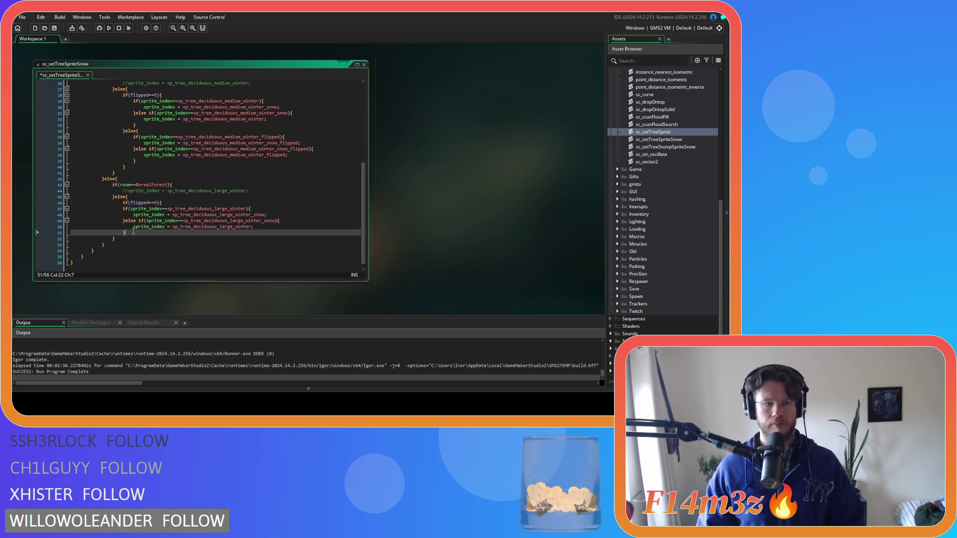
left_click_drag(133, 232, 114, 209)
key("Tab")
left_click(153, 233)
key("Return")
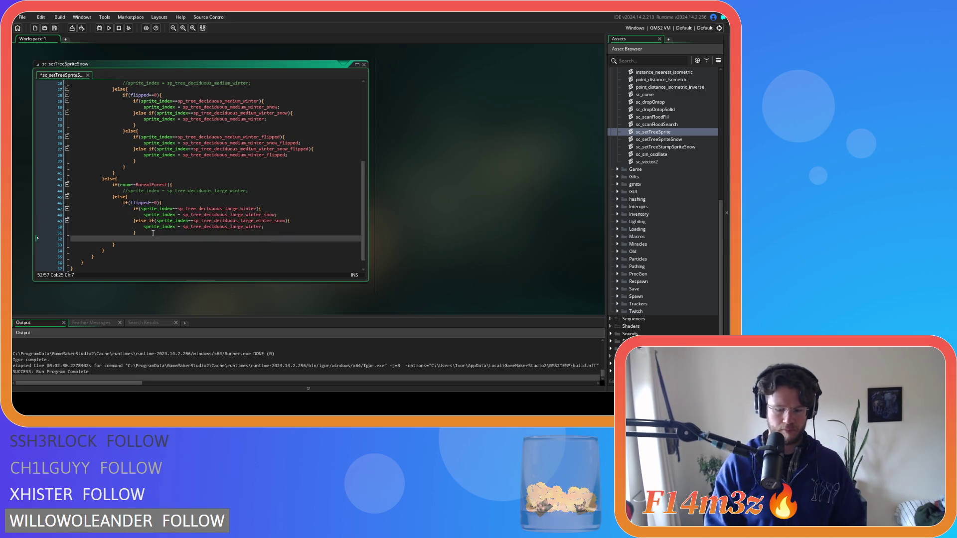
type("}else{")
key("Return")
left_click_drag(153, 232, 129, 208)
key("ctrl+c")
left_click(149, 244)
key("ctrl+v")
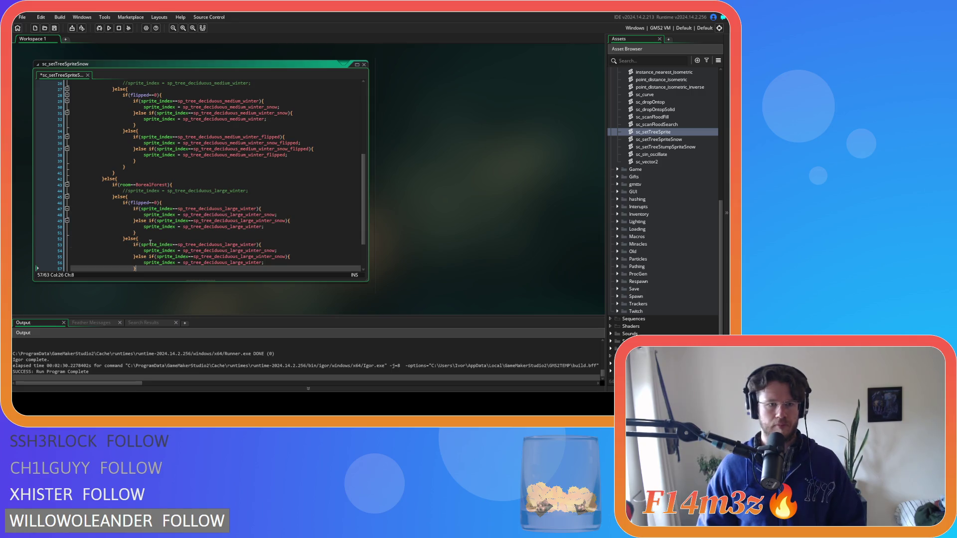
- Undo the _flipped suffixes mistakenly pasted across the large branch
left_click_drag(264, 155, 280, 157)
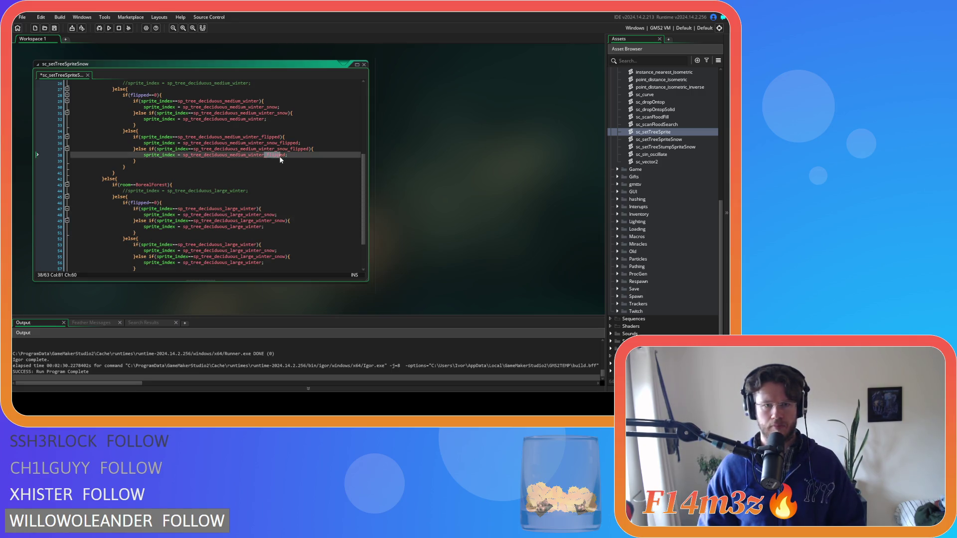
left_click(257, 209)
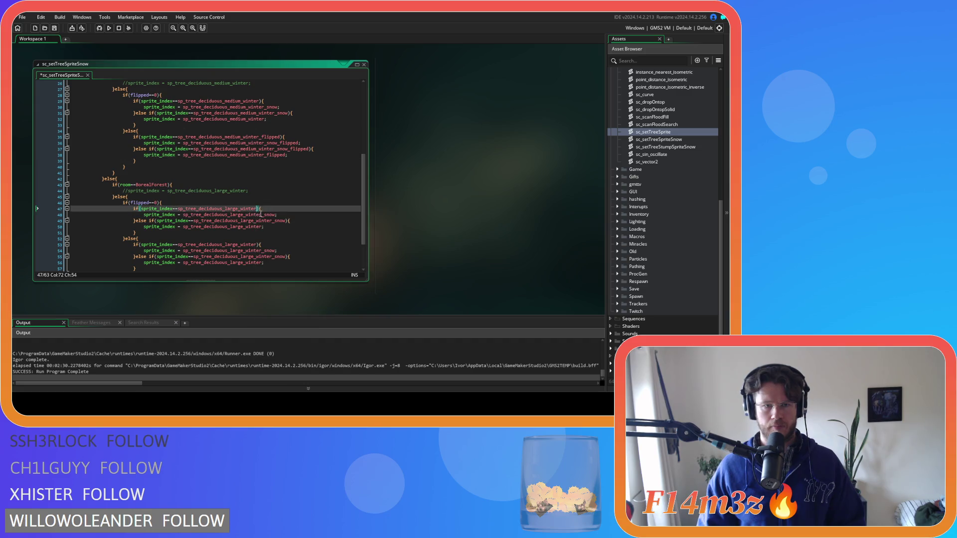
left_click(277, 214)
left_click(286, 222)
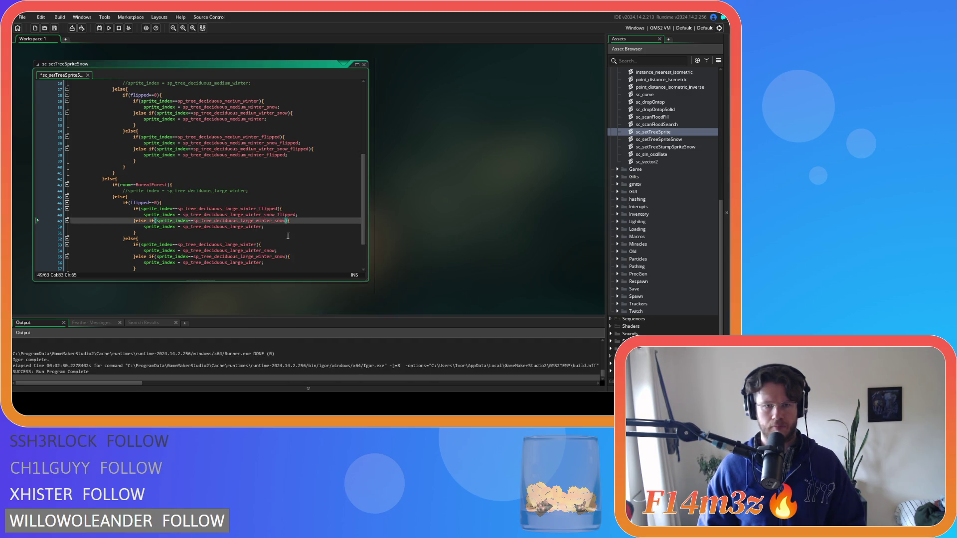
type("_flipped")
left_click(262, 227)
left_click(256, 244)
left_click(277, 252)
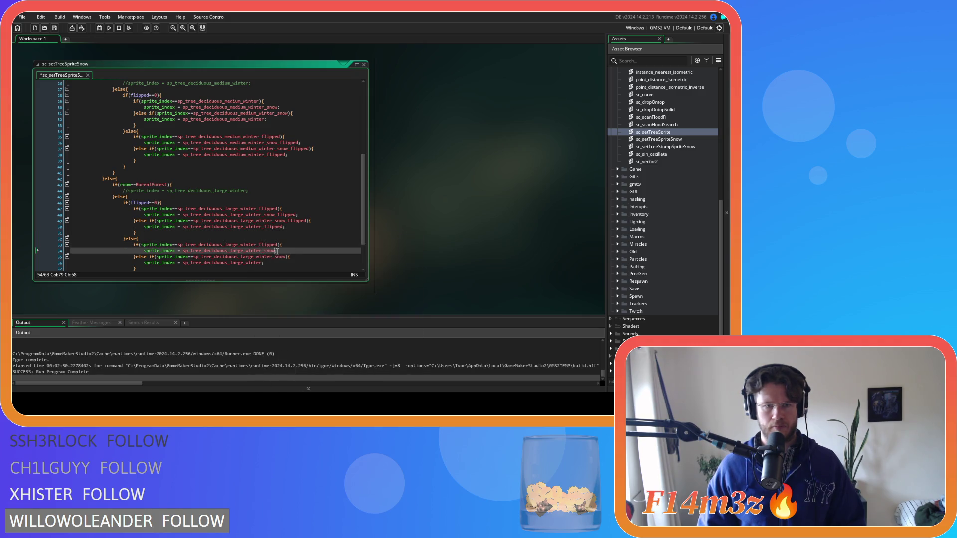
left_click(287, 257)
type("_flipped")
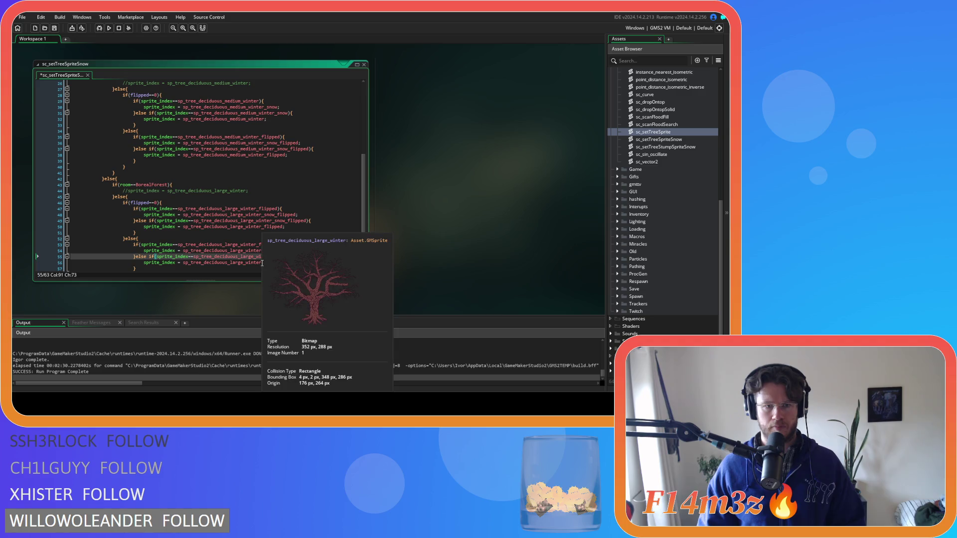
key("ctrl+z")
key("ctrl+z")
key("ctrl+z")
key("ctrl+z")
key("ctrl+z")
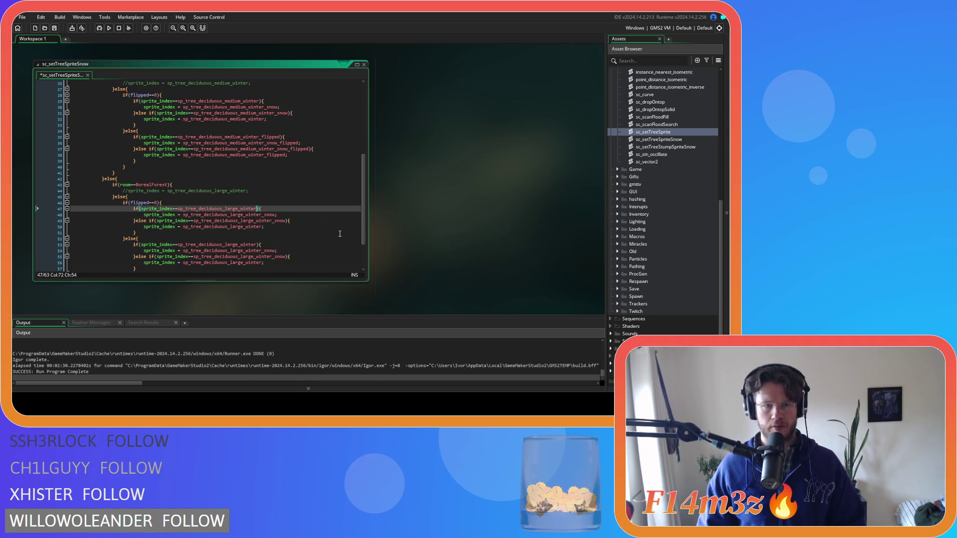
- Append _flipped to the large-tree flipped sprite names on lines 53–56, save, and run the game
left_click(257, 244)
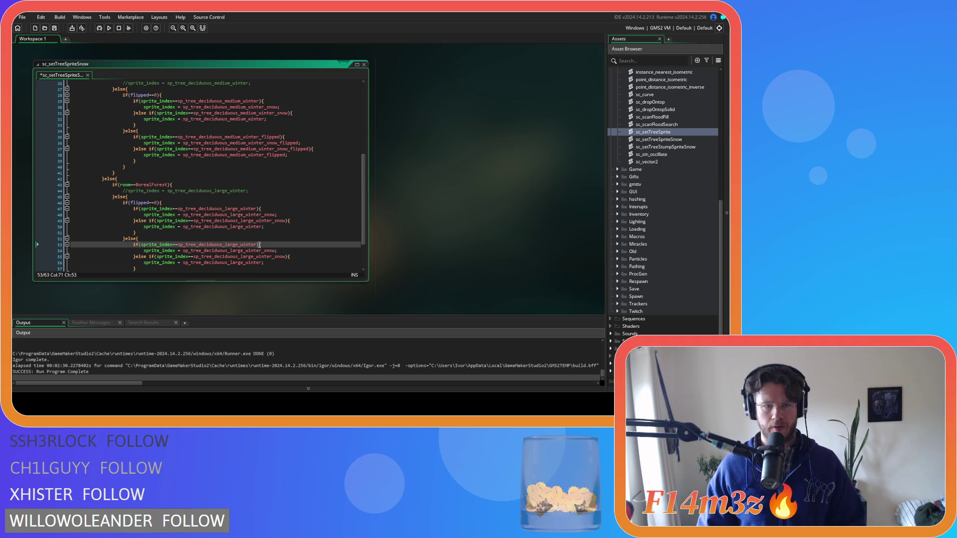
type("_flipped")
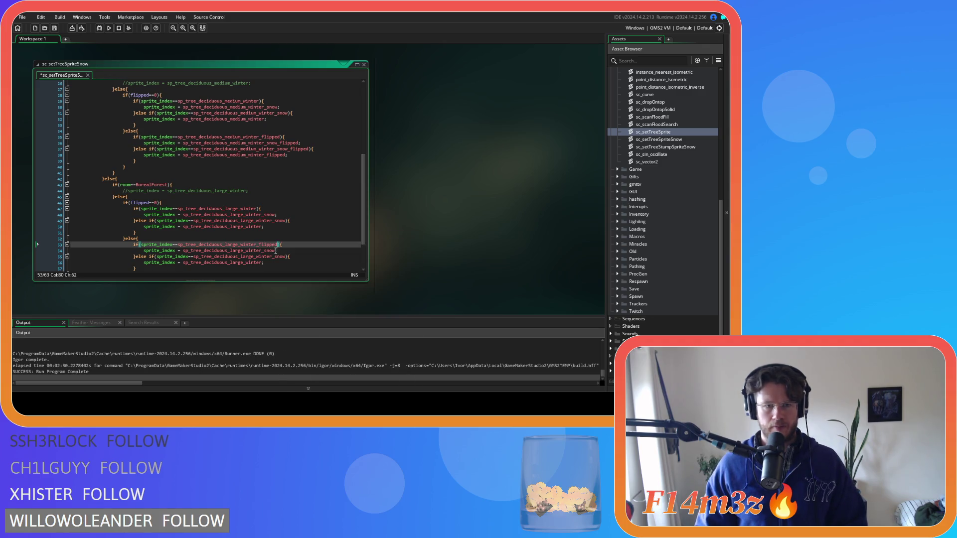
left_click(276, 250)
type("_flipped")
left_click(285, 257)
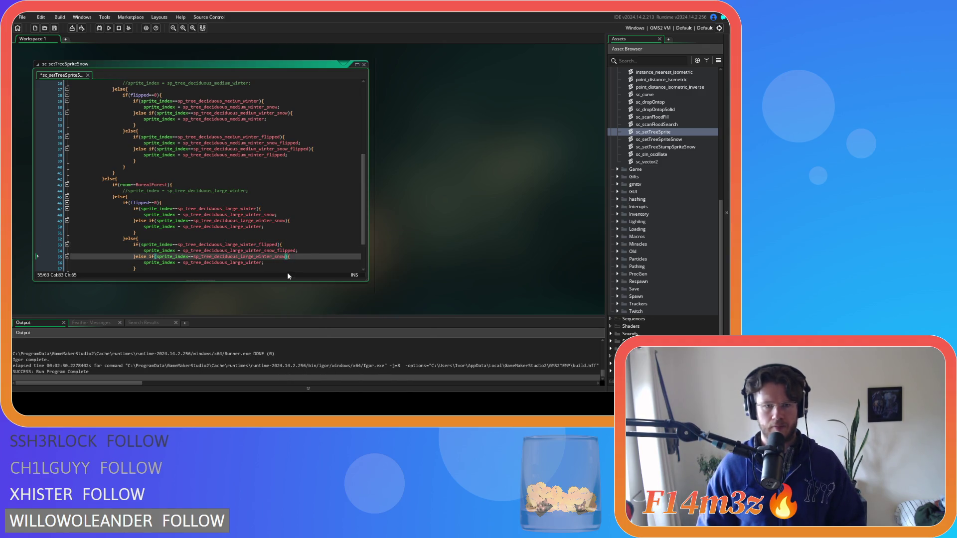
left_click(262, 263)
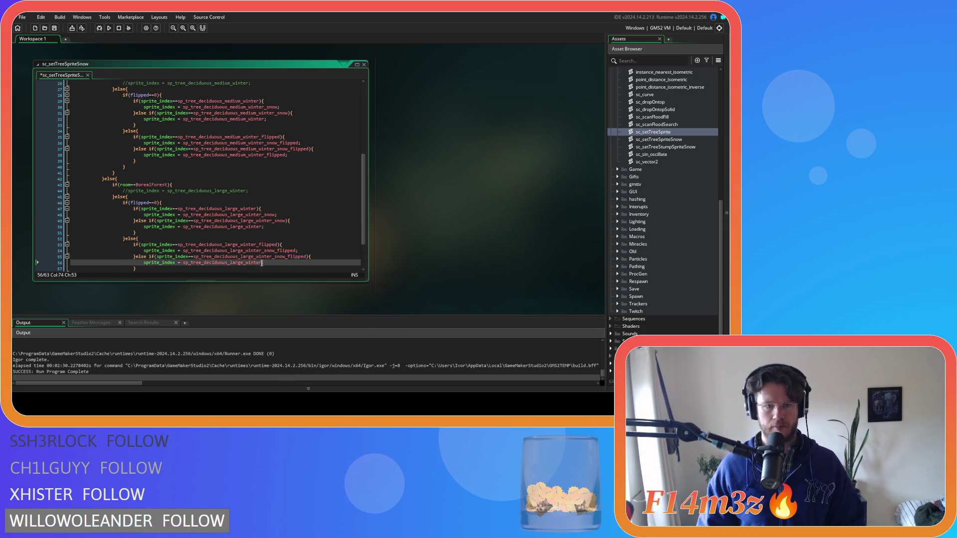
left_click(309, 257)
key("ctrl+s")
key("F5")
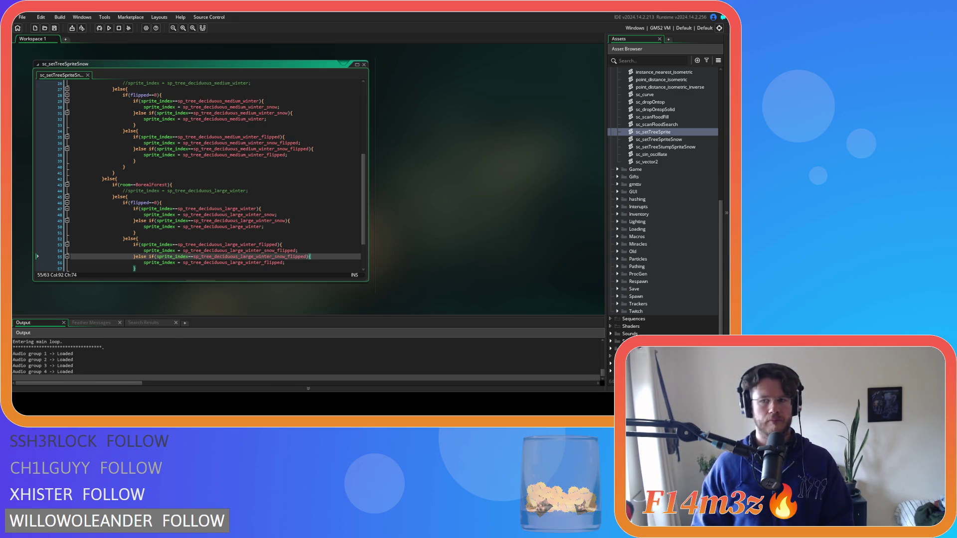
- Wait for Entheogen to build and show the winter settlement among bare red trees
mouse_move(187, 226)
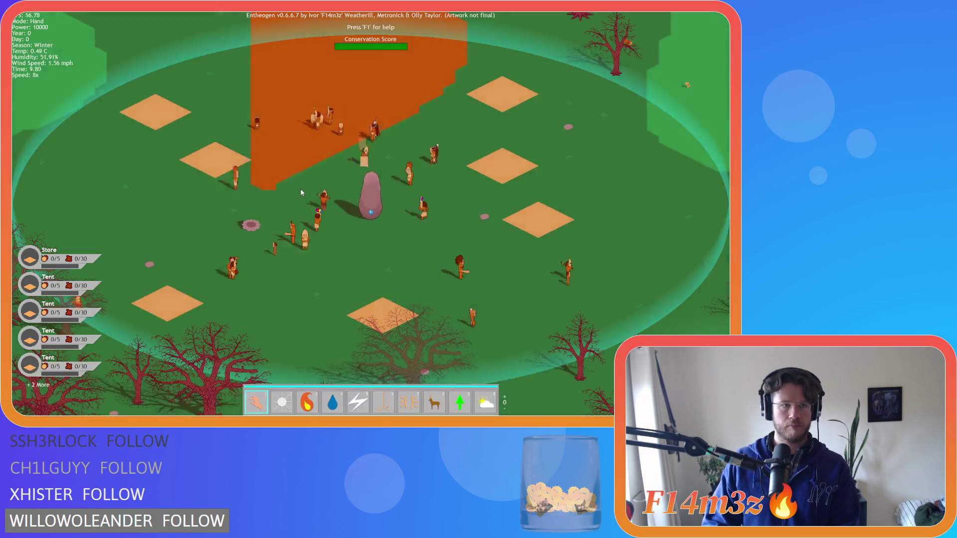
scroll(301, 193, "up", 5)
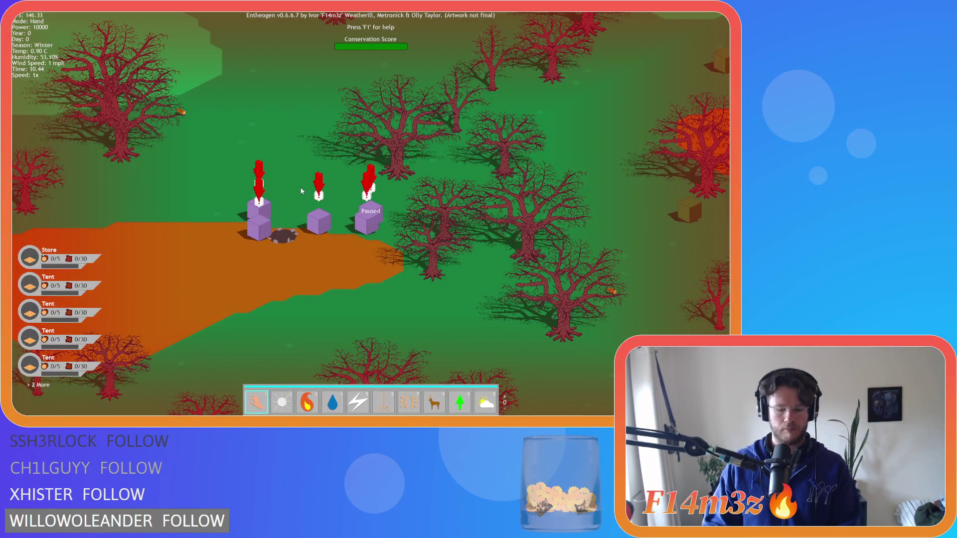
key("plus")
key("plus")
key("plus")
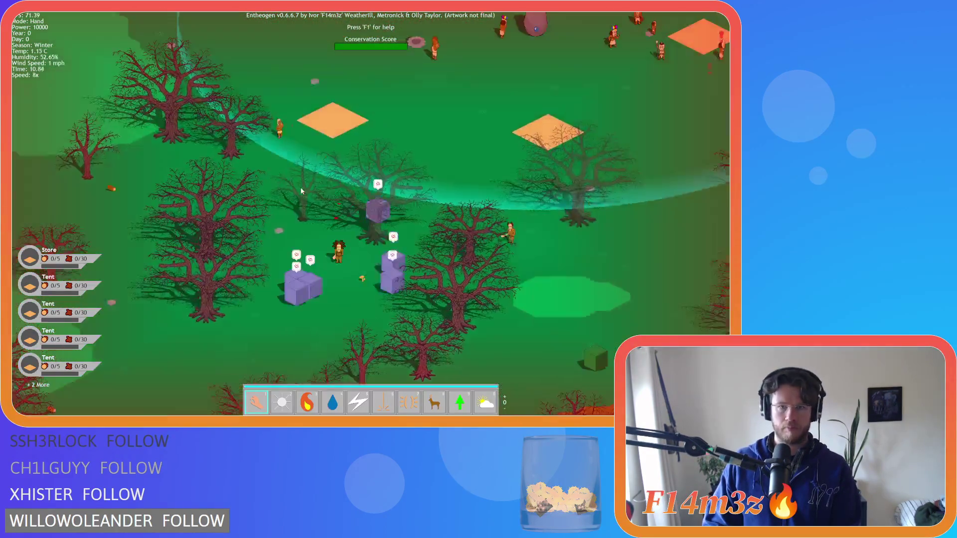
scroll(301, 191, "down", 5)
scroll(300, 191, "up", 5)
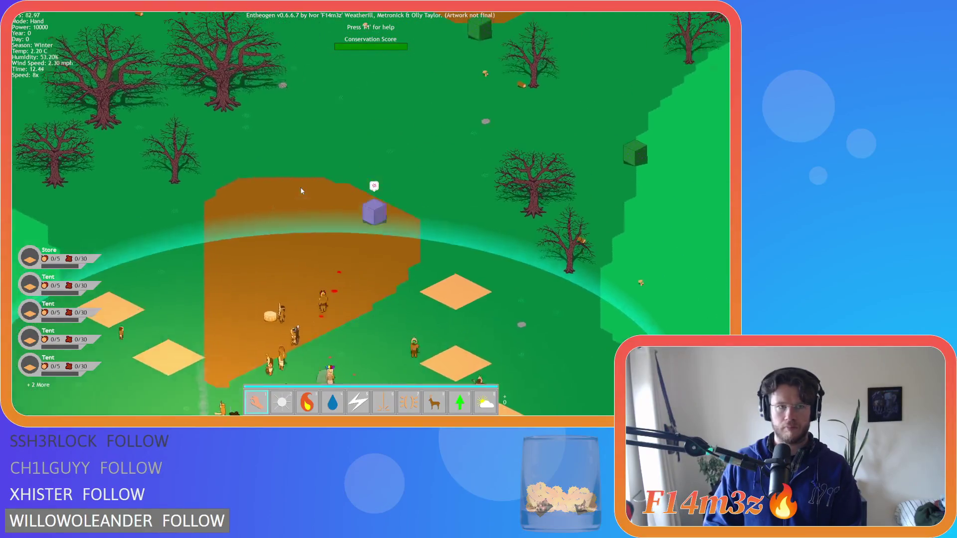
scroll(301, 191, "down", 3)
scroll(330, 213, "up", 3)
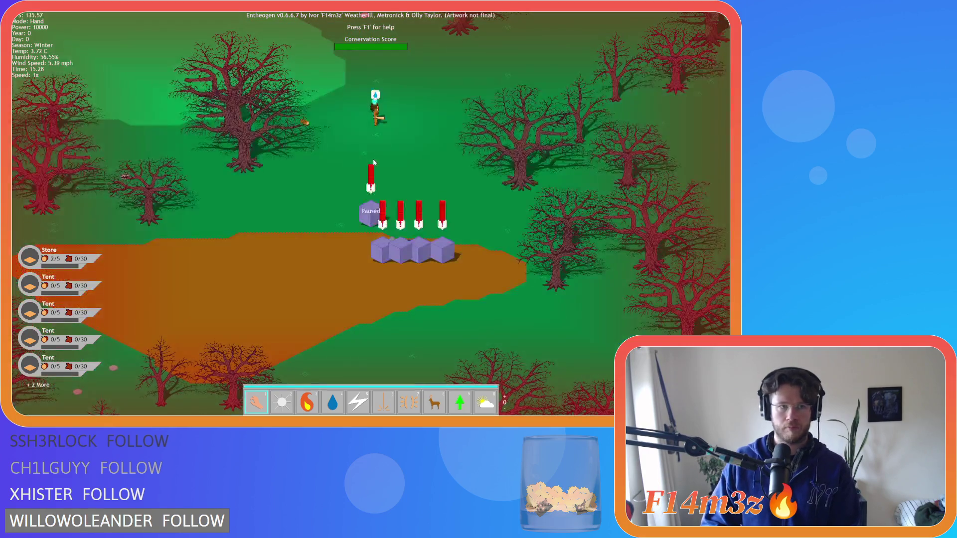
scroll(375, 139, "down", 5)
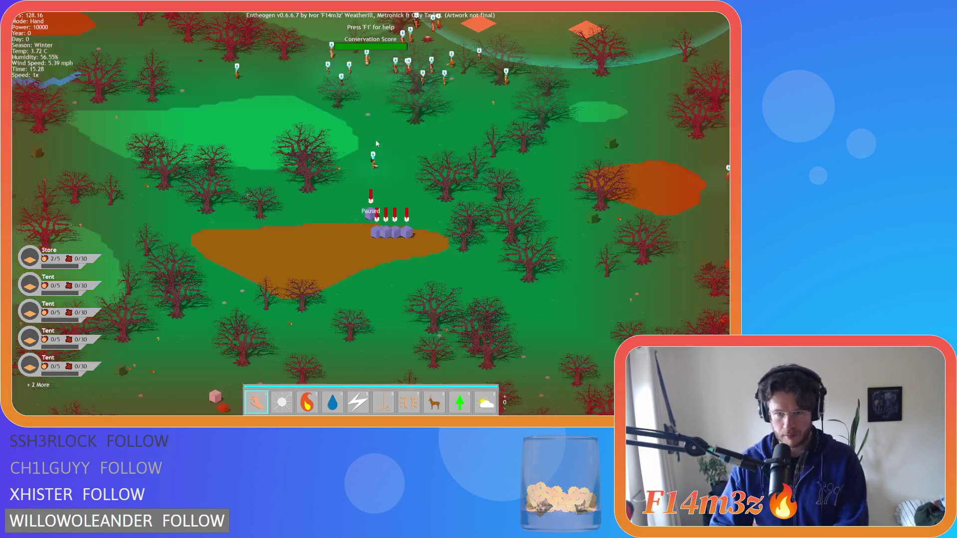
scroll(376, 144, "up", 3)
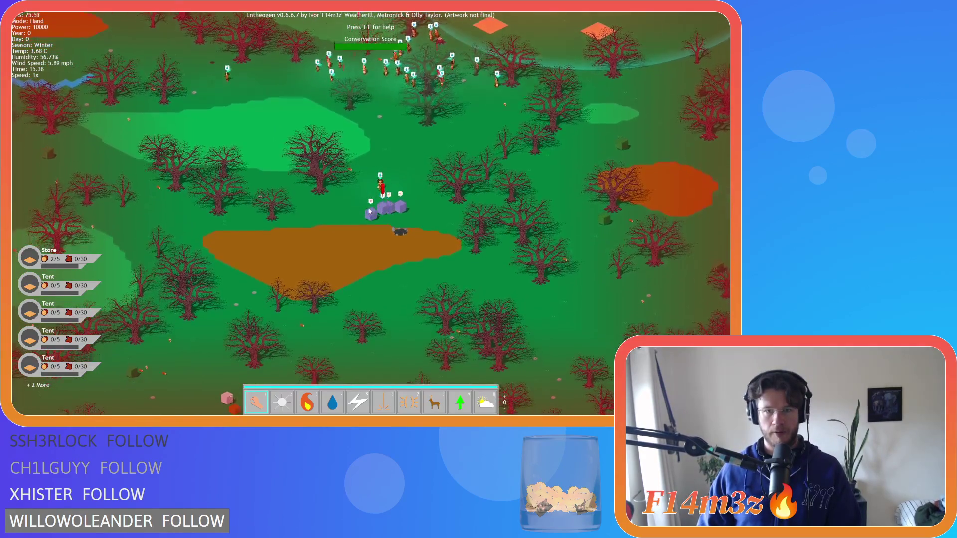
key("plus")
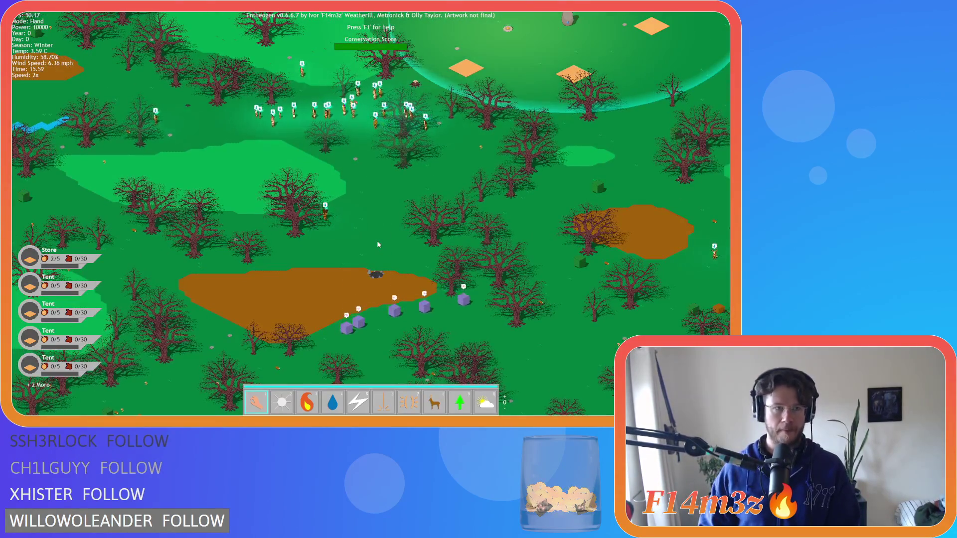
key("minus")
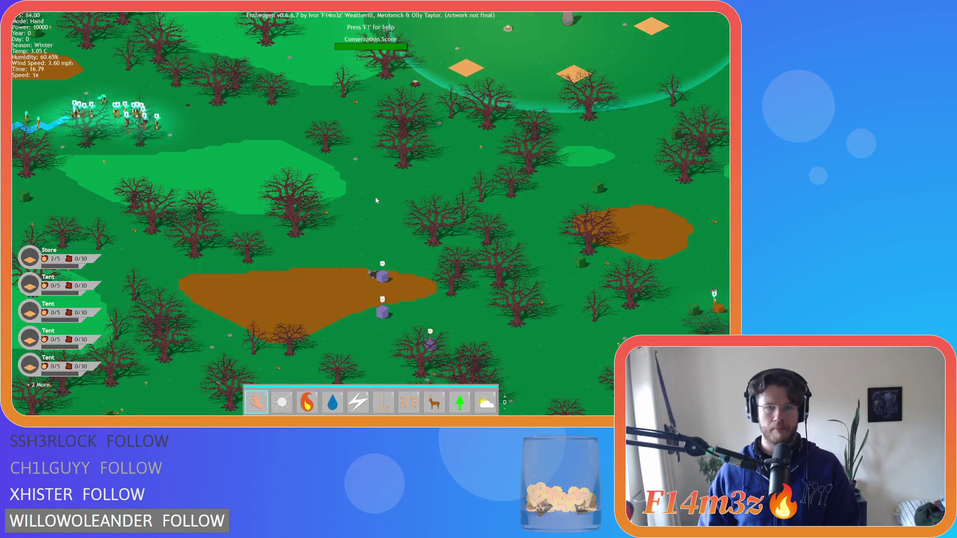
scroll(376, 200, "down", 10)
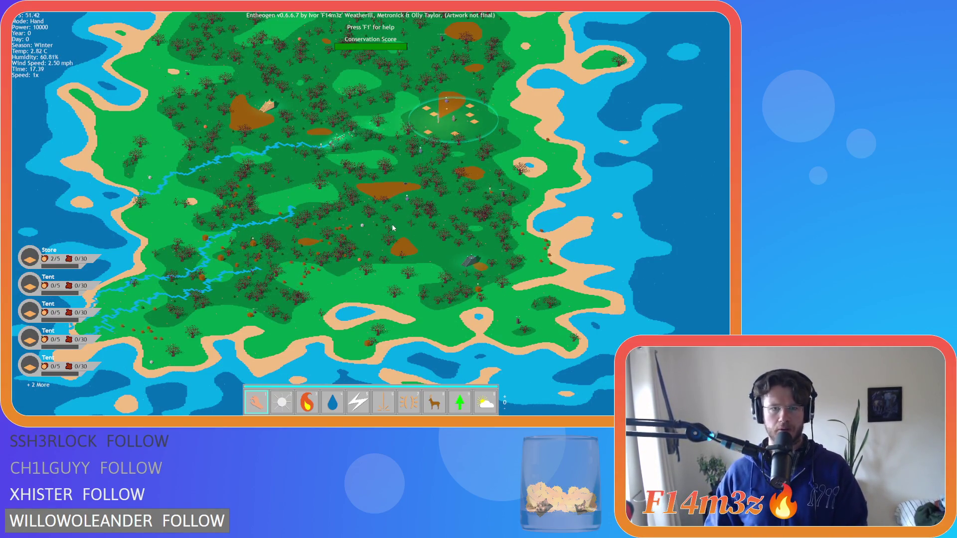
- Pan and zoom across the night-time island to survey the bare winter trees
key("w")
key("d")
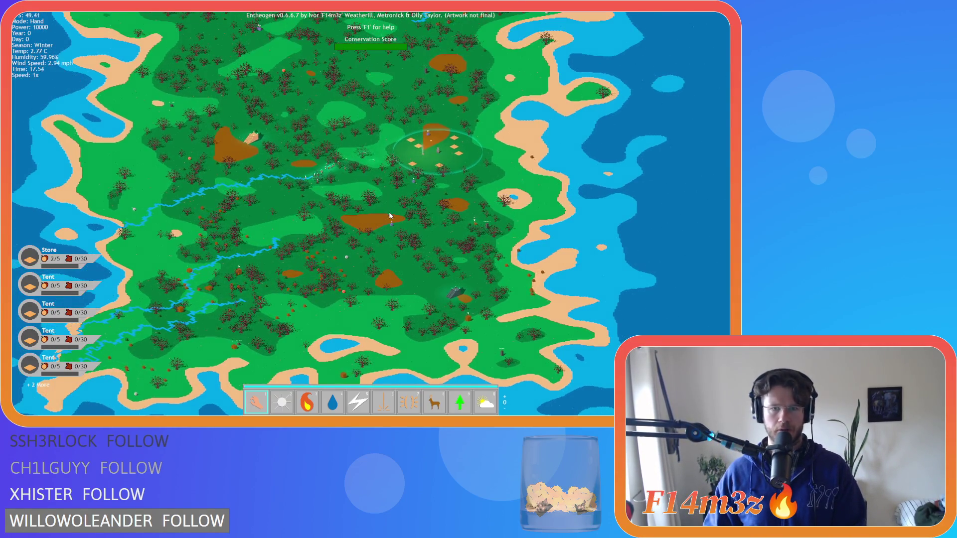
scroll(390, 216, "up", 5)
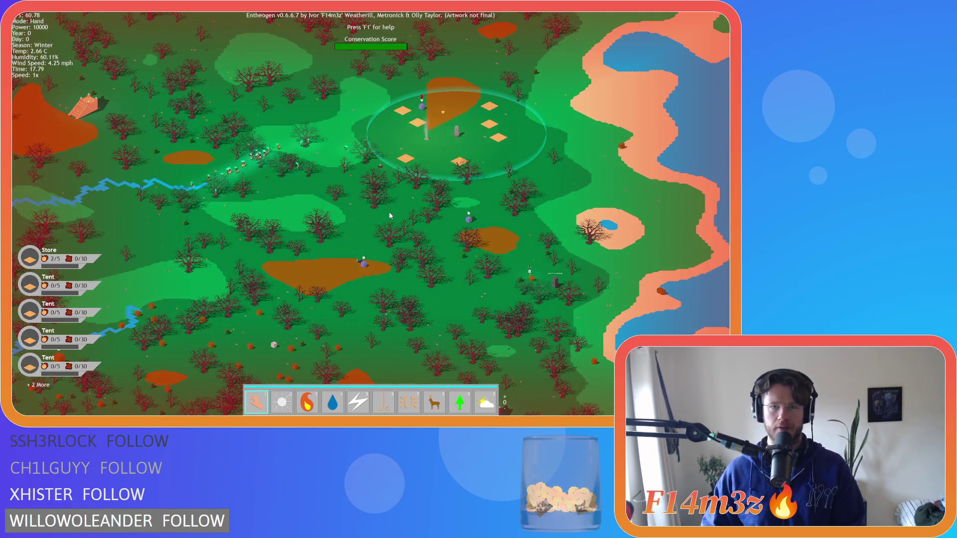
scroll(390, 215, "up", 2)
scroll(390, 215, "down", 5)
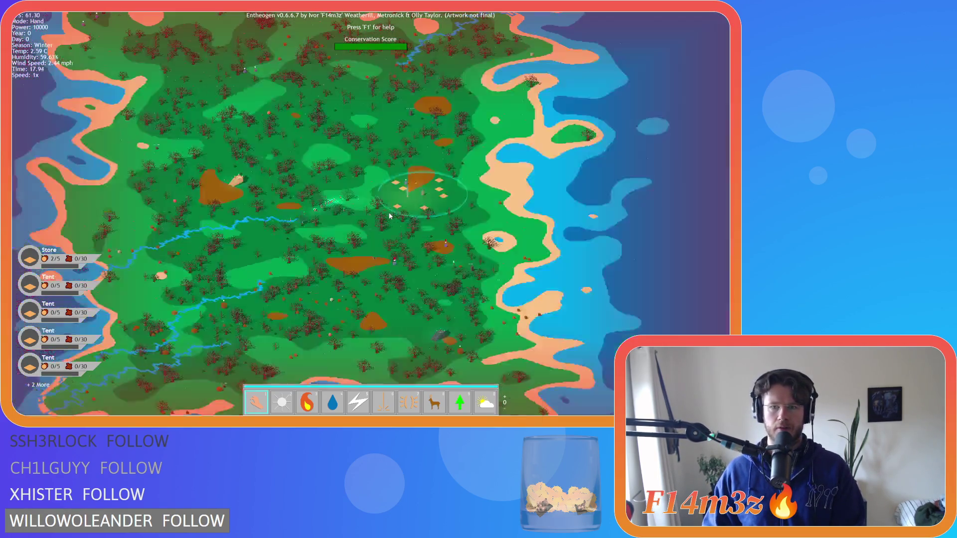
key("w")
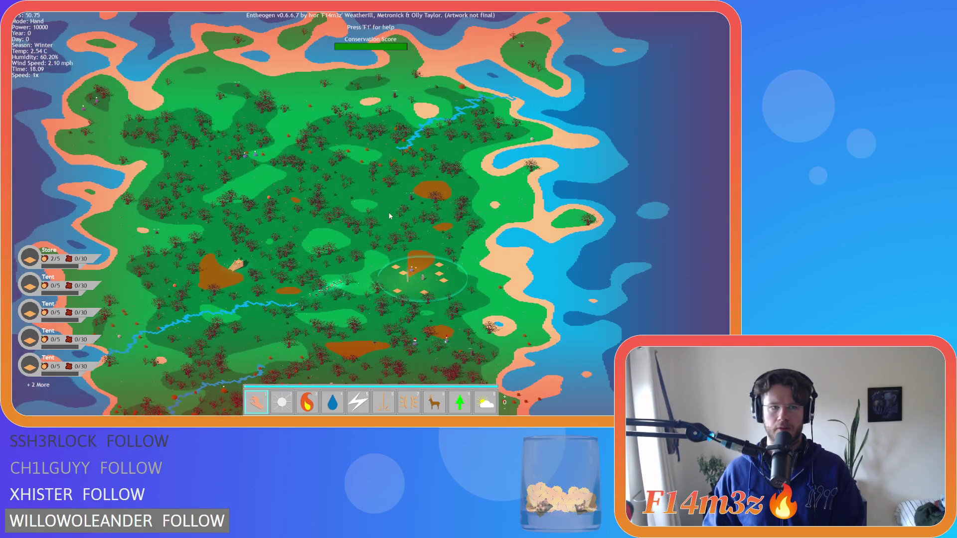
key("s")
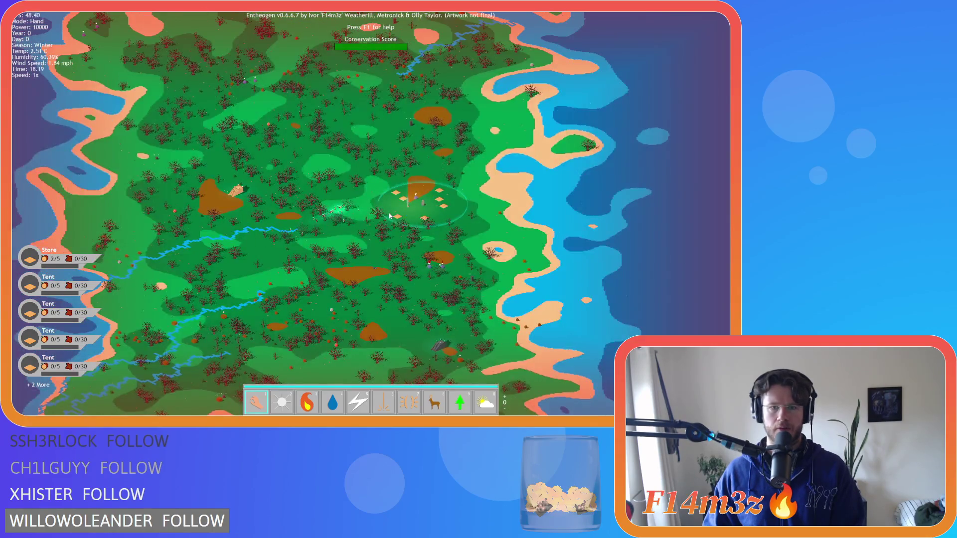
scroll(389, 225, "up", 3)
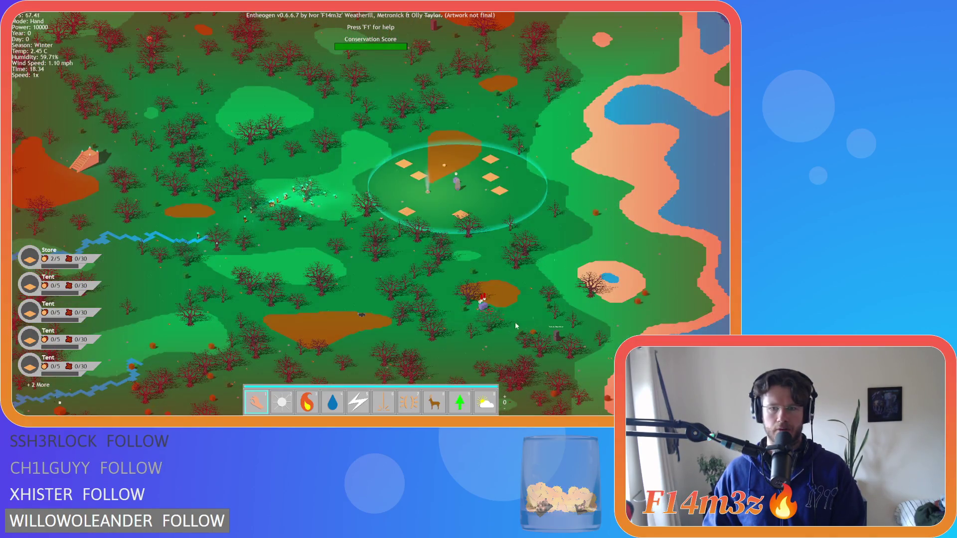
scroll(492, 322, "up", 5)
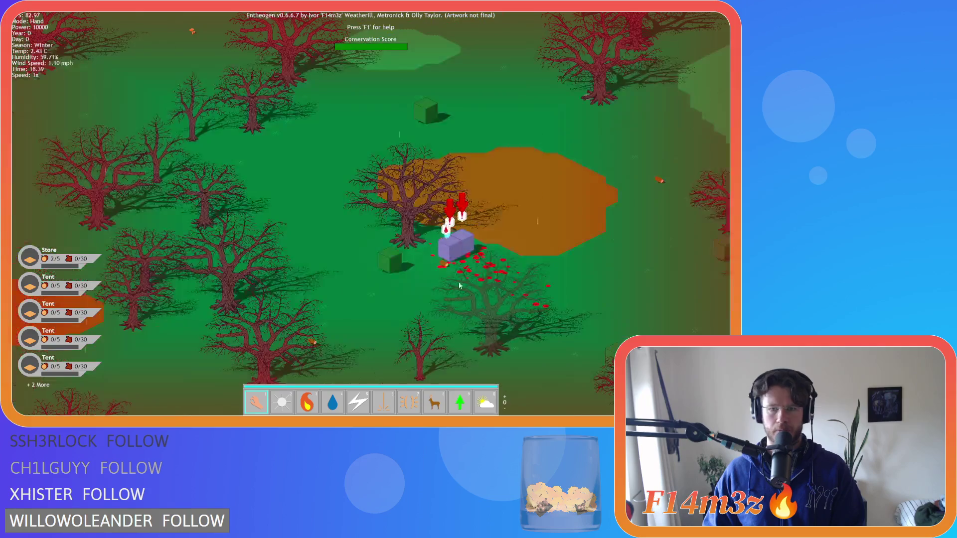
scroll(433, 247, "down", 5)
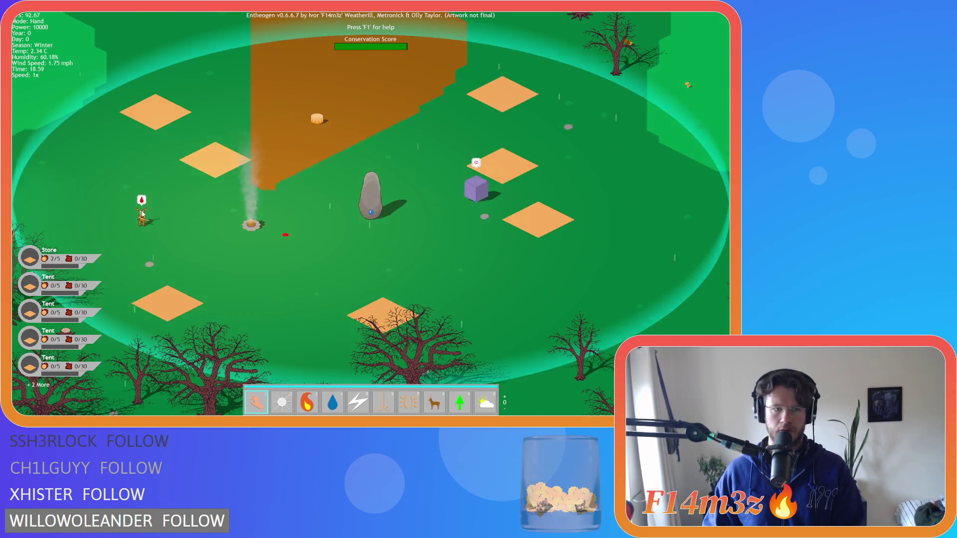
scroll(222, 236, "down", 3)
key("a")
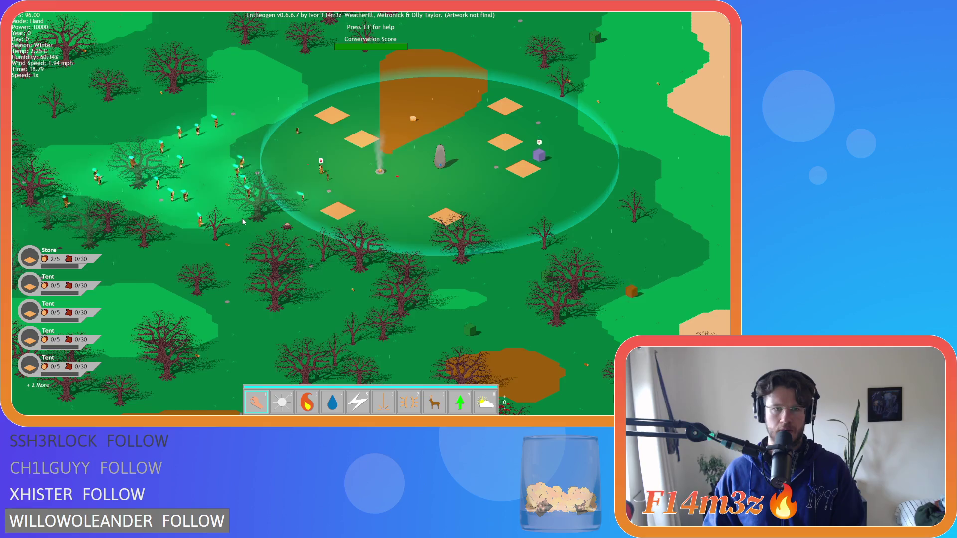
scroll(243, 221, "up", 2)
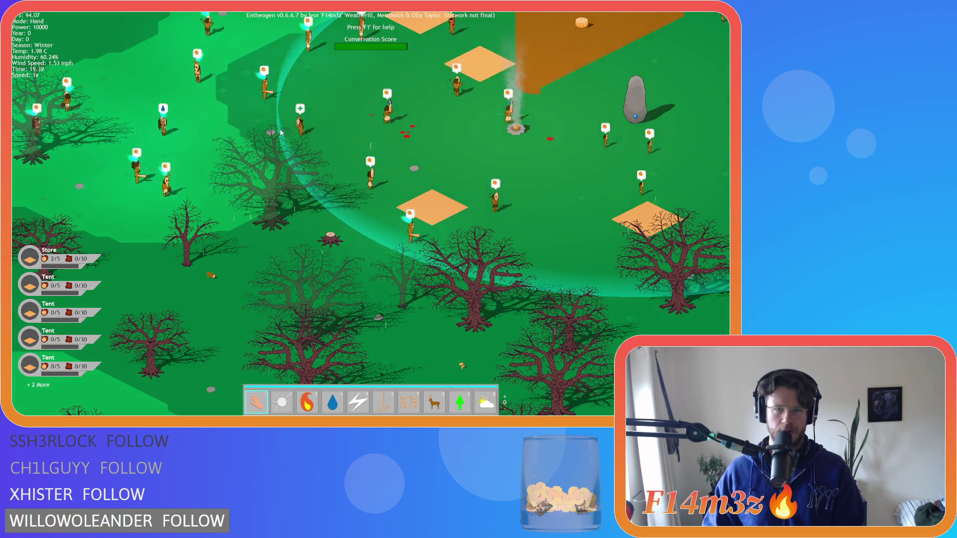
scroll(279, 140, "down", 2)
scroll(275, 147, "up", 1)
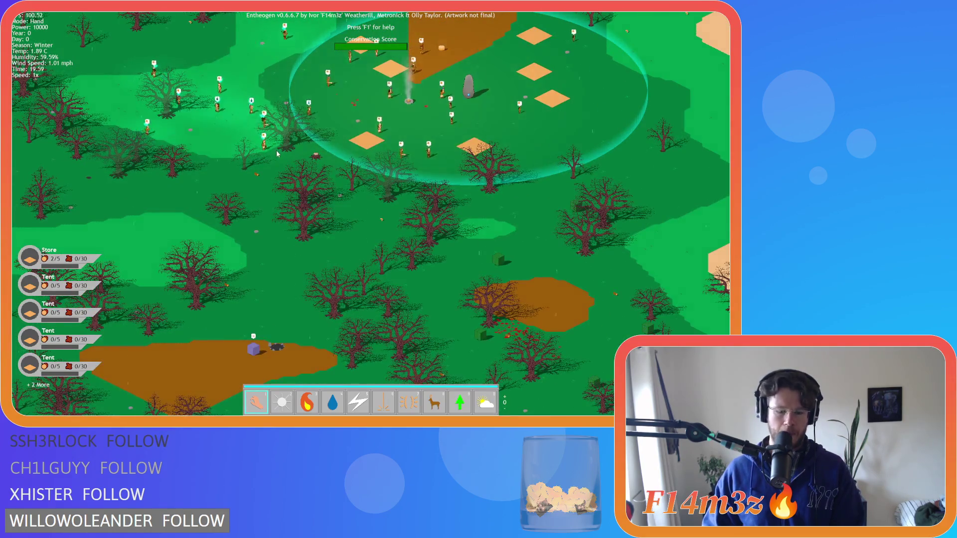
- Switch game speed to 8x and back to 1x, pause, then resume at 8x and return to 1x
key("plus")
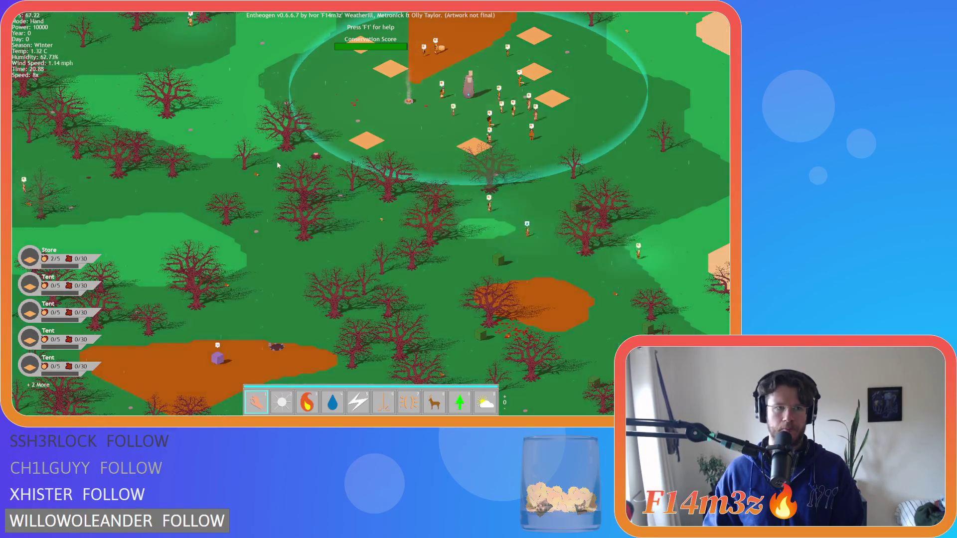
key("minus")
key("minus")
key("minus")
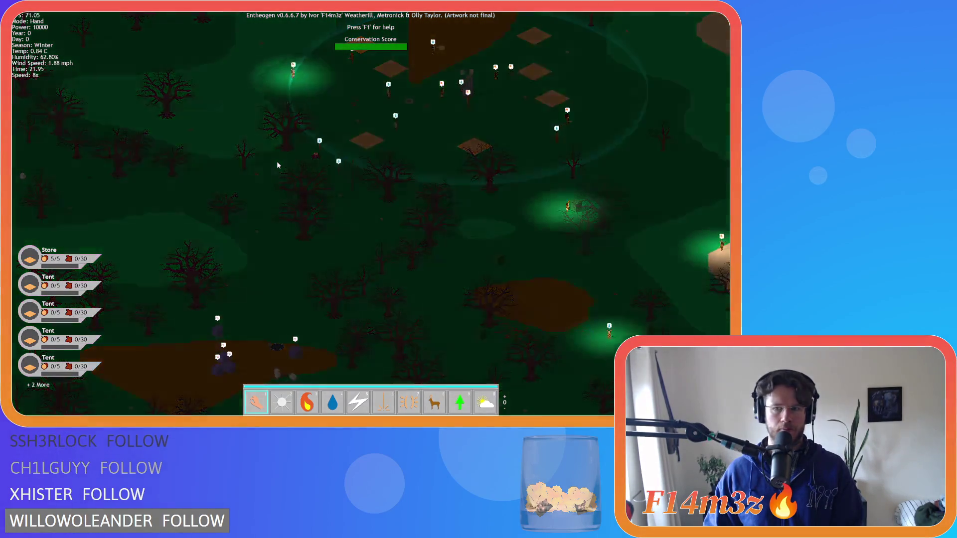
key("space")
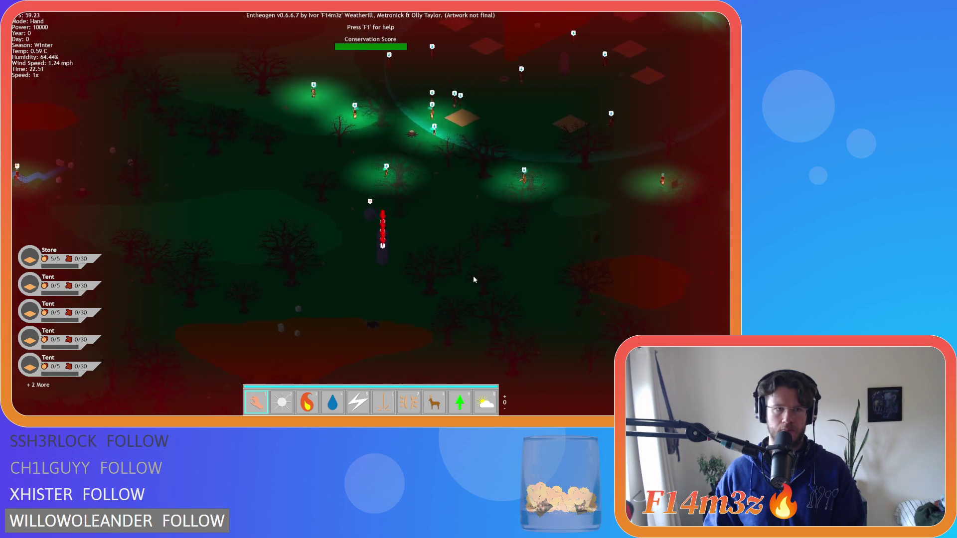
key("plus")
key("plus")
key("plus")
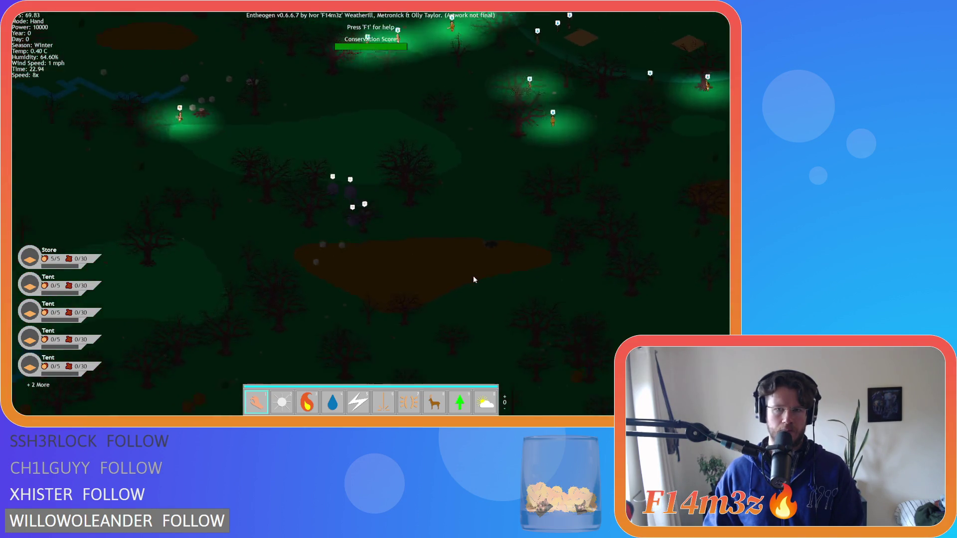
key("minus")
key("minus")
key("minus")
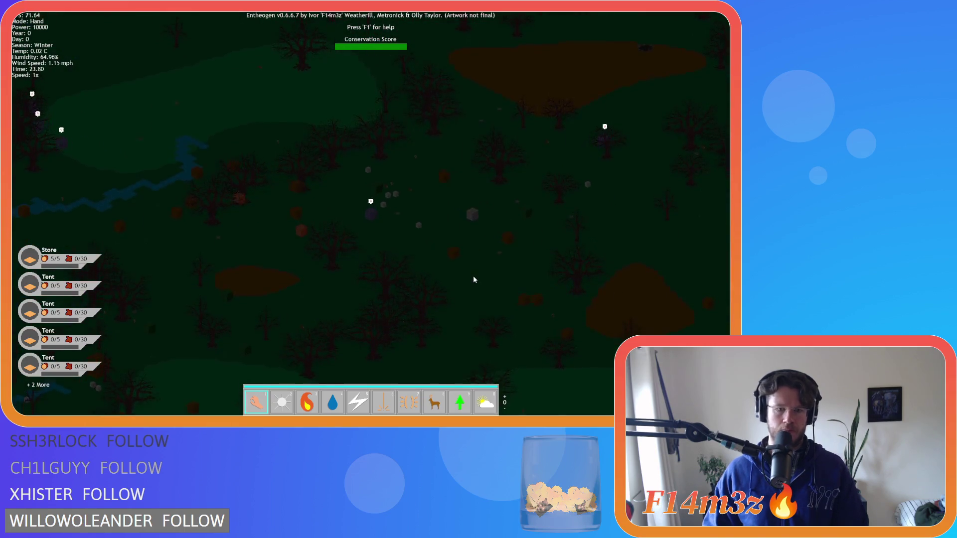
- Select the Storm power, switch back to the Hand, and pan the view around the map
scroll(473, 279, "up", 1)
key("1")
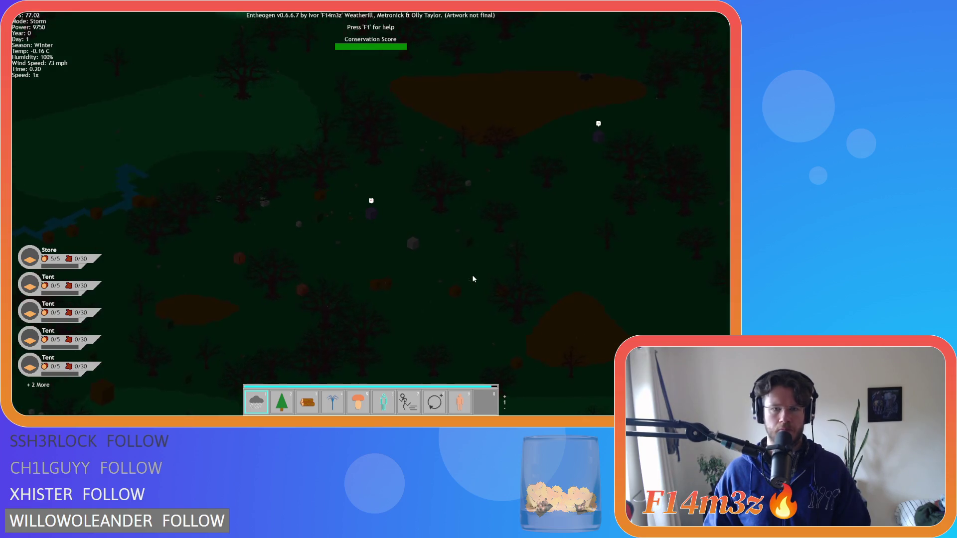
scroll(473, 279, "down", 1)
key("1")
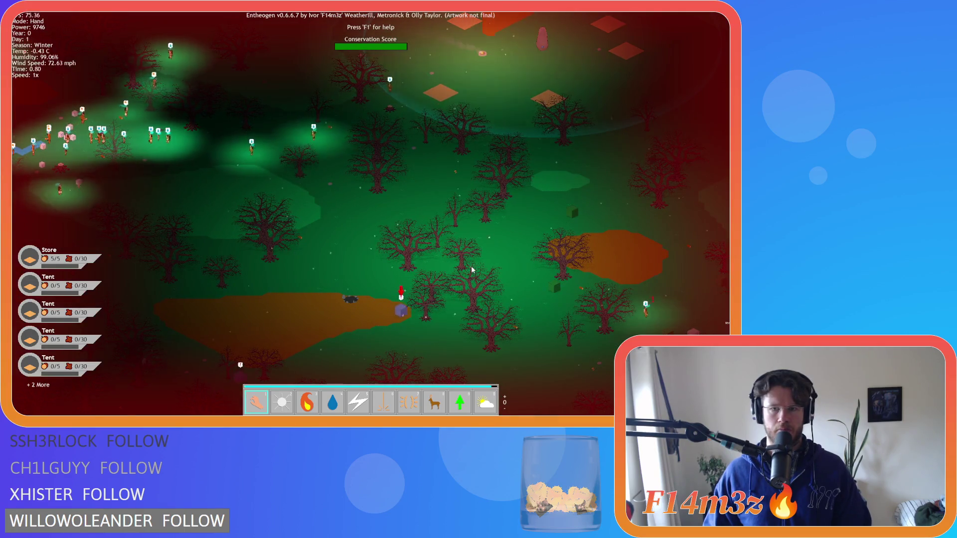
key("d")
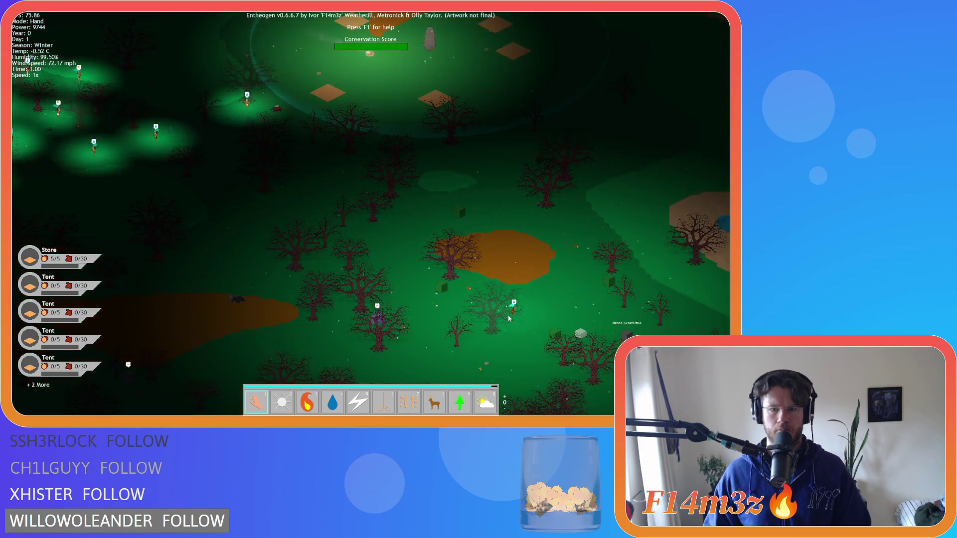
key("w")
key("a")
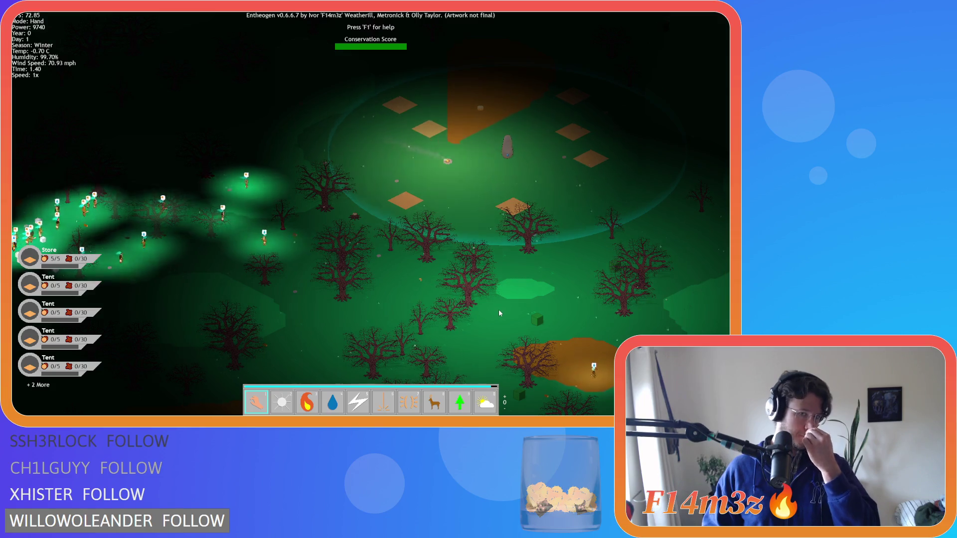
key("d")
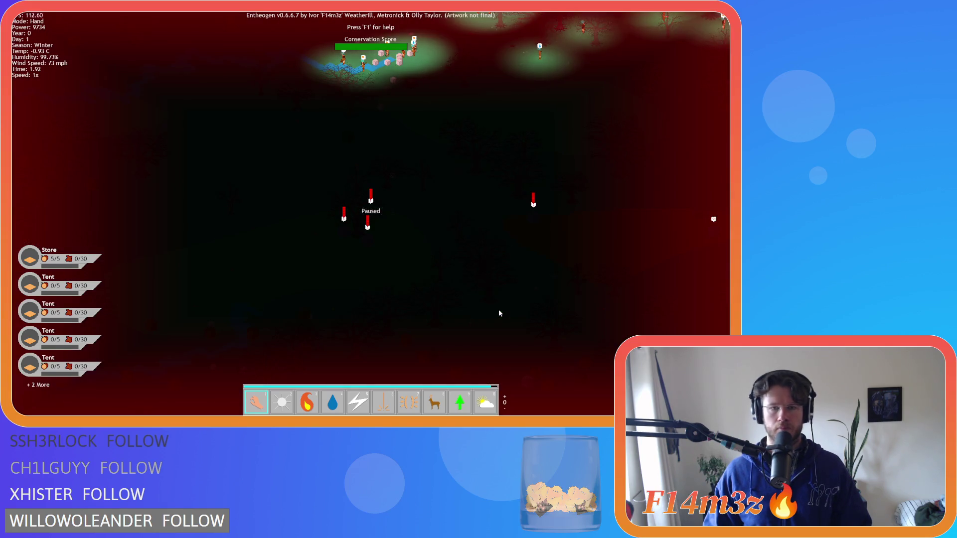
- Select the Light power, unpause the game, and pan the view to the right
key("2")
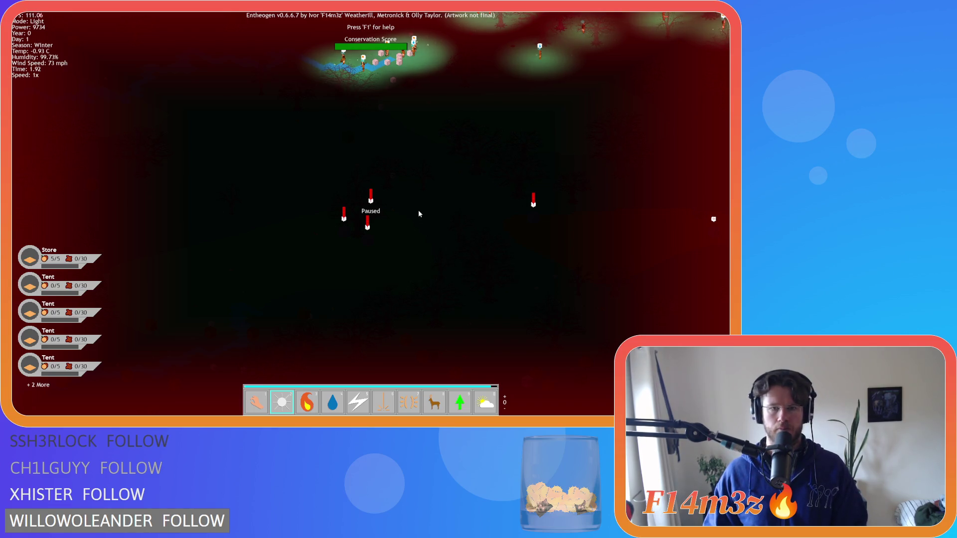
key("space")
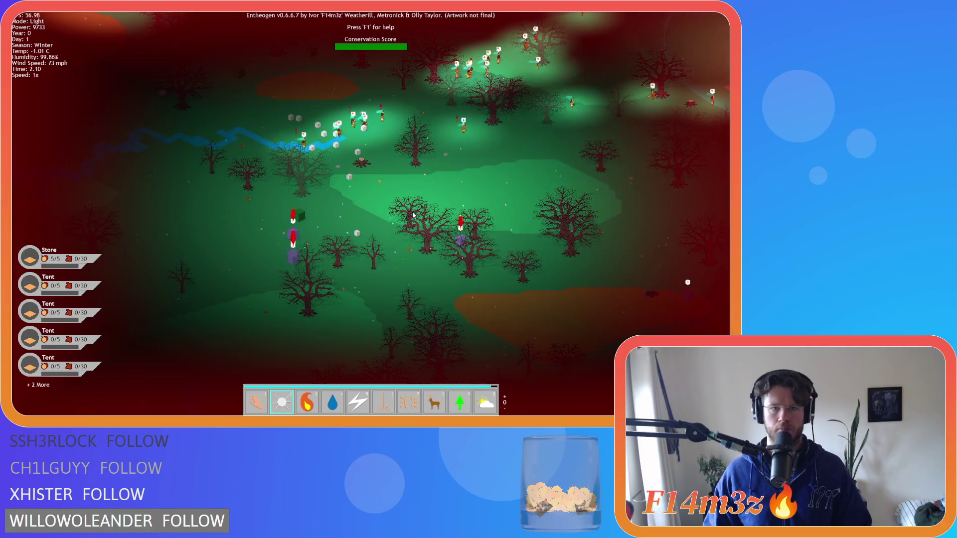
key("d")
key("d")
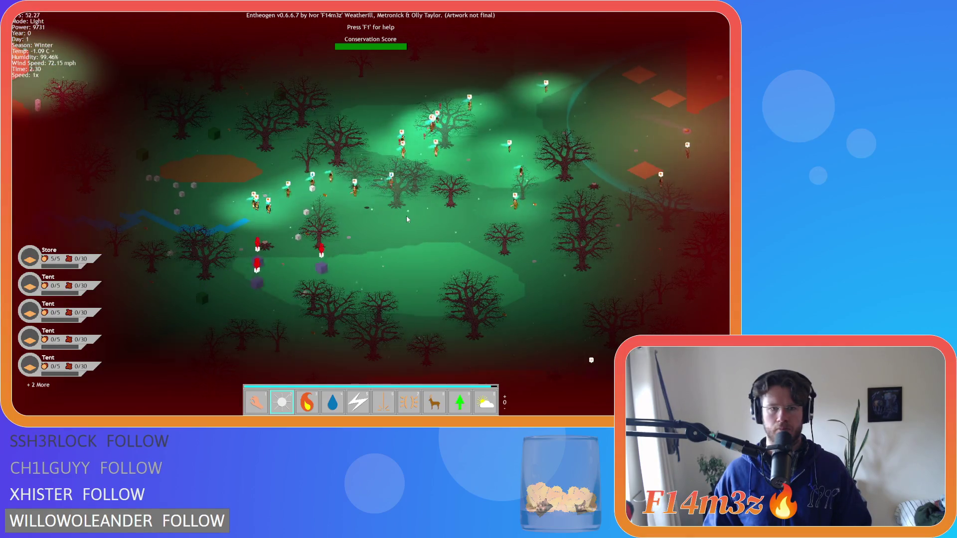
key("d")
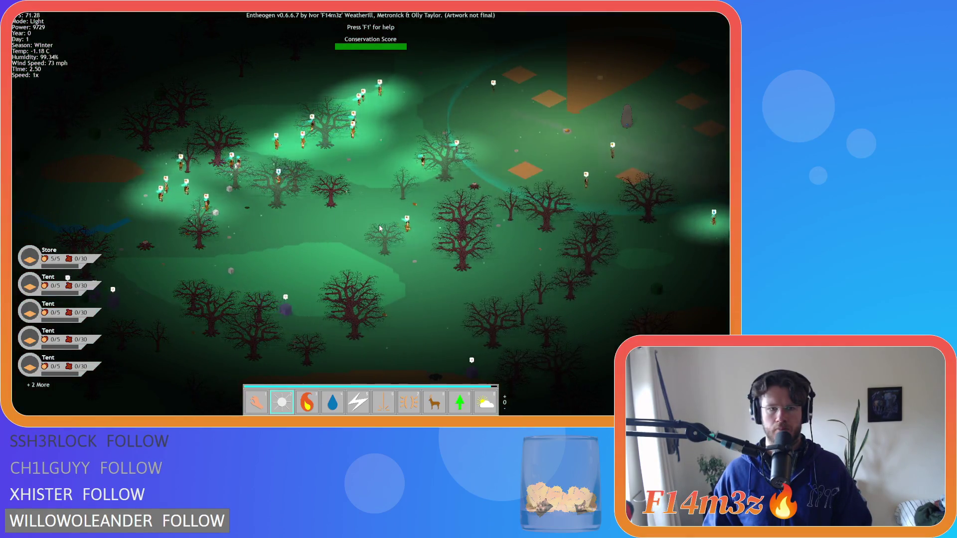
key("d")
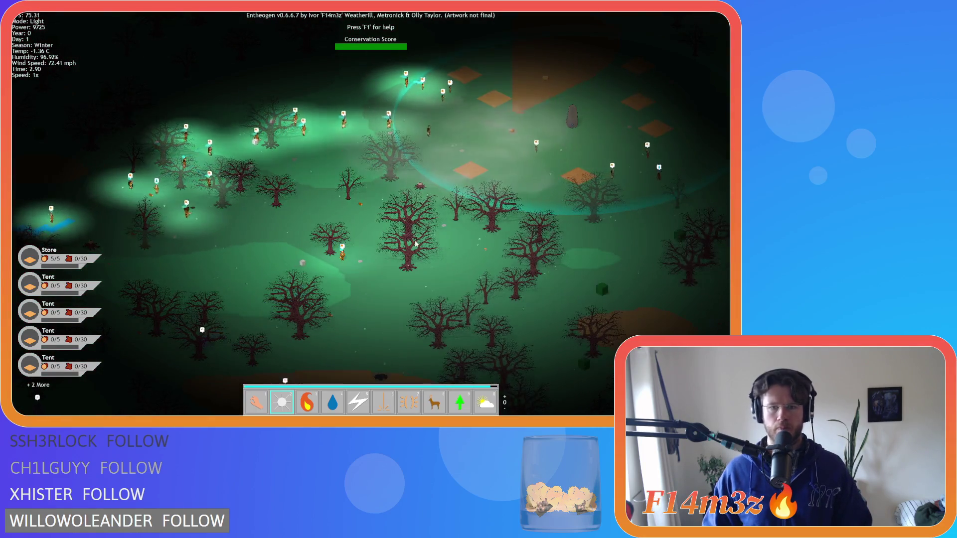
- Zoom and pan around the village until the snow-covered trees show
scroll(378, 228, "up", 3)
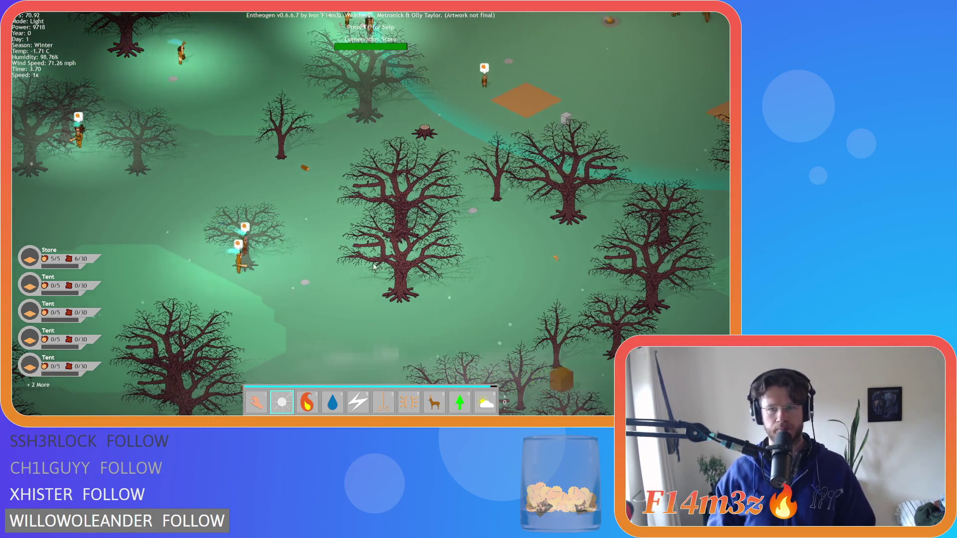
key("d")
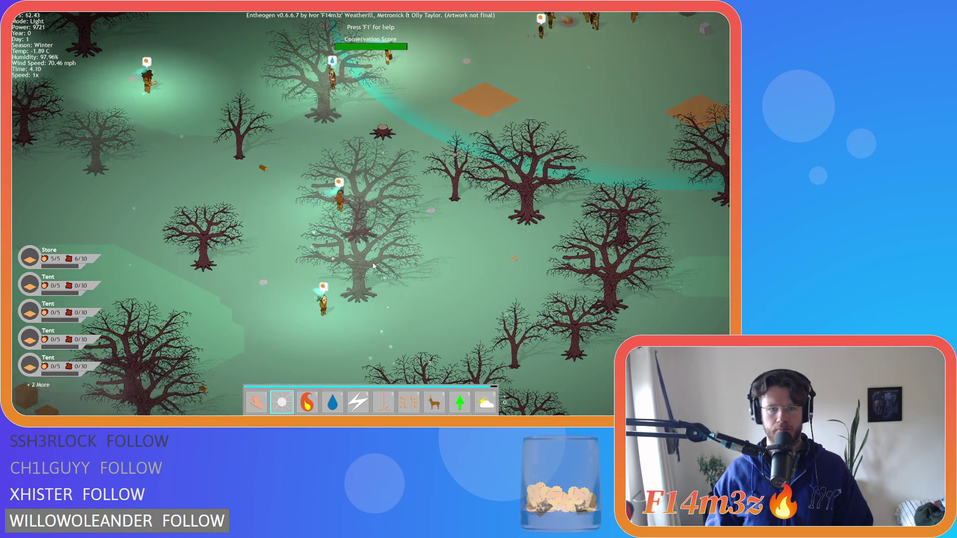
scroll(373, 266, "down", 5)
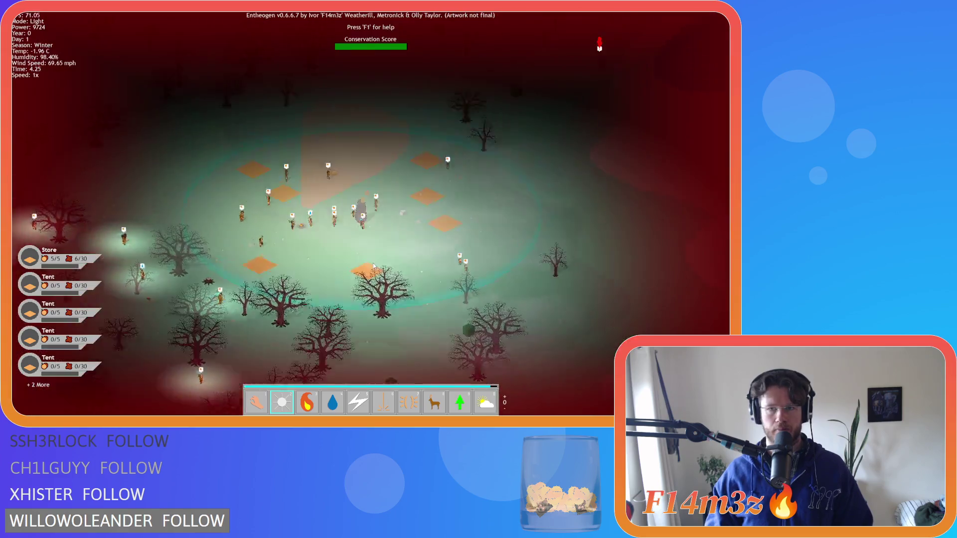
key("a")
key("s")
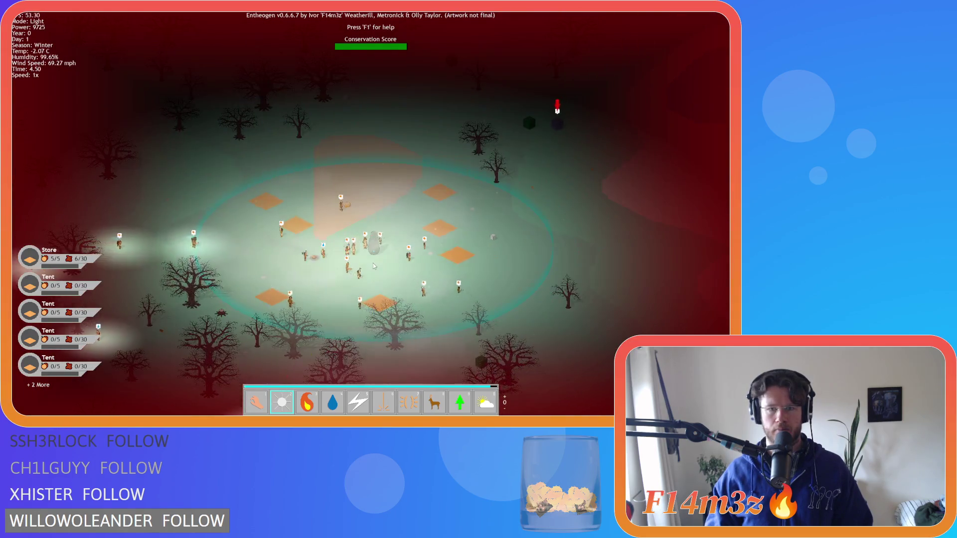
key("d")
key("w")
scroll(493, 189, "up", 3)
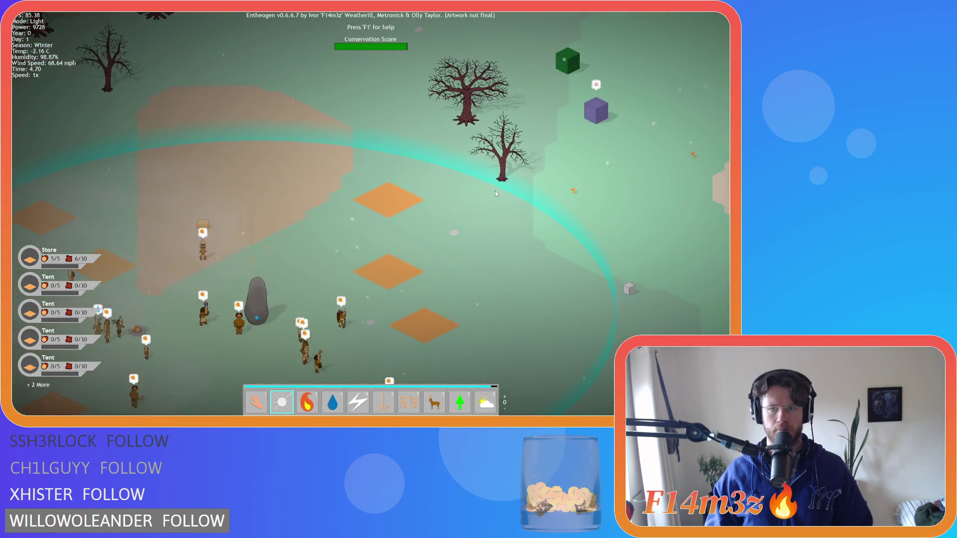
scroll(494, 190, "down", 3)
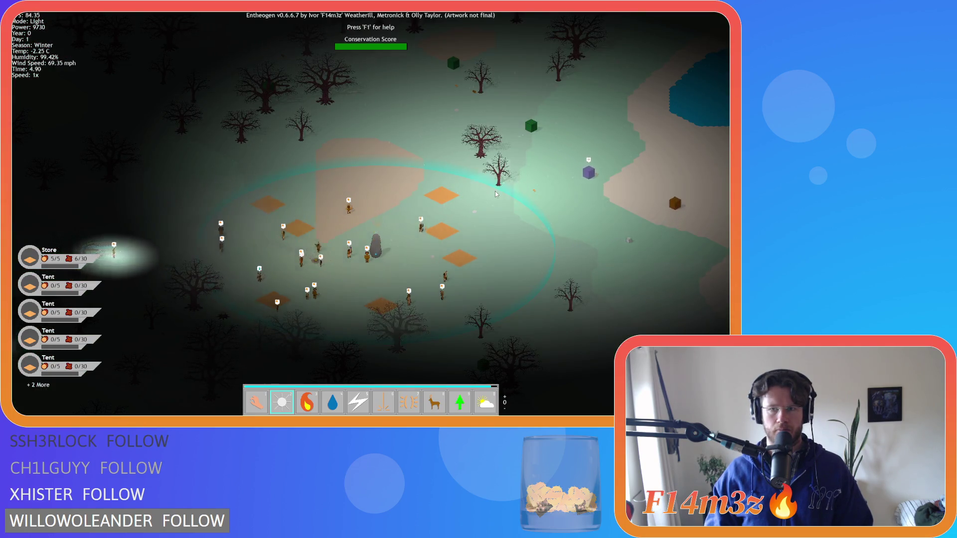
scroll(495, 195, "down", 3)
key("a")
key("s")
scroll(492, 200, "up", 3)
- Pan to a new stretch of forest and zoom in, briefly pausing and resuming the game
key("d")
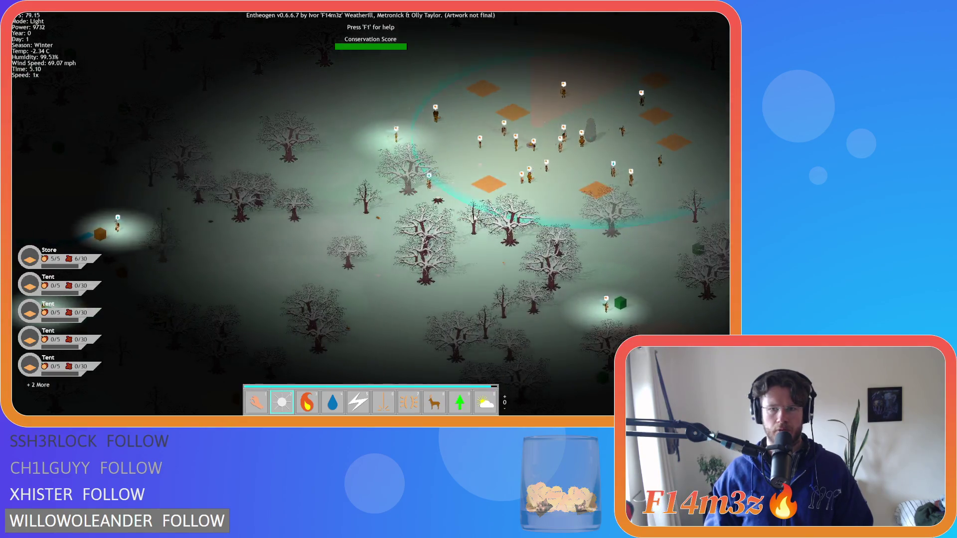
key("s")
scroll(458, 238, "down", 5)
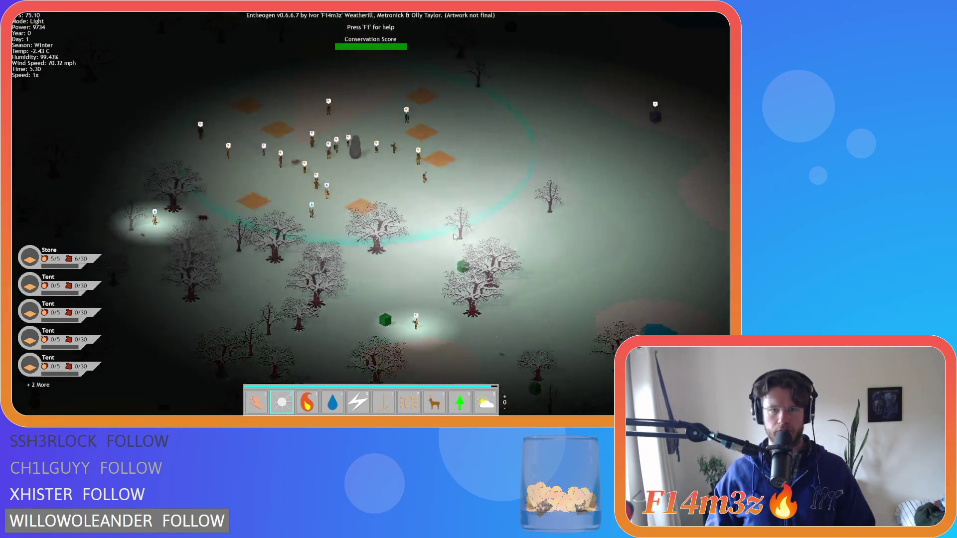
scroll(313, 281, "up", 5)
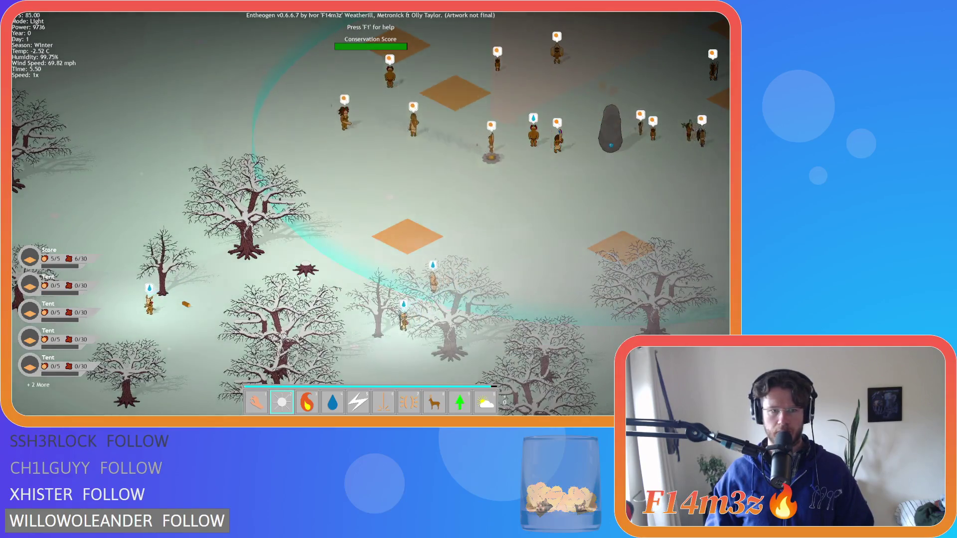
scroll(309, 278, "down", 5)
scroll(306, 276, "up", 5)
key("space")
scroll(307, 280, "down", 2)
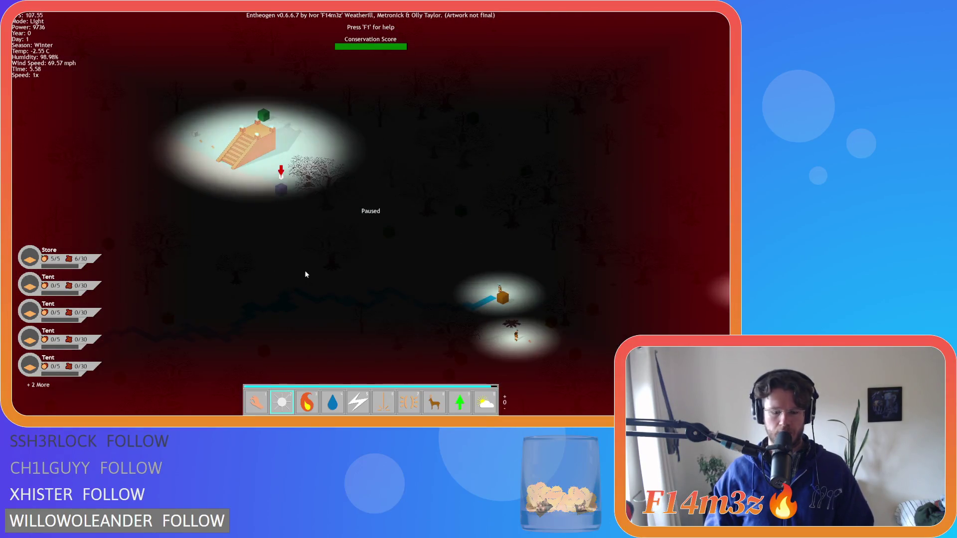
key("space")
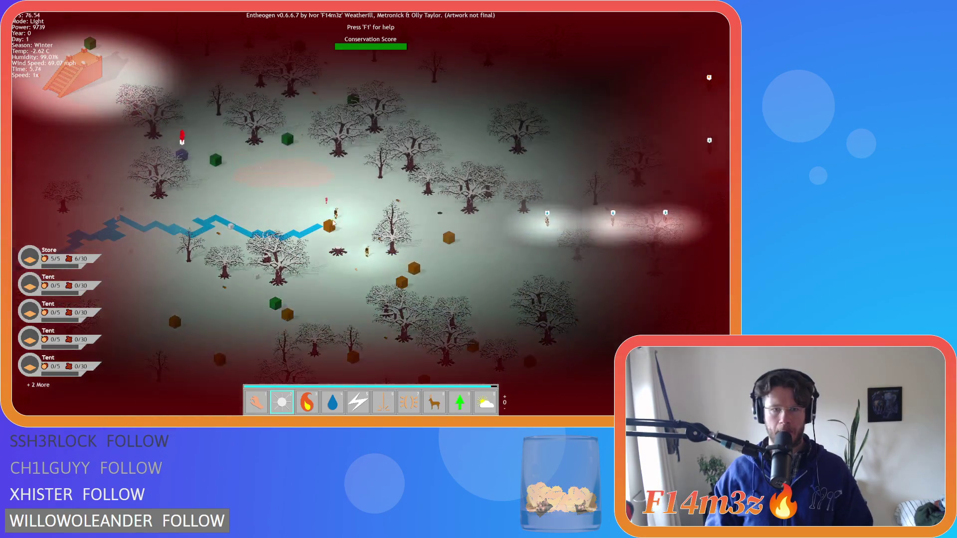
- Pan from the village clearing across the map to the nearby snowy trees, then pause with Escape
key("space")
key("a")
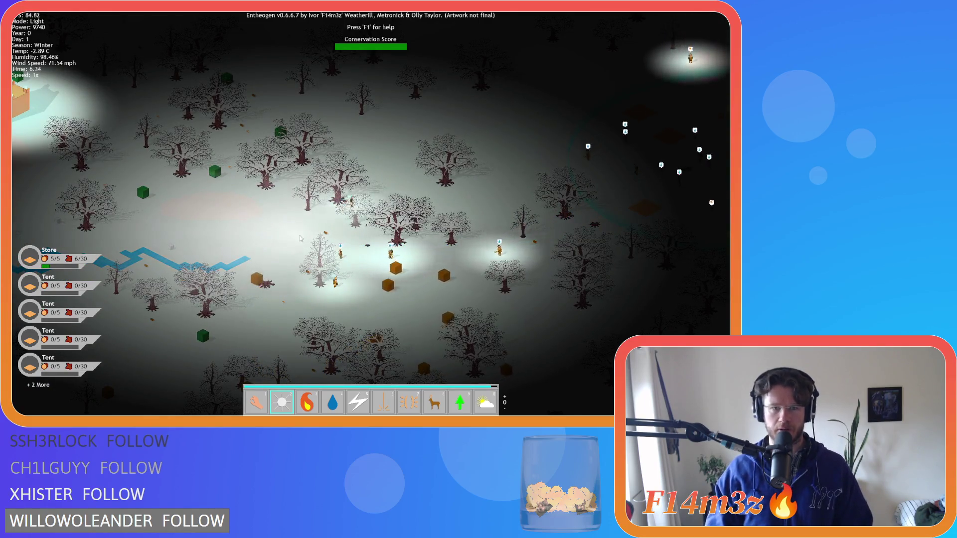
key("w")
key("a")
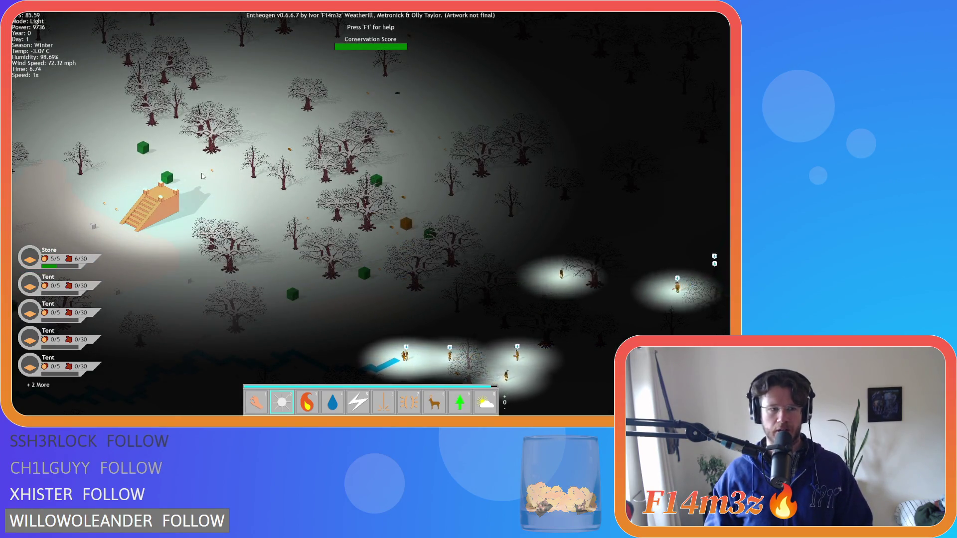
key("s")
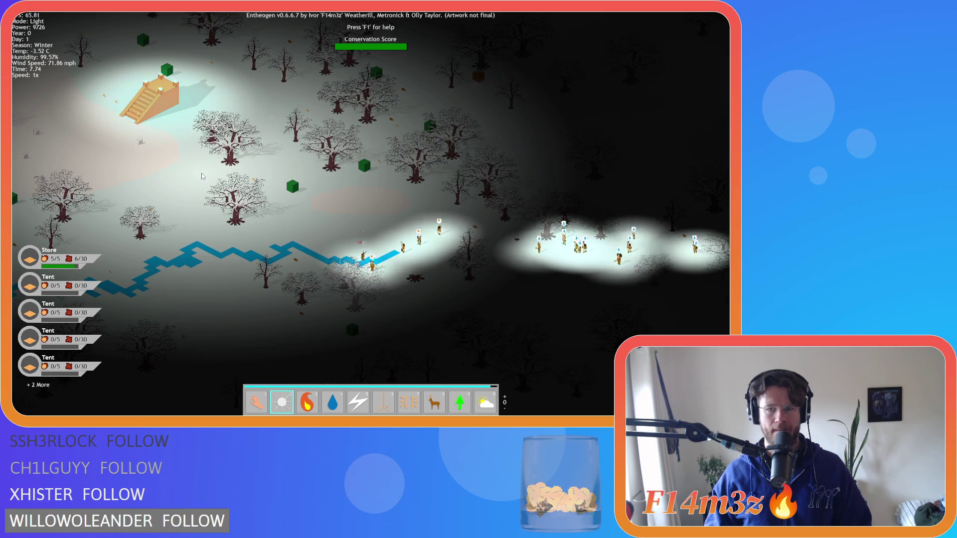
key("Down")
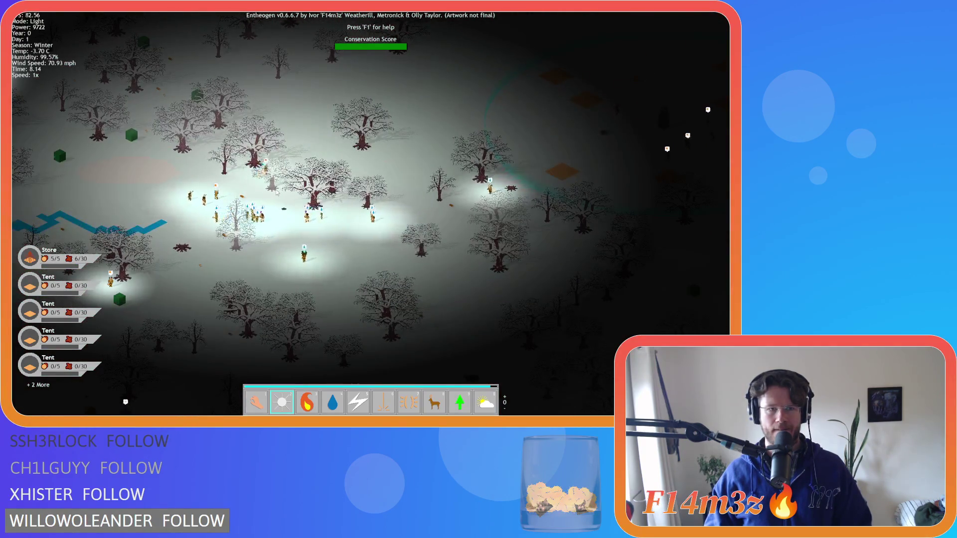
key("Right")
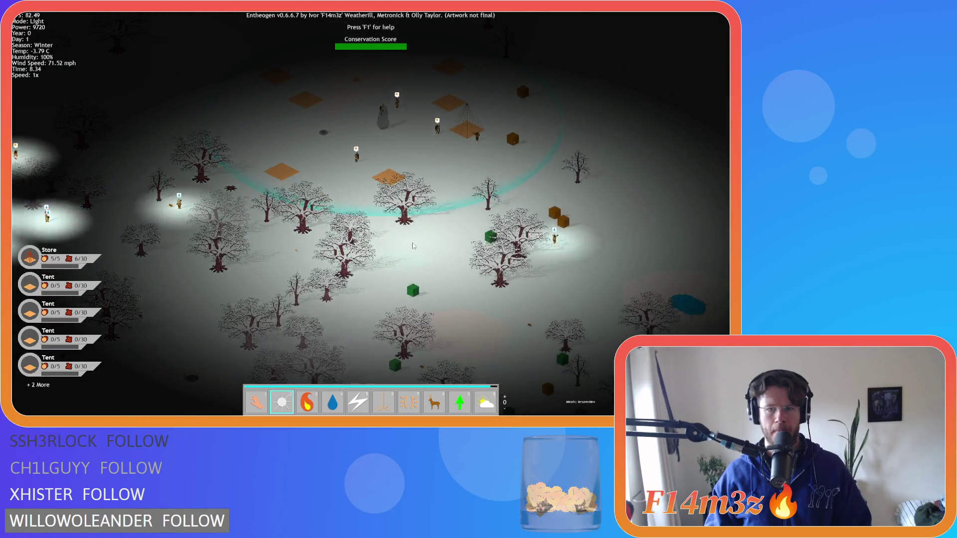
scroll(412, 245, "up", 3)
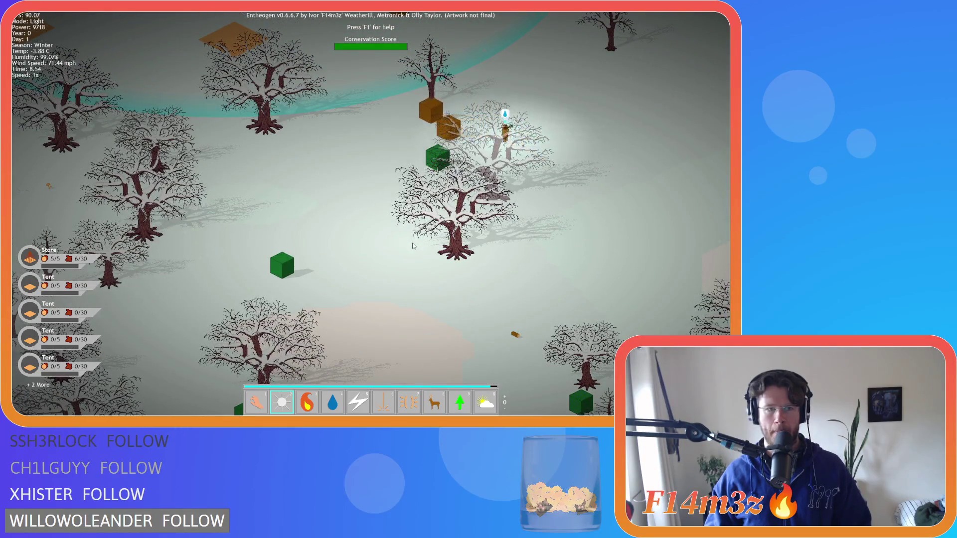
key("Up")
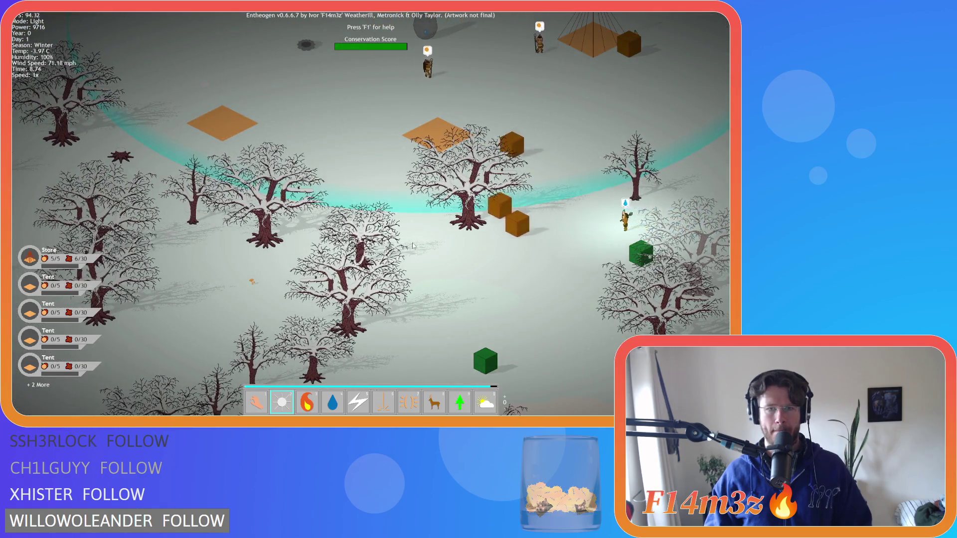
key("Escape")
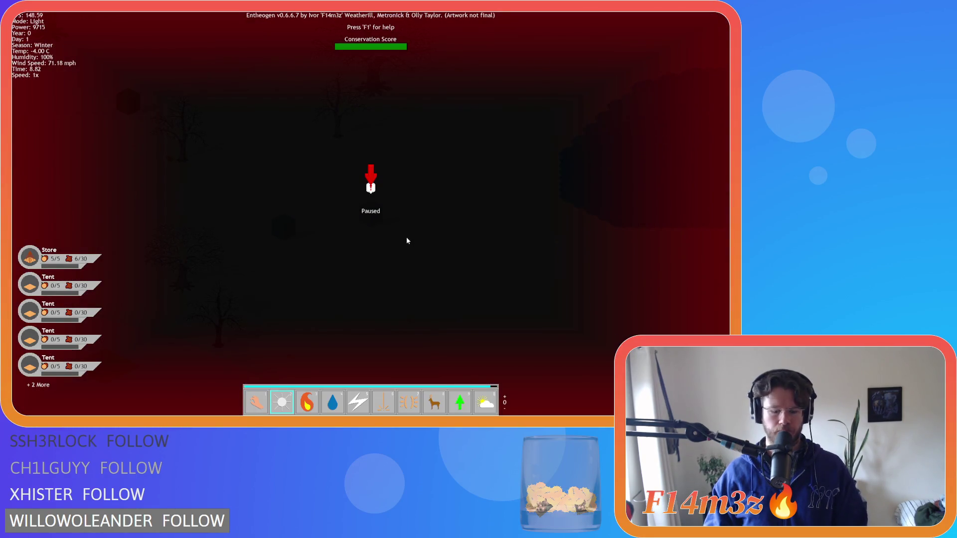
- Resume the game, select the Hand power, and centre the view on the camp
key("Escape")
scroll(404, 233, "down", 3)
key("1")
scroll(405, 234, "up", 3)
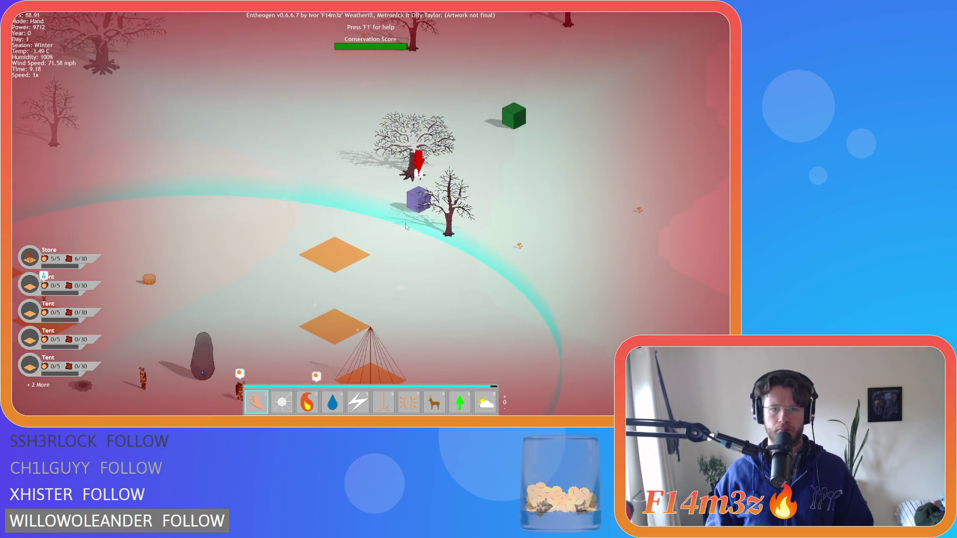
scroll(393, 225, "down", 6)
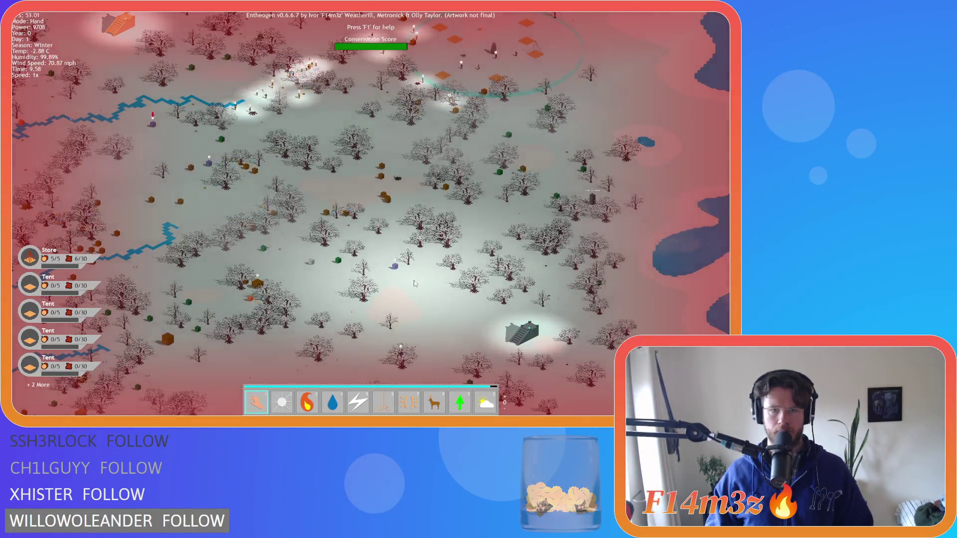
key("w")
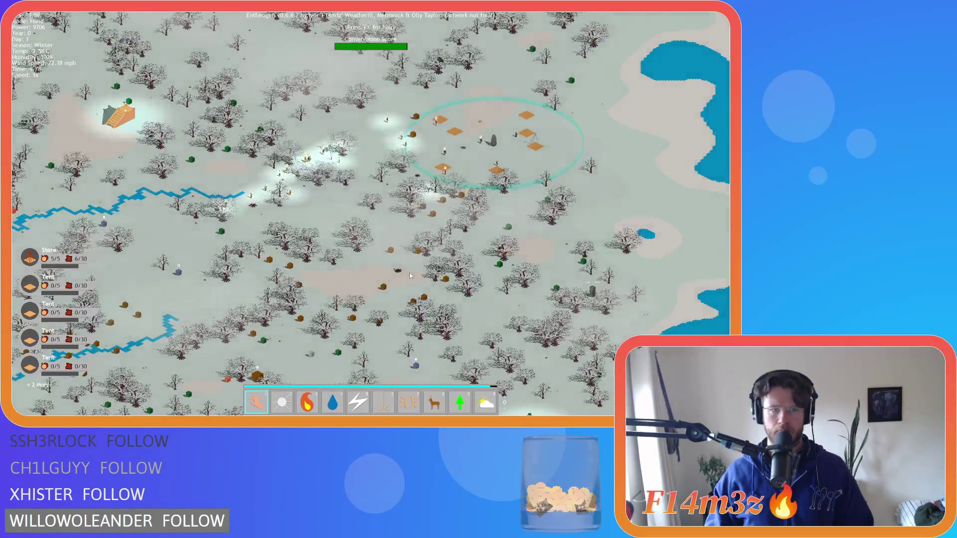
scroll(406, 270, "up", 8)
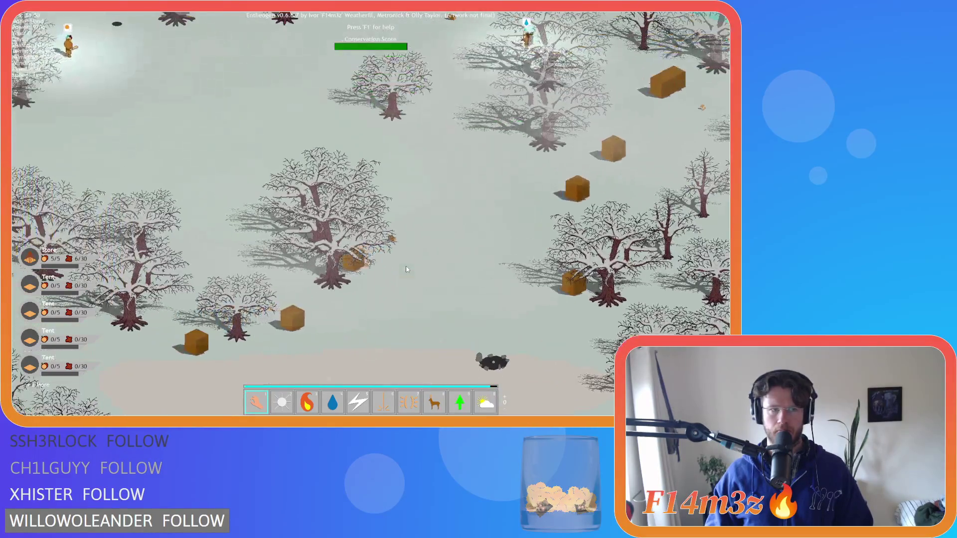
- Pan west and north-west over the forest to inspect the snow-dusted trees
key("d")
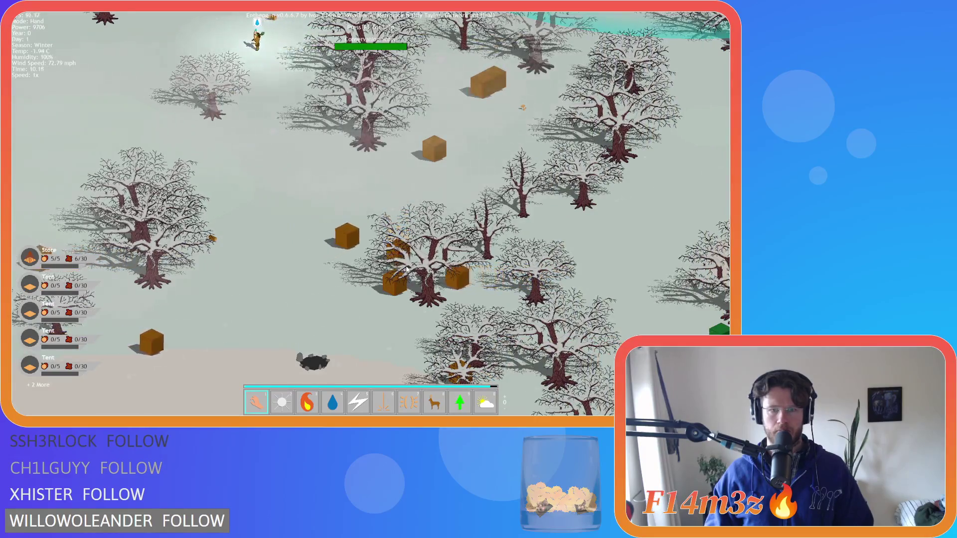
key("w")
key("w")
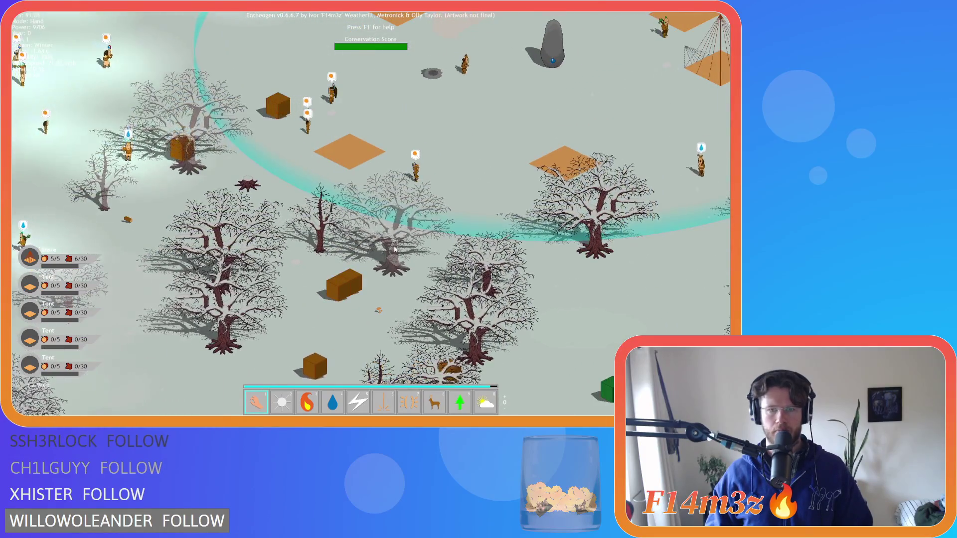
key("a")
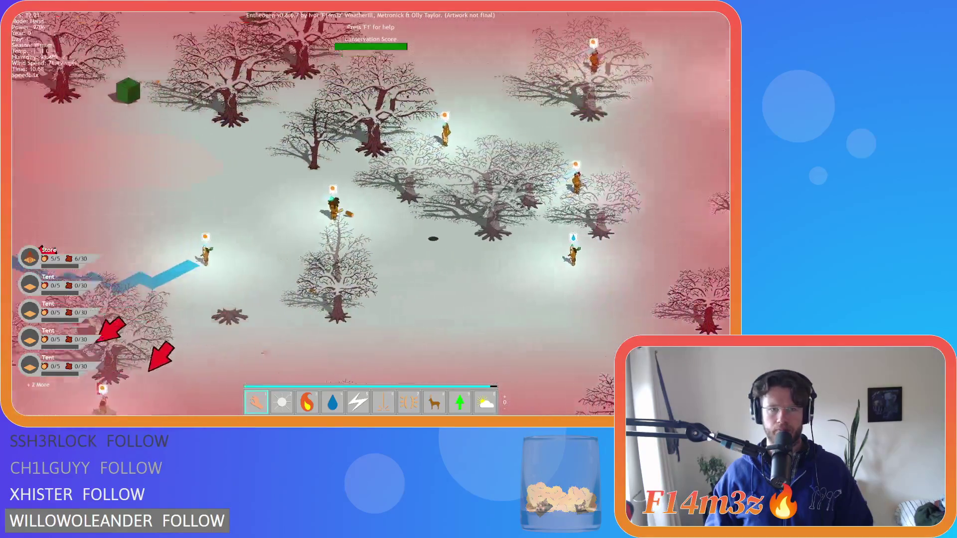
key("w")
key("a")
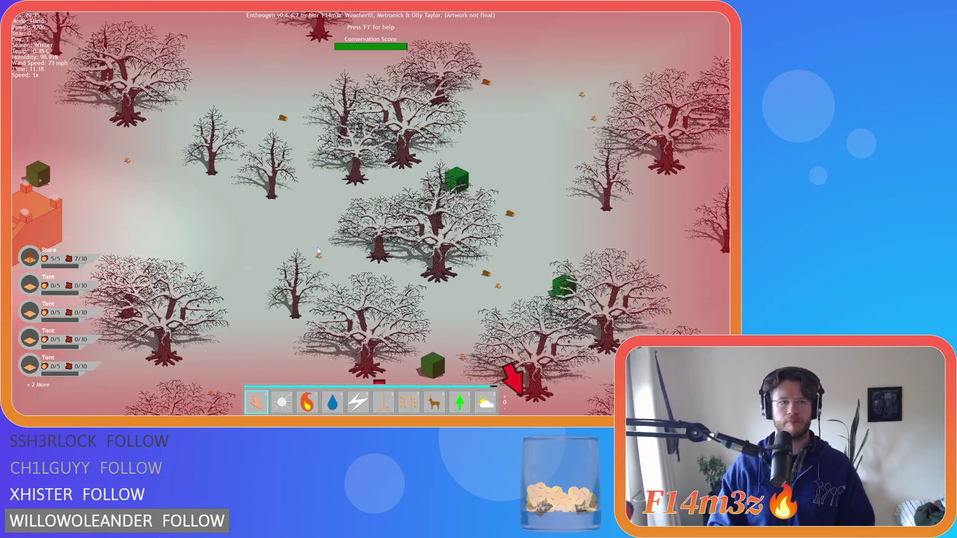
key("s")
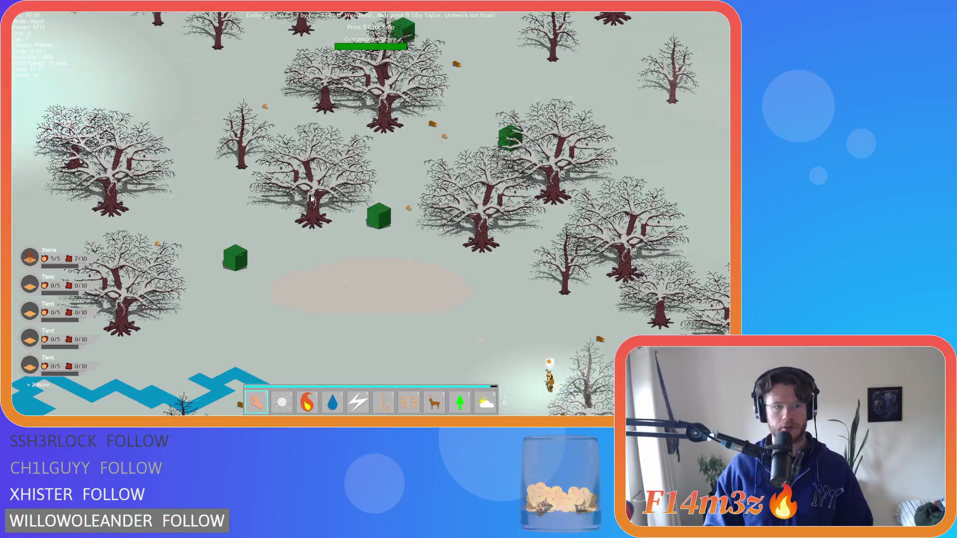
key("a")
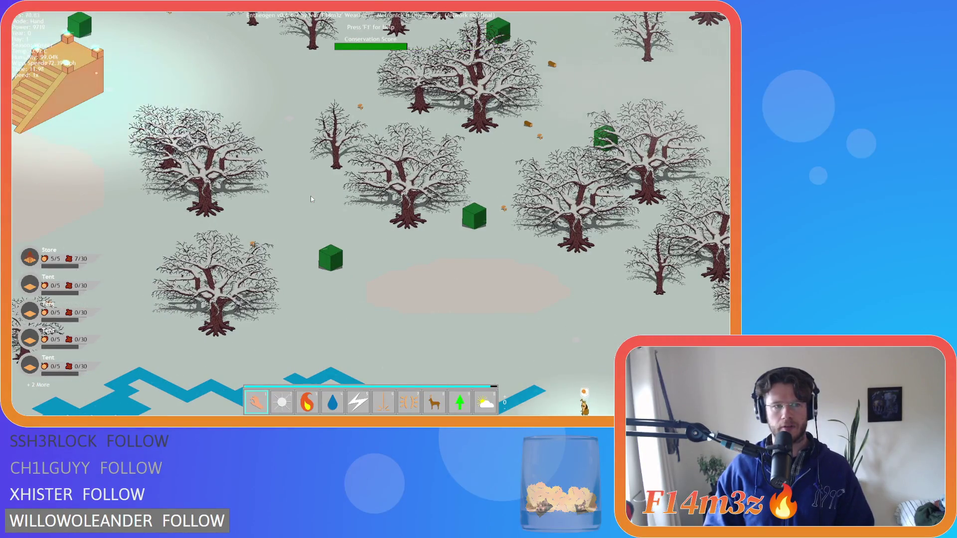
key("d")
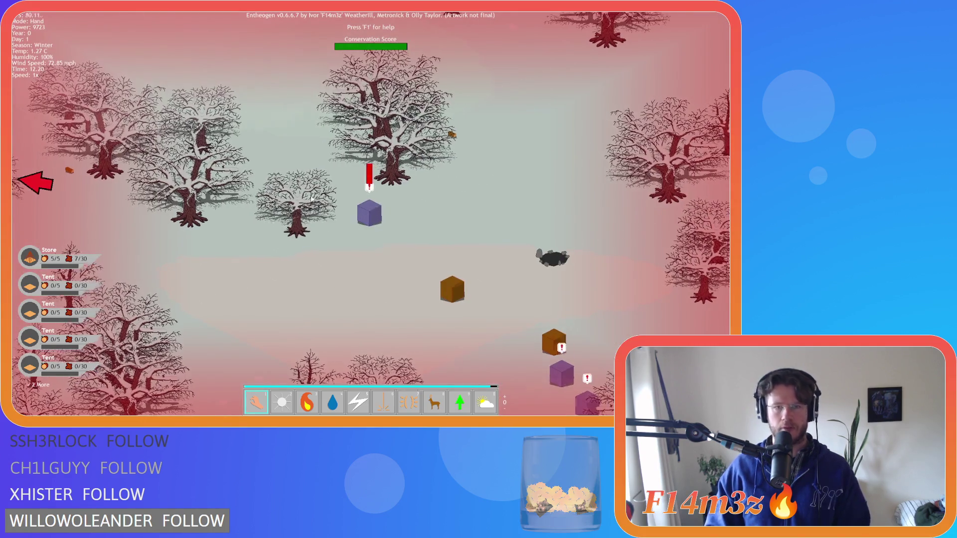
key("w")
key("a")
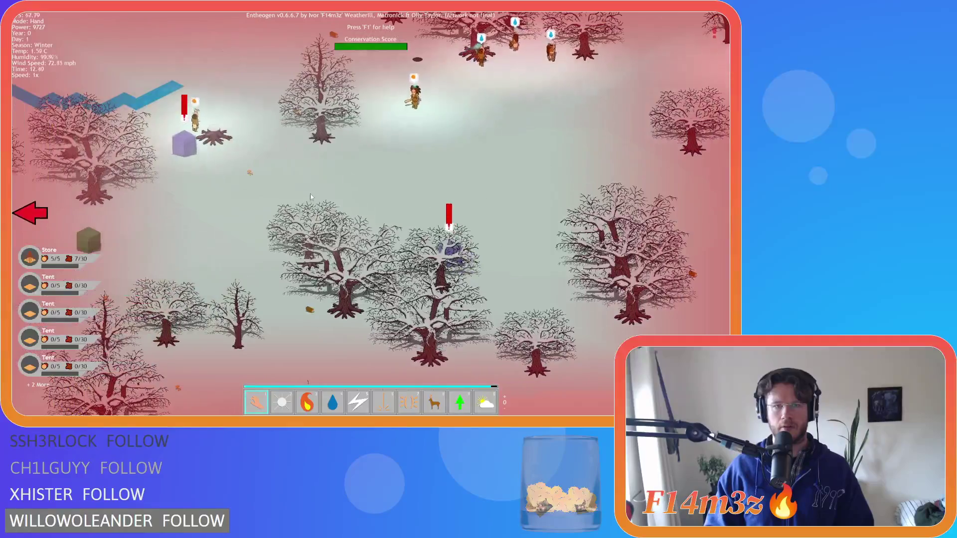
key("w")
key("d")
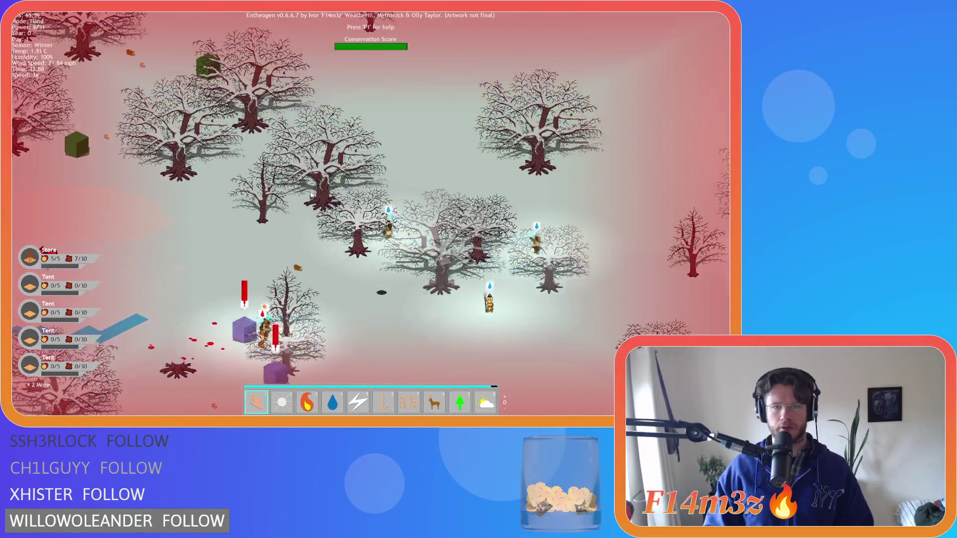
key("w")
key("a")
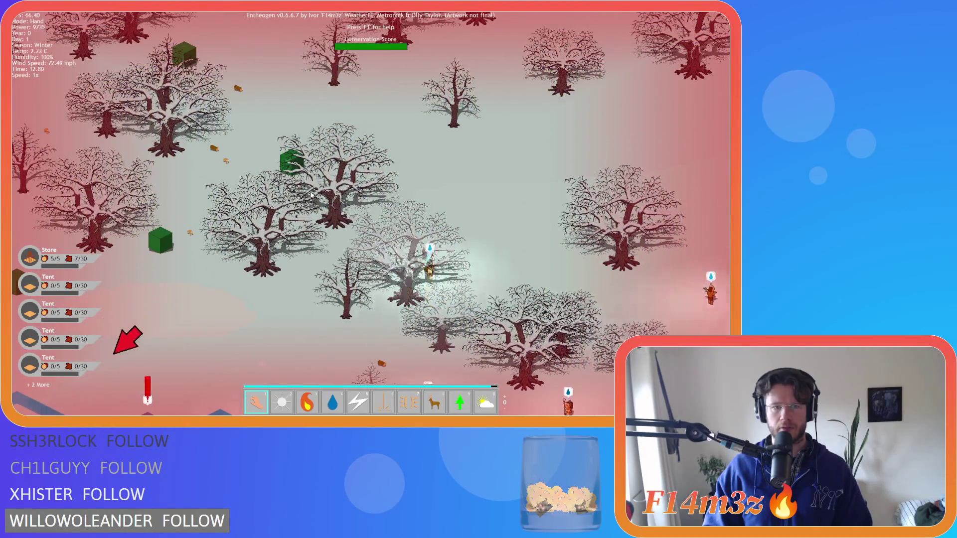
key("a")
key("w")
key("a")
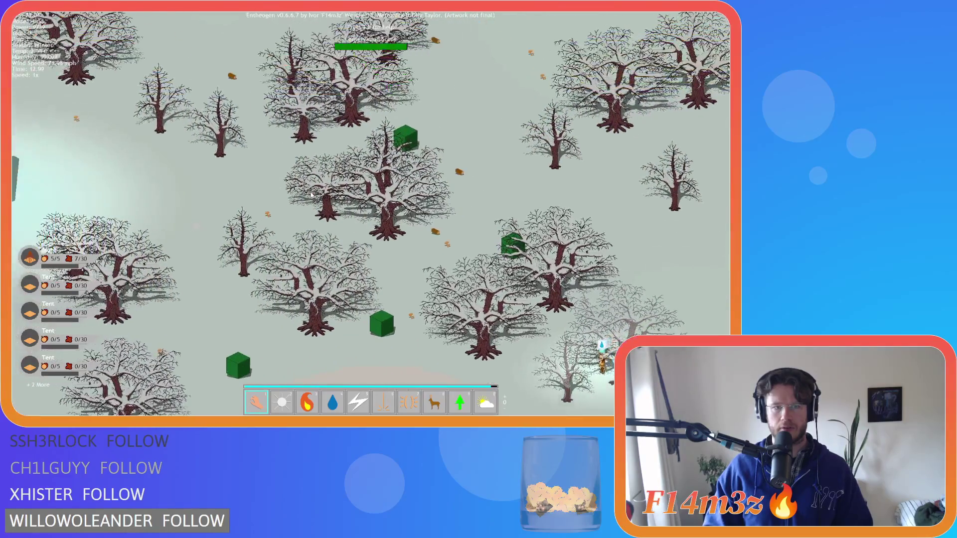
- Pan south-east across the snowy forest to centre the river and villagers
key("s")
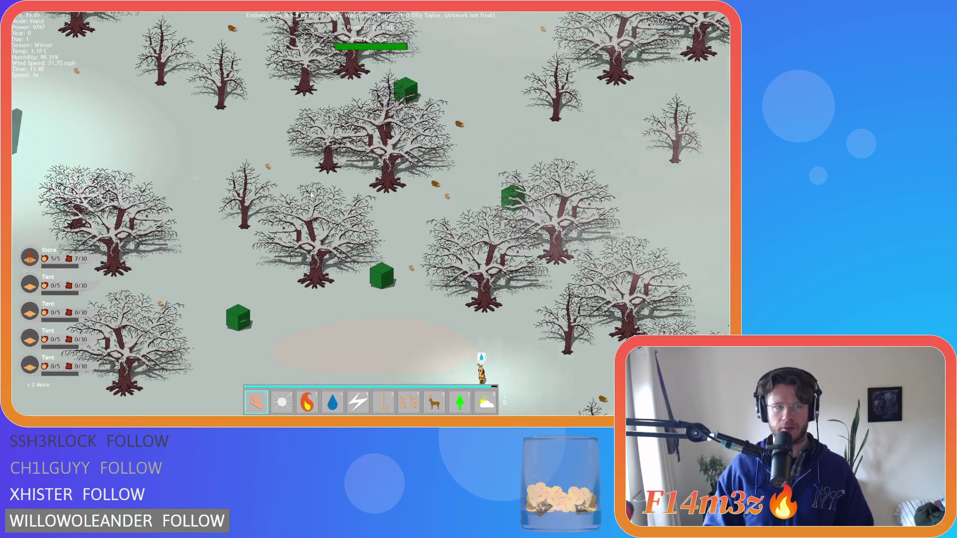
key("s")
key("d")
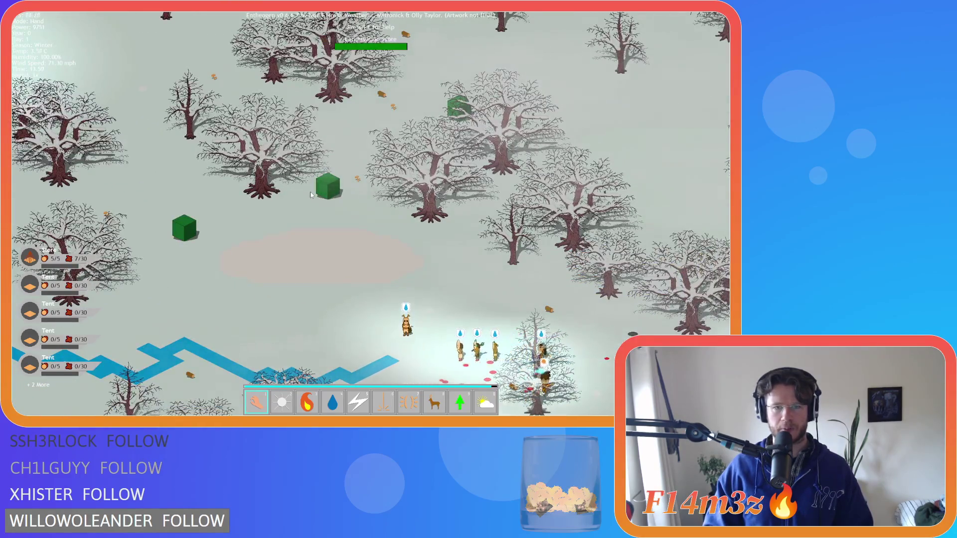
key("d")
key("w")
key("s")
key("d")
key("s")
key("d")
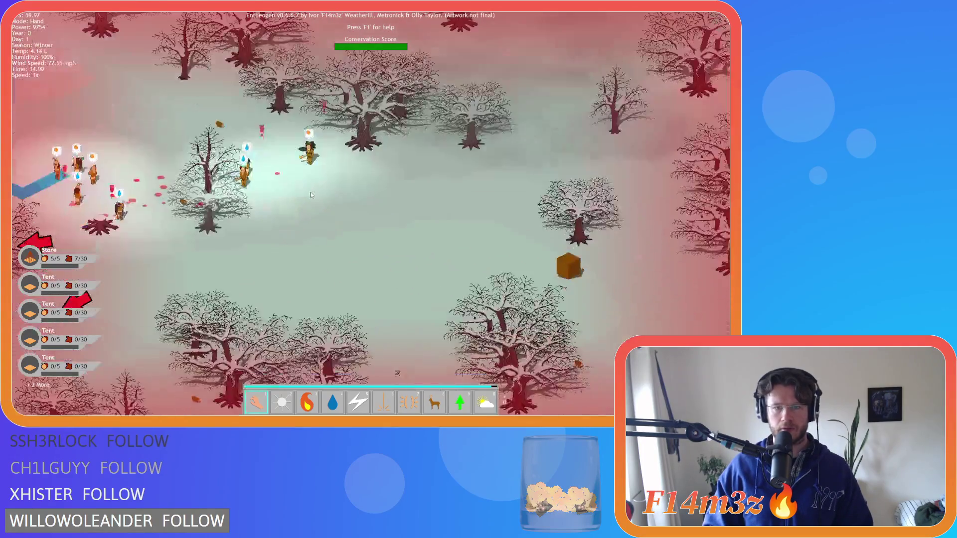
key("s")
scroll(310, 194, "down", 3)
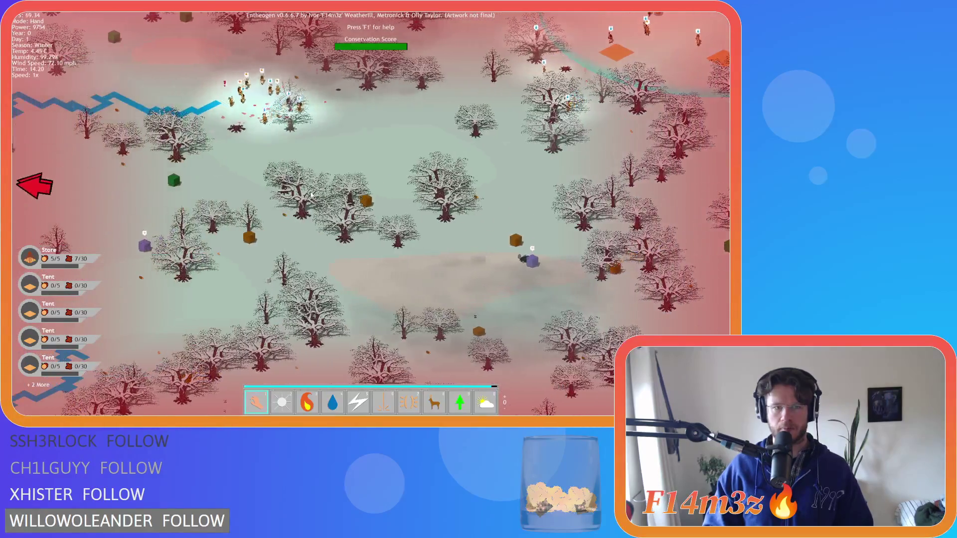
key("w")
key("a")
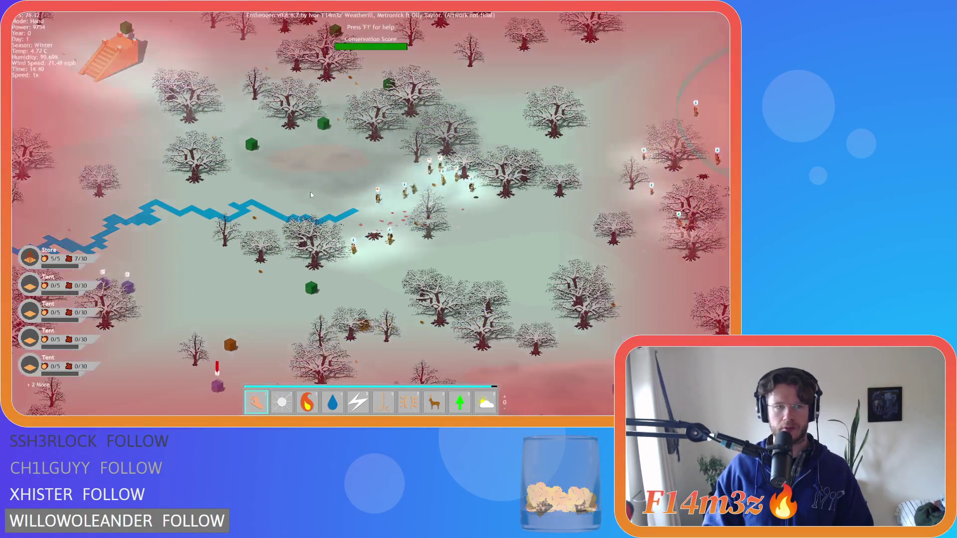
key("d")
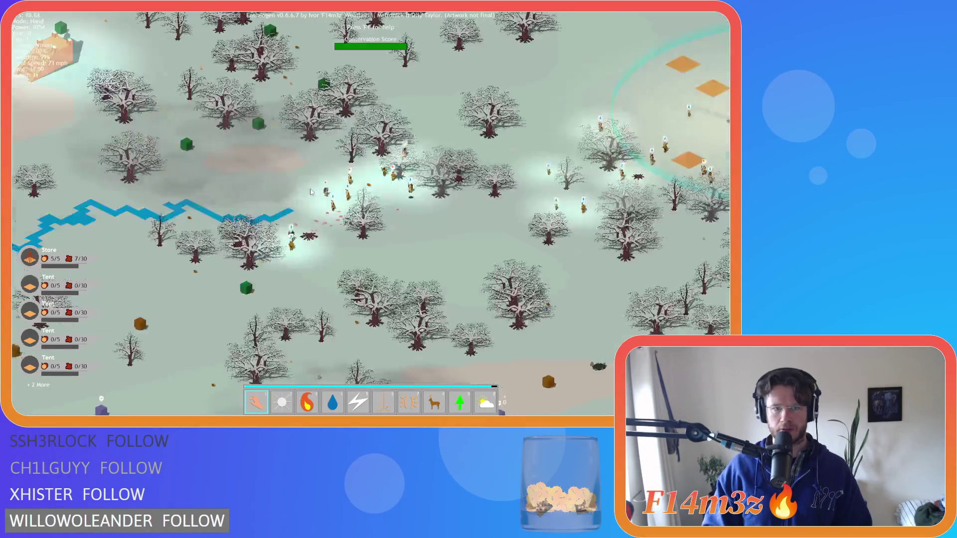
- Zoom and pan east toward the lake, then back across the snowy forest
scroll(311, 192, "up", 3)
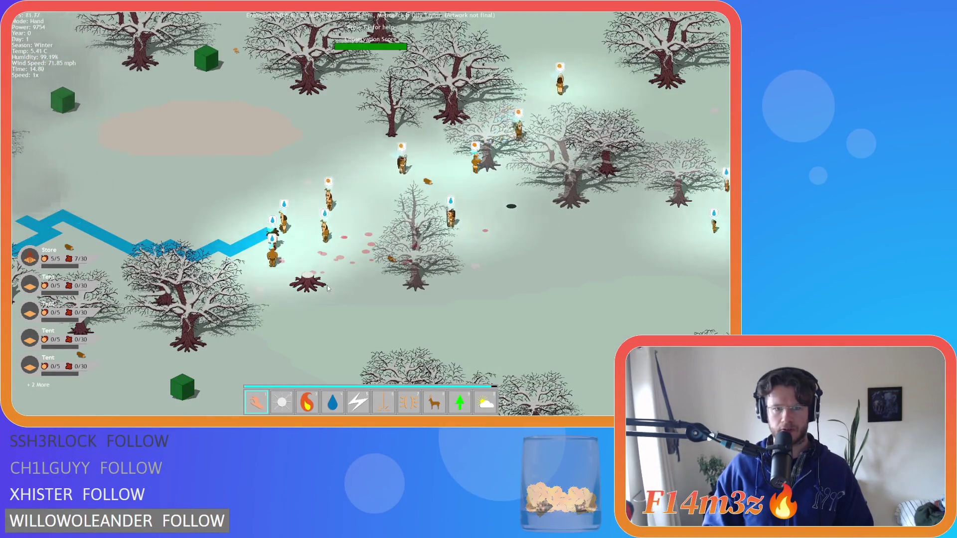
scroll(328, 288, "up", 3)
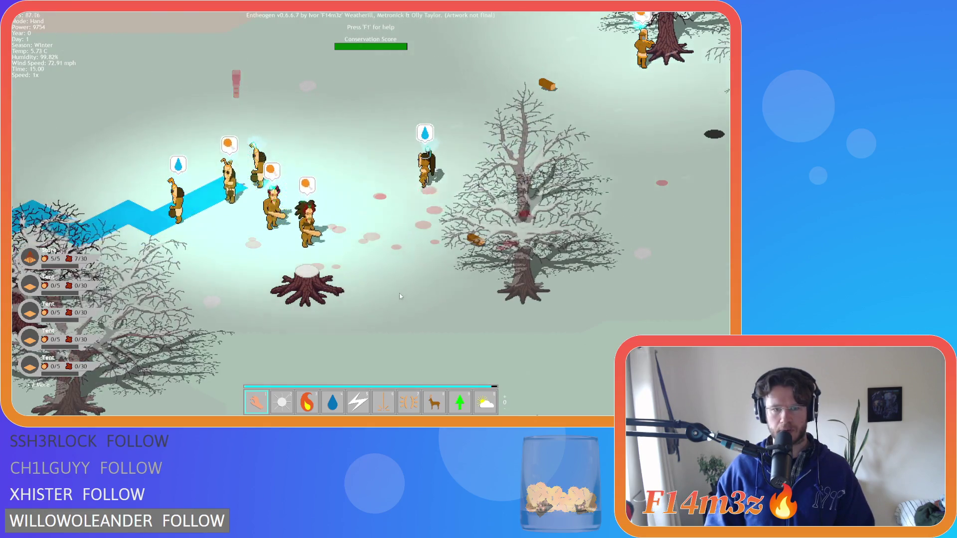
scroll(400, 295, "down", 5)
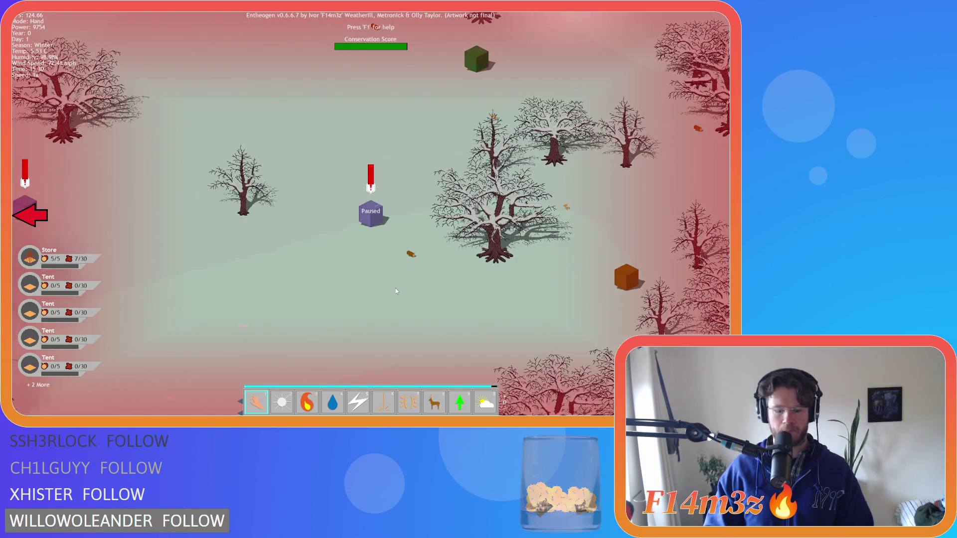
scroll(395, 288, "down", 10)
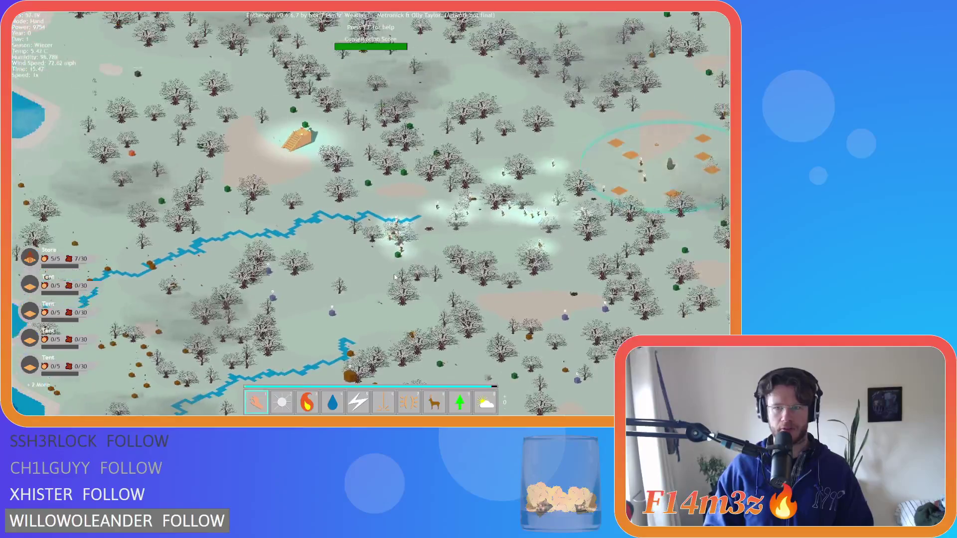
key("d")
scroll(429, 293, "up", 8)
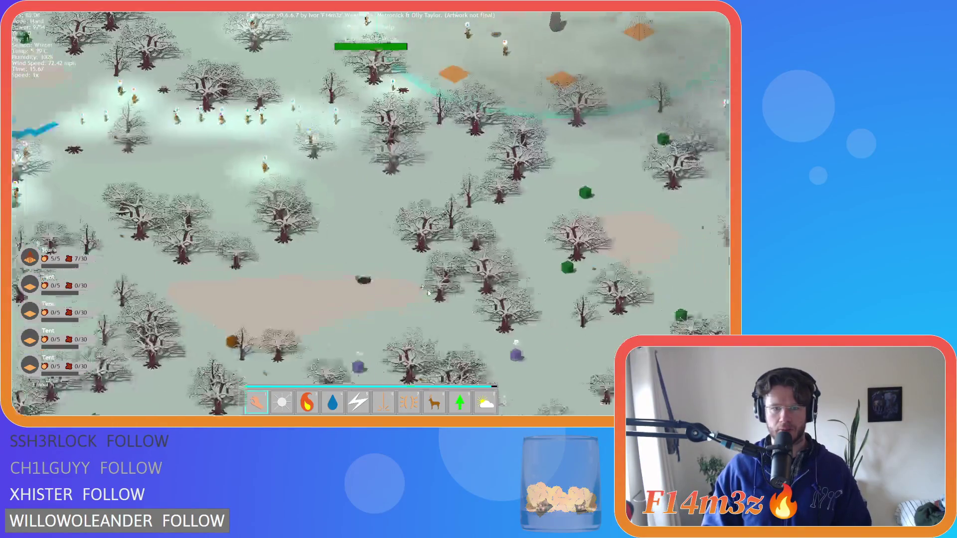
key("a")
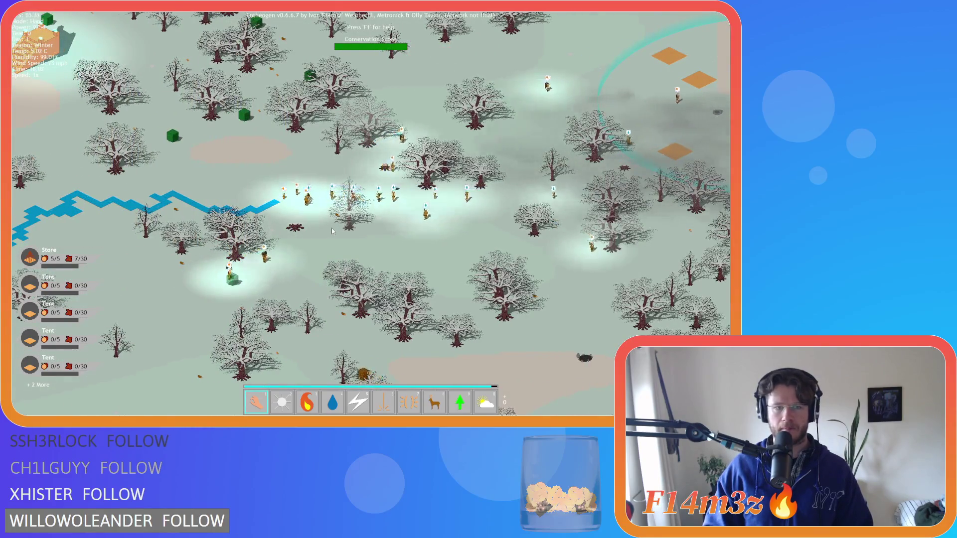
key("a")
key("d")
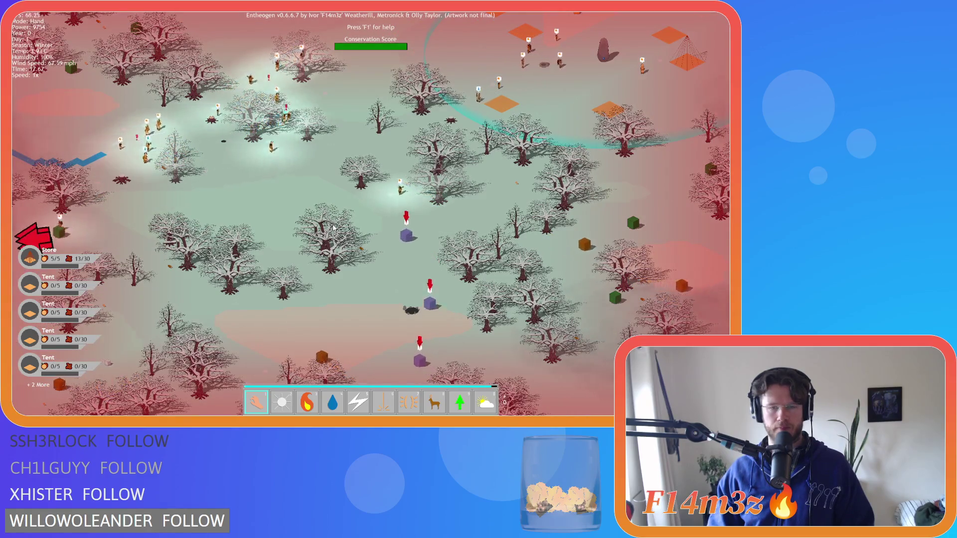
key("e")
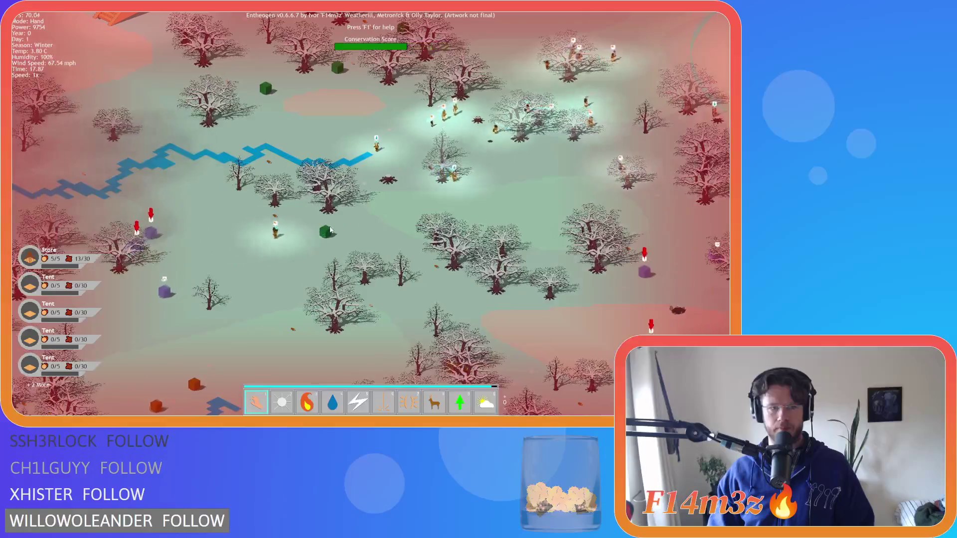
key("d")
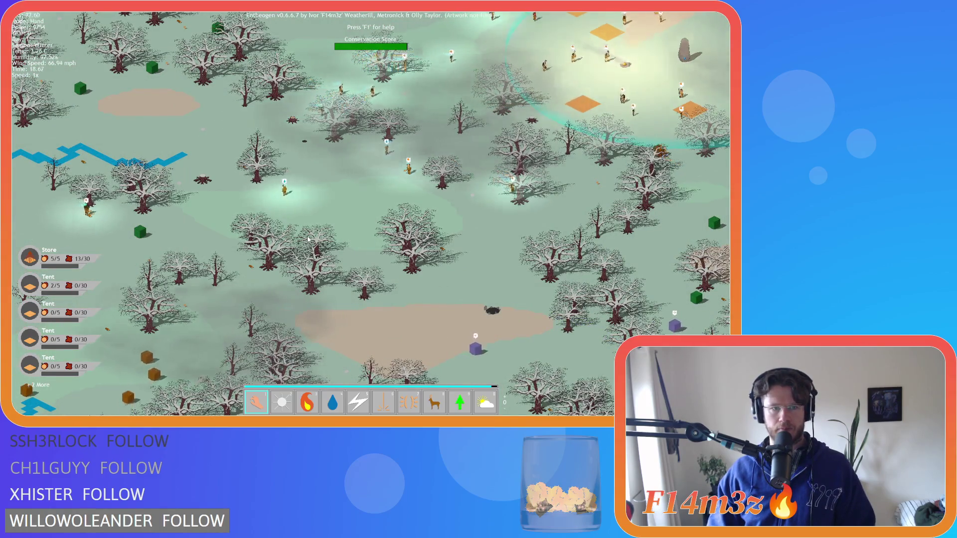
key("space")
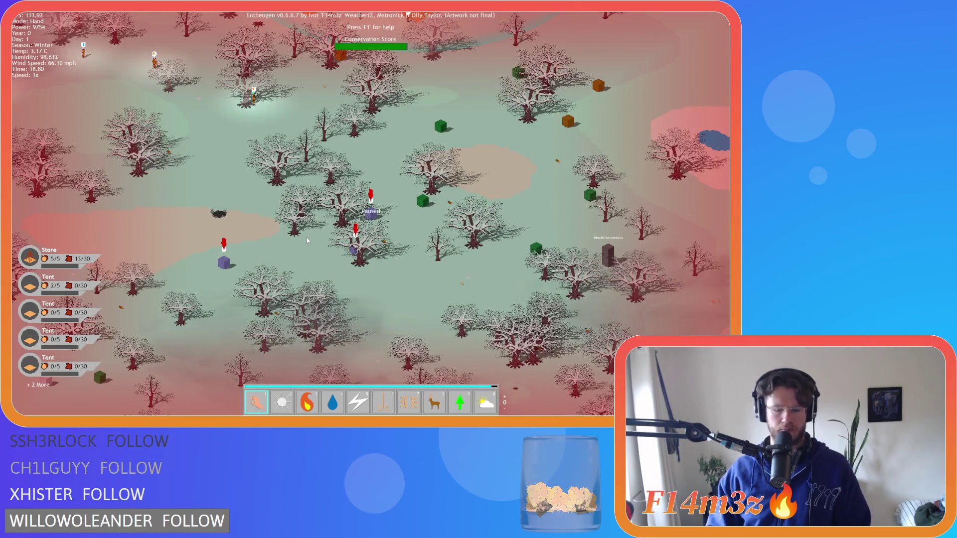
key("w")
key("a")
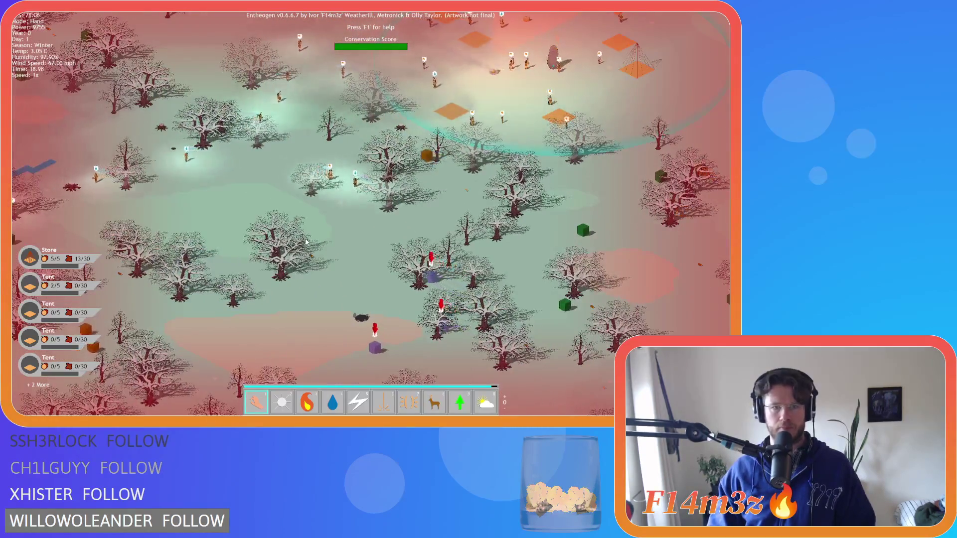
key("a")
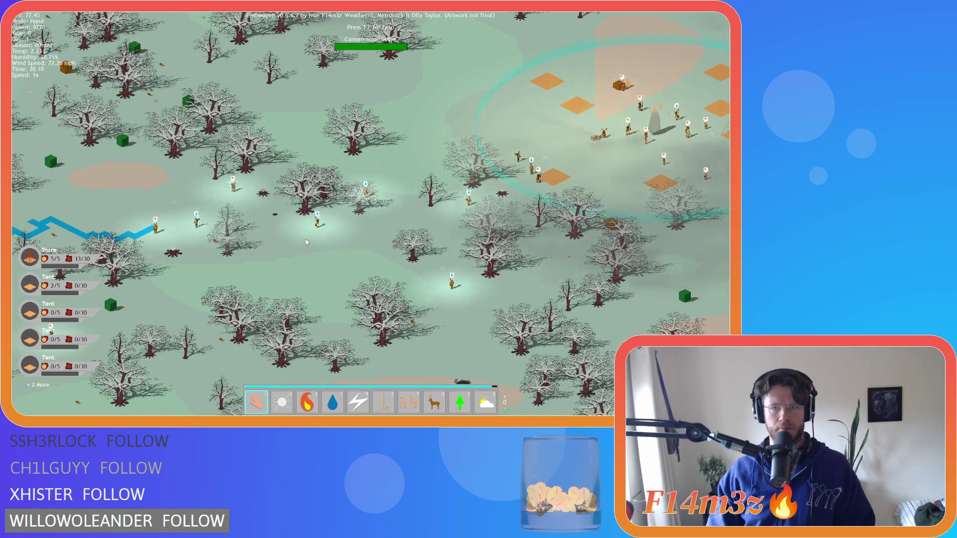
- Zoom in on the close-up snowy trees and stumps, then quit the game, confirming with Y
scroll(306, 241, "down", 3)
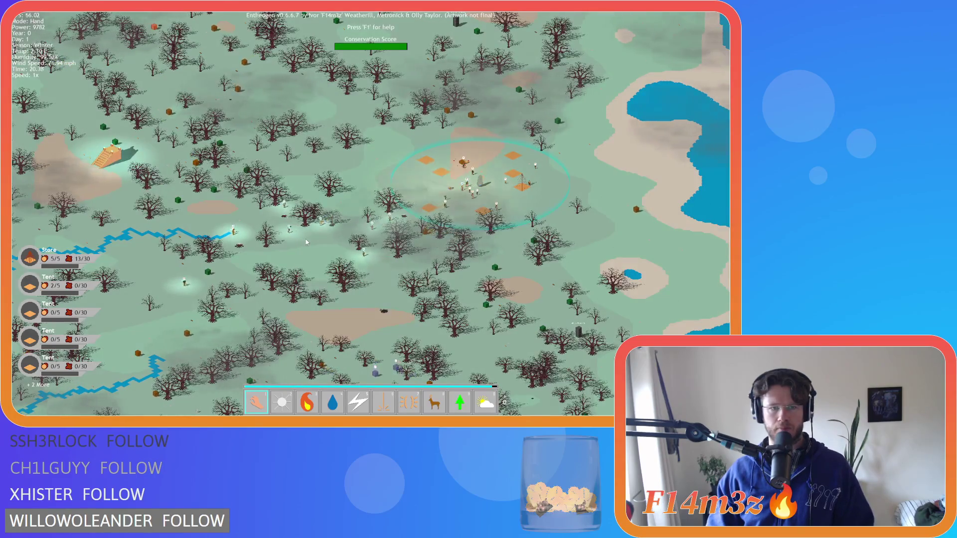
scroll(306, 240, "up", 3)
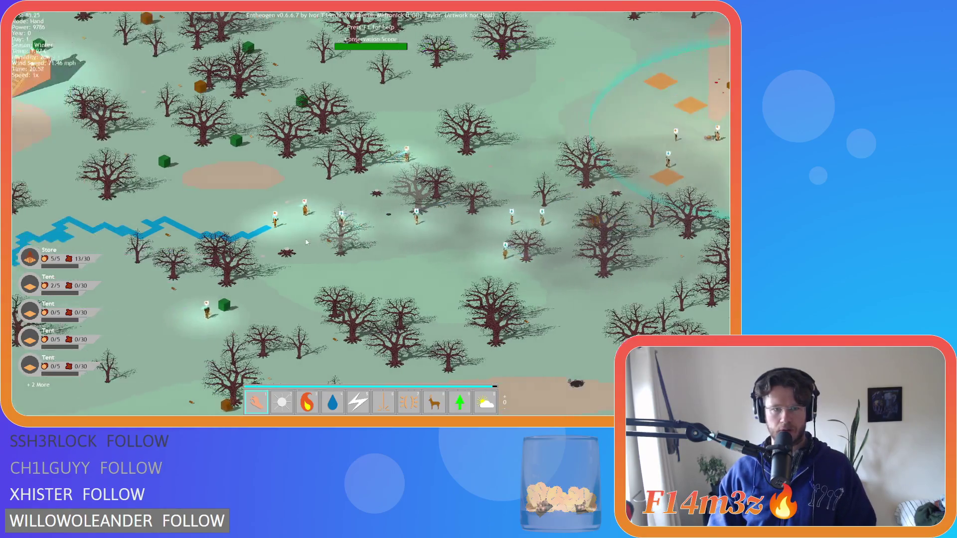
scroll(306, 242, "up", 3)
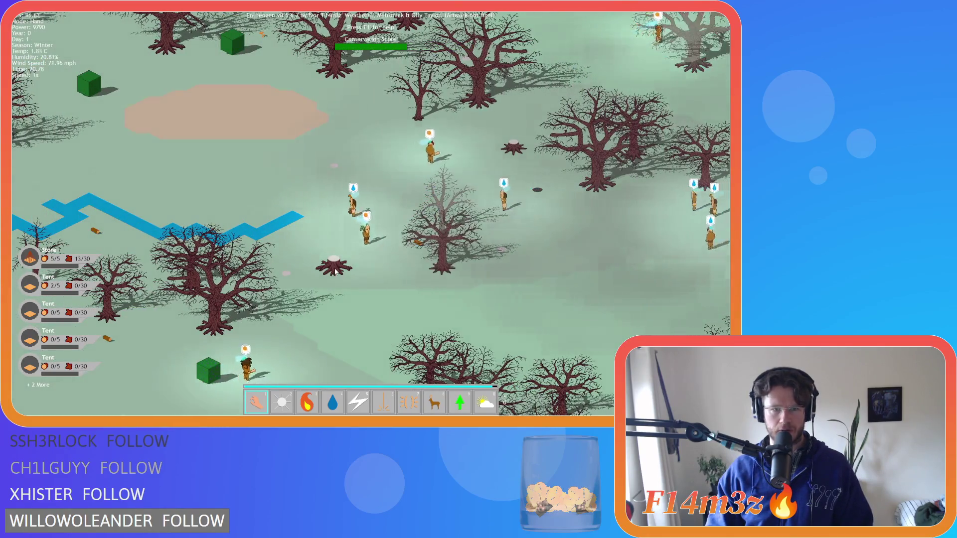
key("Down")
key("Up")
key("Right")
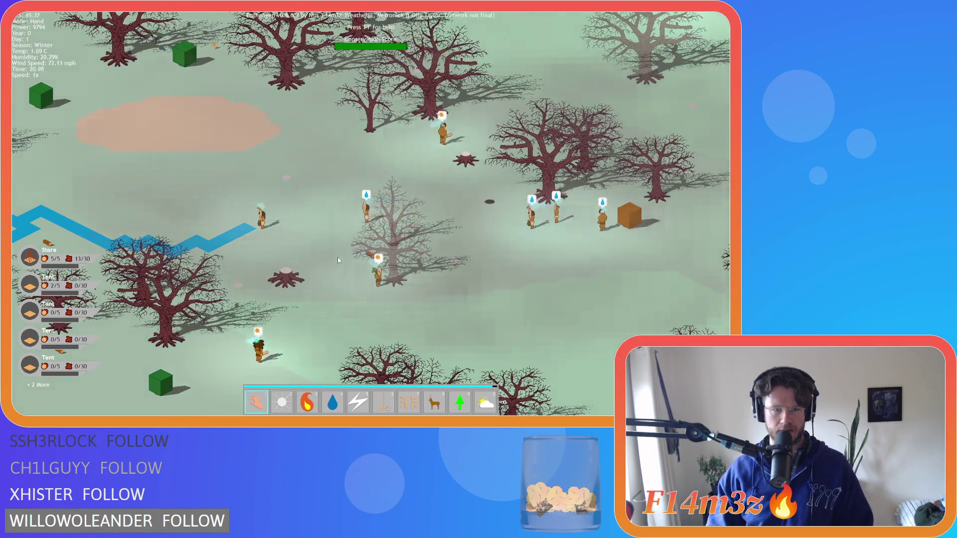
scroll(336, 257, "down", 5)
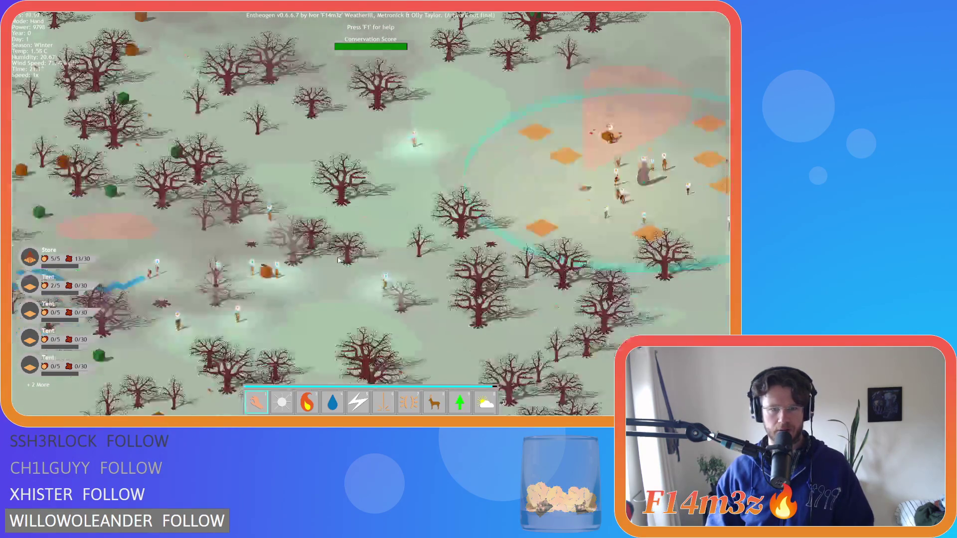
key("Escape")
key("y")
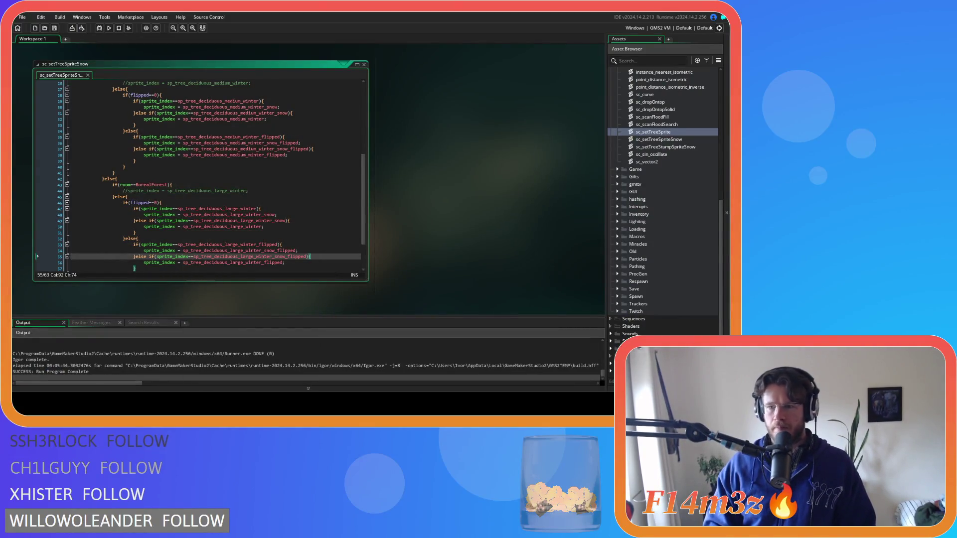
- Expand the Spawn scripts folder and open sc_spawnConstructs to read through it
left_click(617, 296)
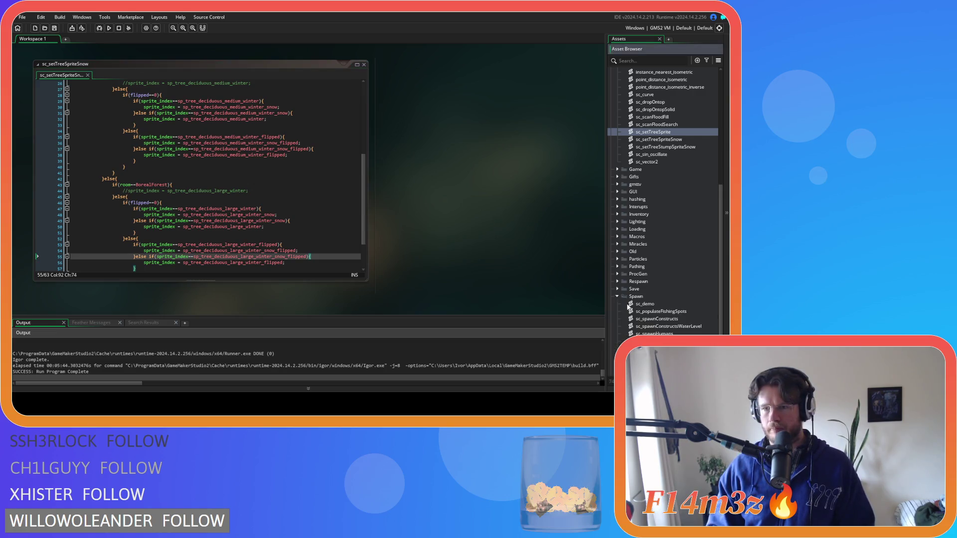
scroll(643, 311, "down", 2)
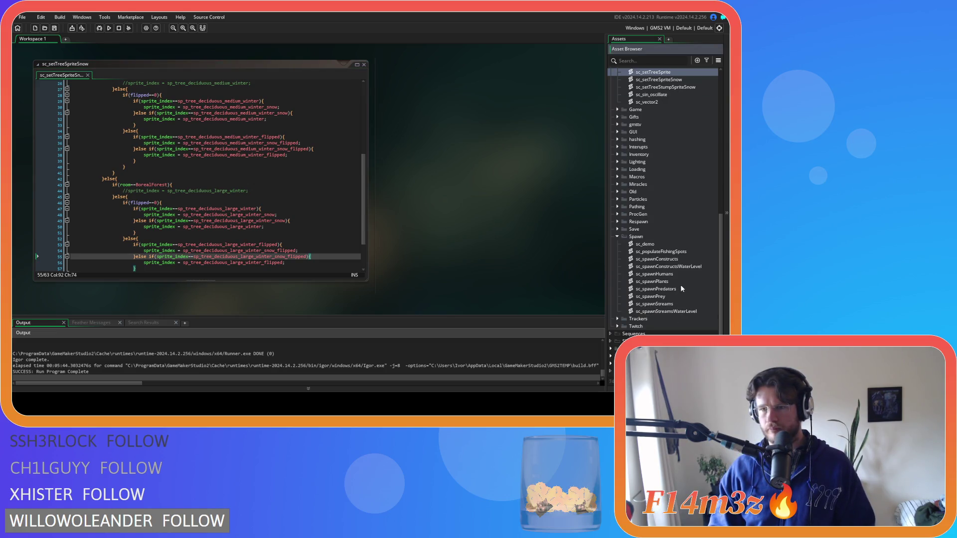
double_click(668, 259)
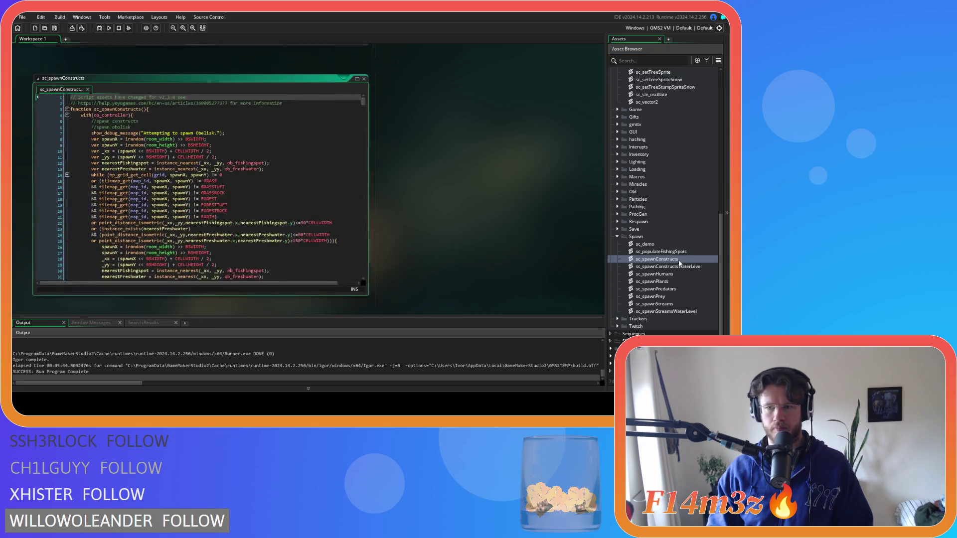
left_click_drag(362, 96, 372, 175)
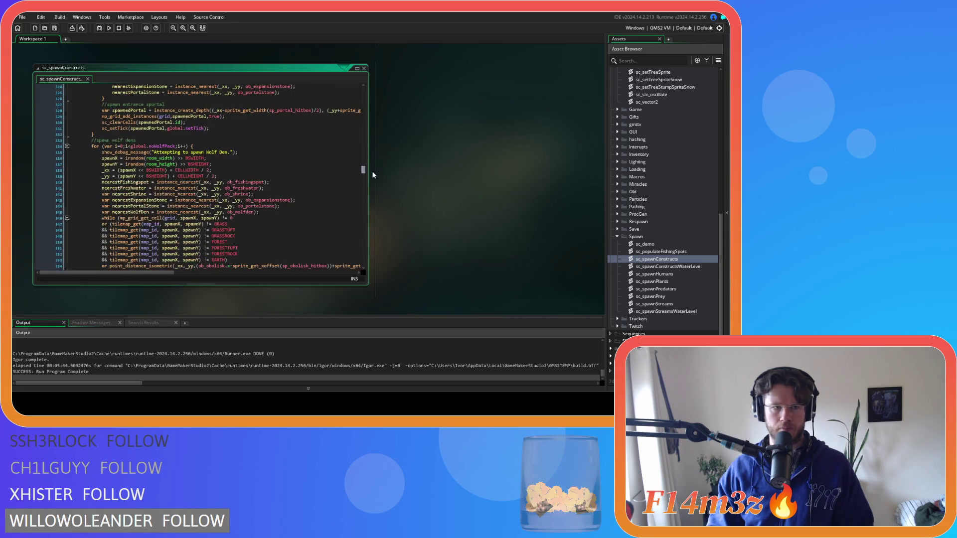
scroll(315, 203, "down", 6)
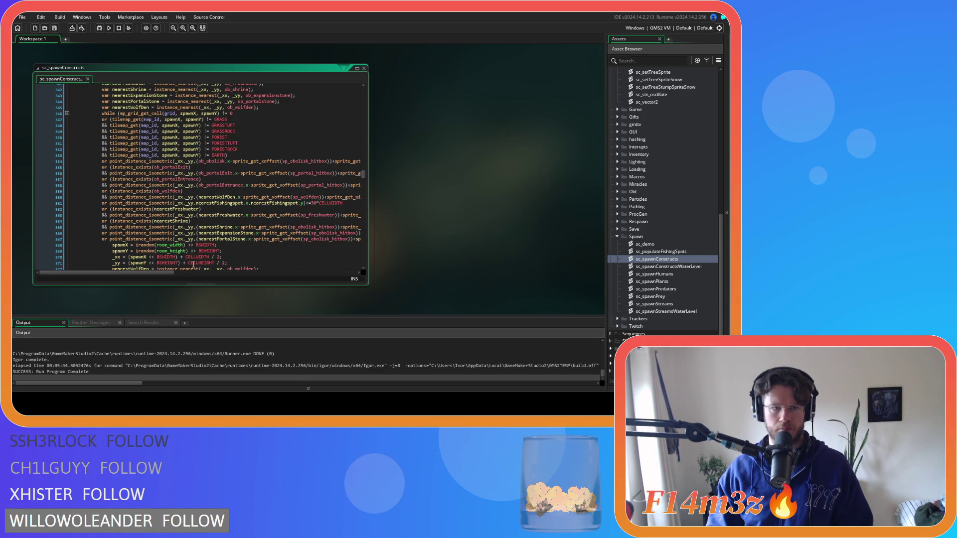
left_click_drag(166, 274, 339, 264)
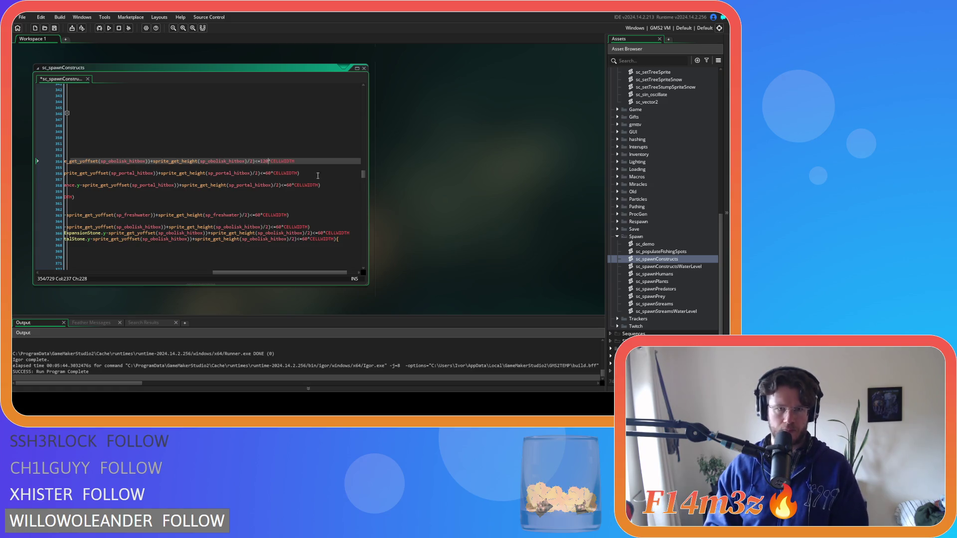
- Open sc_spawnConstructsWaterLevel, scroll through it, then bring up the workspace menu to close windows
double_click(696, 268)
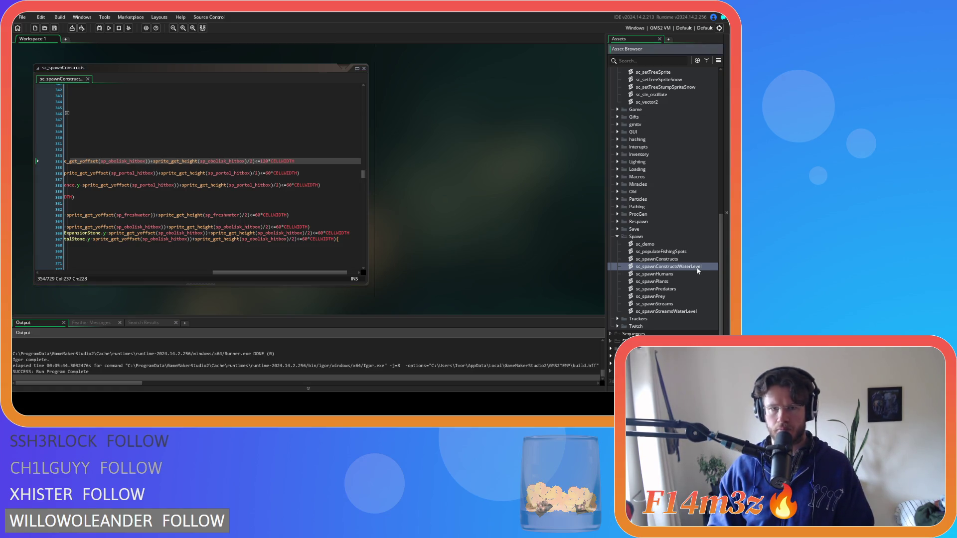
right_click(410, 106)
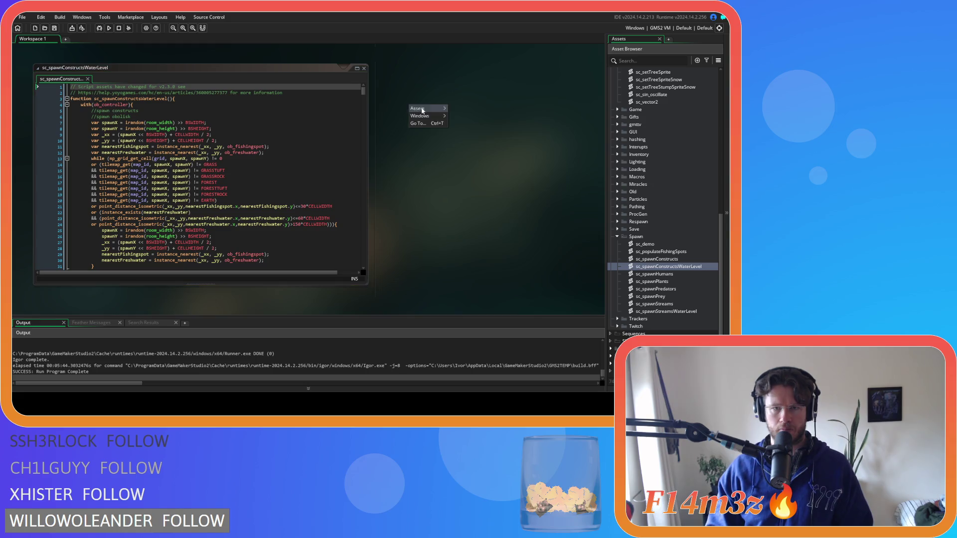
left_click(332, 115)
mouse_move(363, 91)
left_mouse_down()
mouse_move(359, 185)
mouse_move(352, 177)
left_mouse_up()
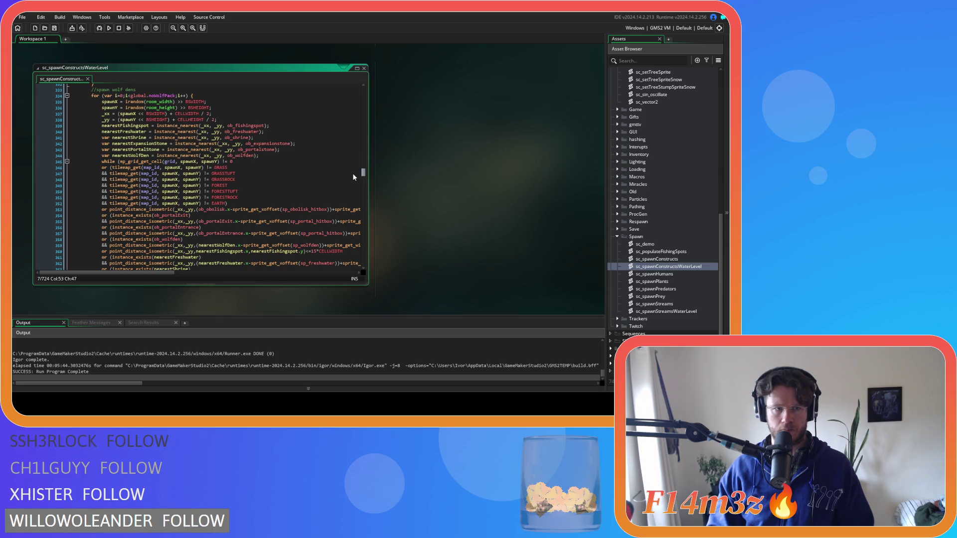
left_click_drag(161, 273, 327, 273)
right_click(408, 217)
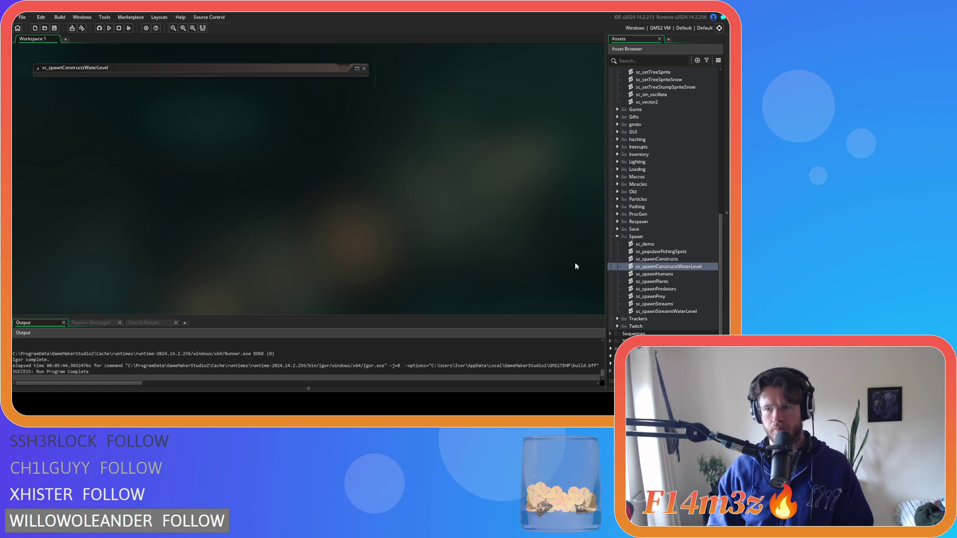
scroll(653, 225, "up", 5)
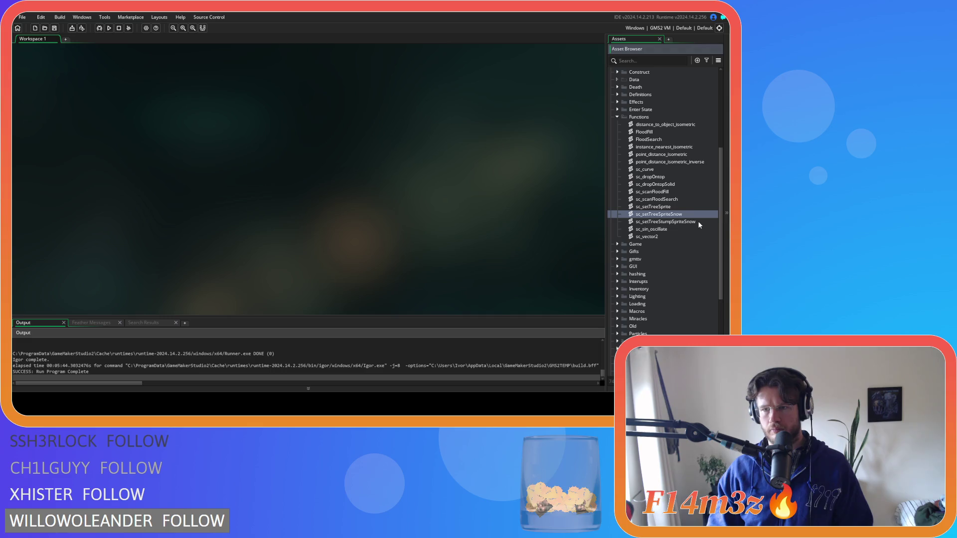
- Open sc_setTreeStumpSpriteSnow and find the flipped-stump assignment lines around line 29
double_click(697, 221)
left_click(255, 185)
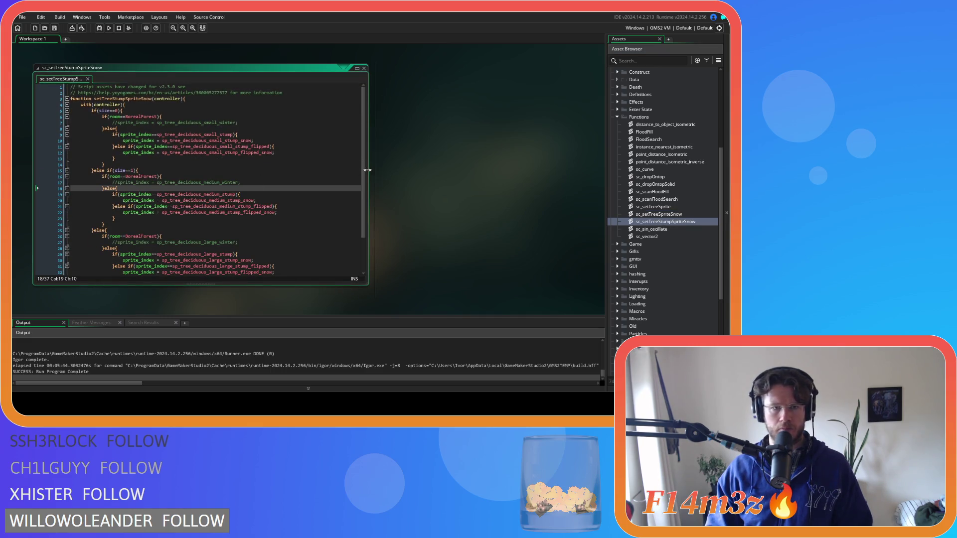
scroll(366, 210, "down", 3)
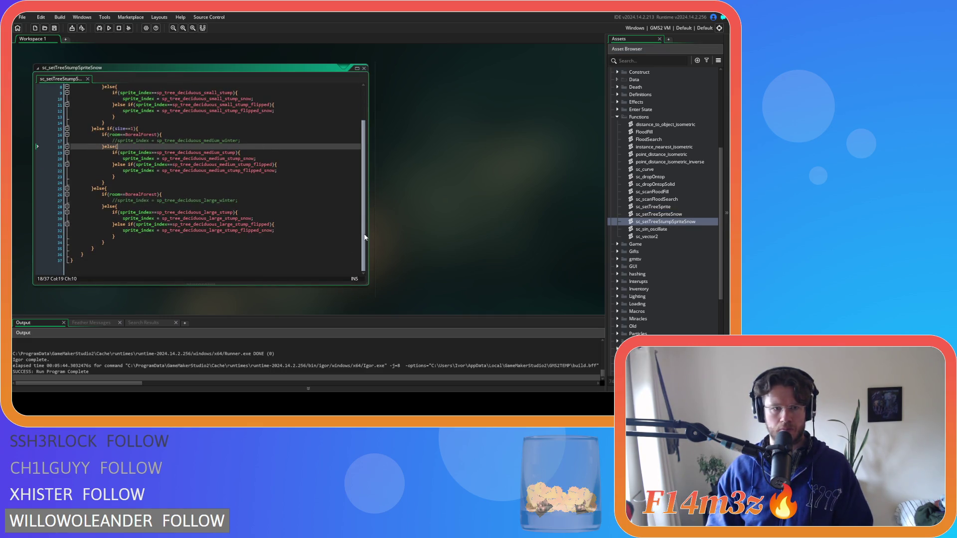
left_click(268, 219)
left_click(267, 207)
left_click(267, 211)
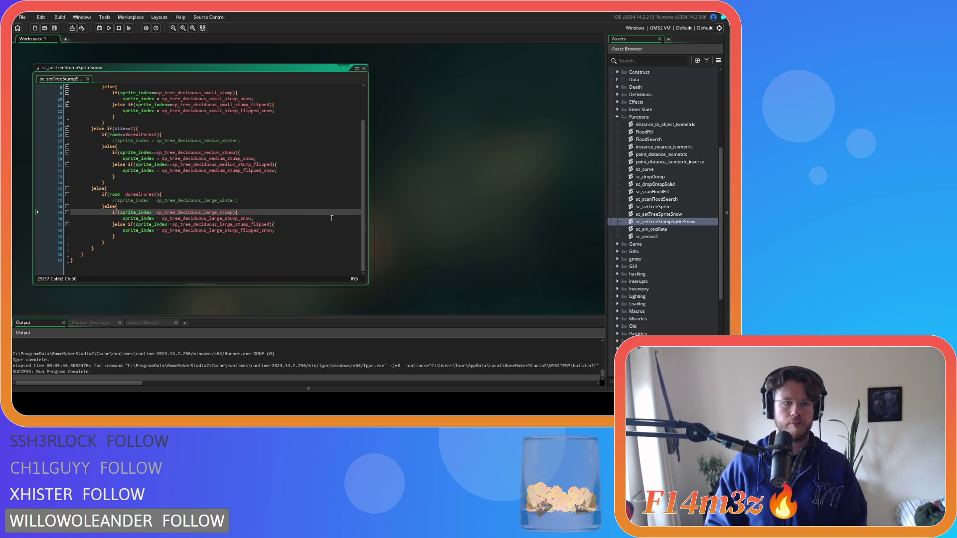
scroll(314, 222, "up", 3)
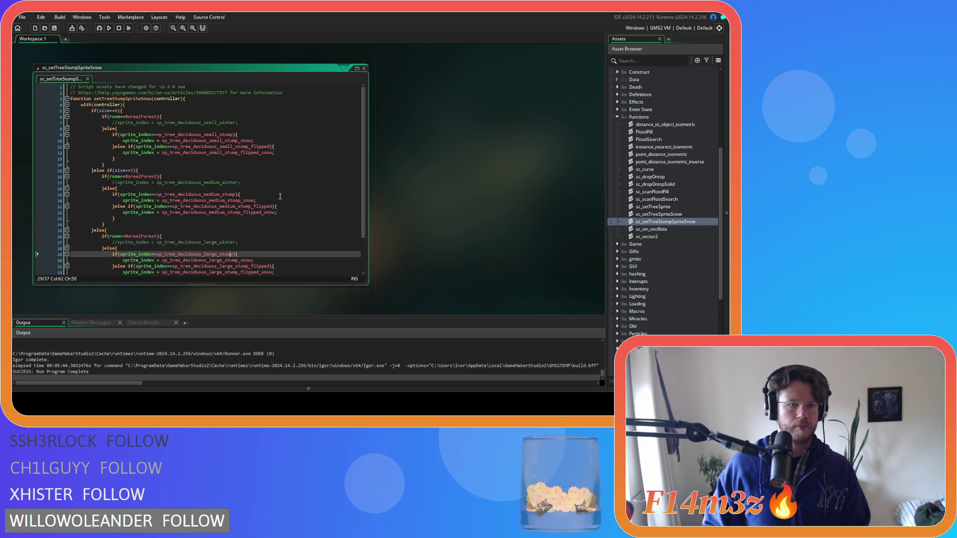
scroll(280, 196, "down", 2)
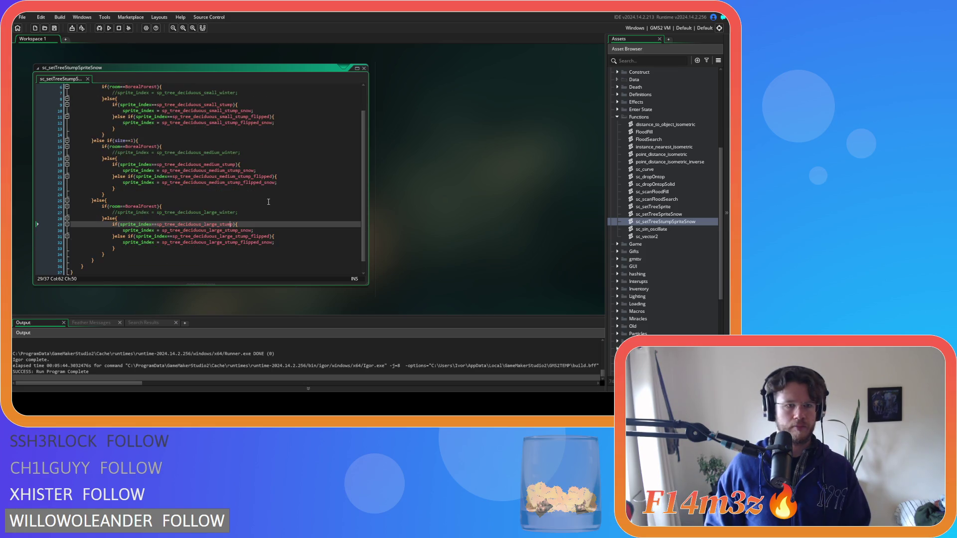
- Move the '_snow' suffix from the line 32 assignment onto the line 31 flipped-stump check
mouse_move(205, 231)
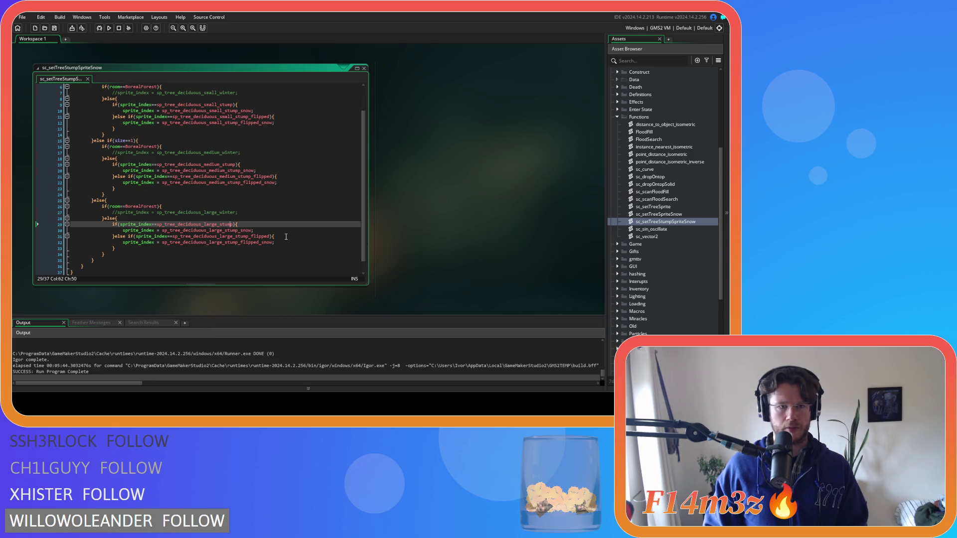
left_click(259, 242)
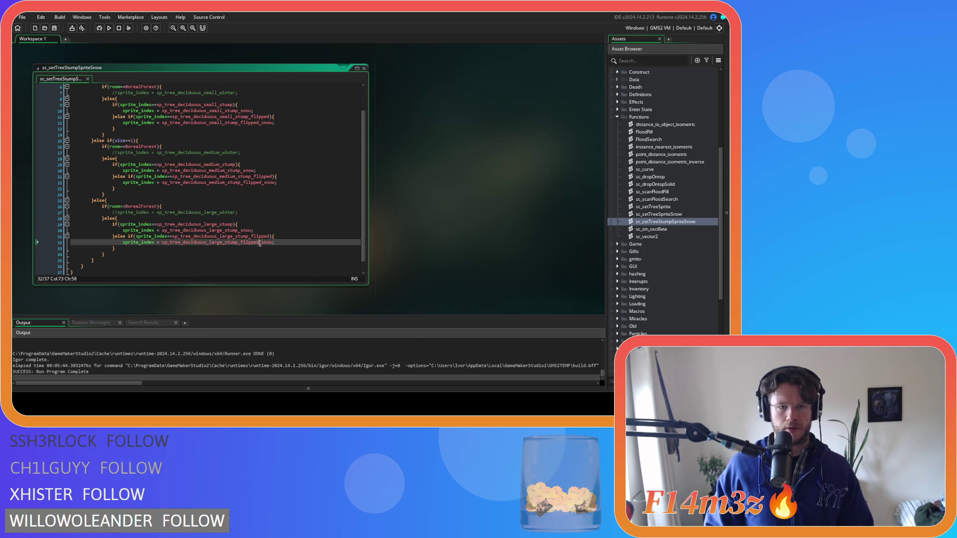
key("BackSpace")
left_click(269, 236)
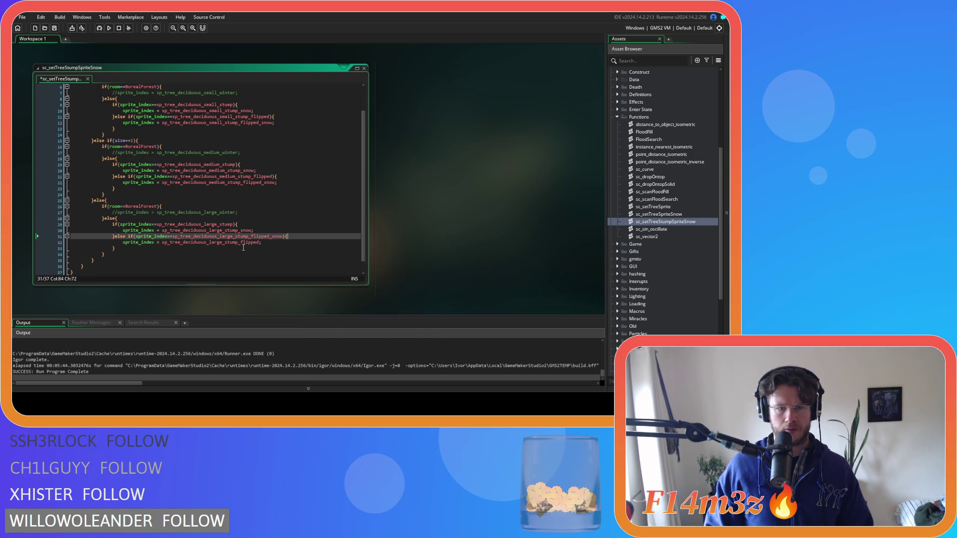
mouse_move(234, 242)
- Cut '_snow' from the line 22 assignment and paste it after 'flipped' in line 21's check
scroll(304, 203, "up", 1)
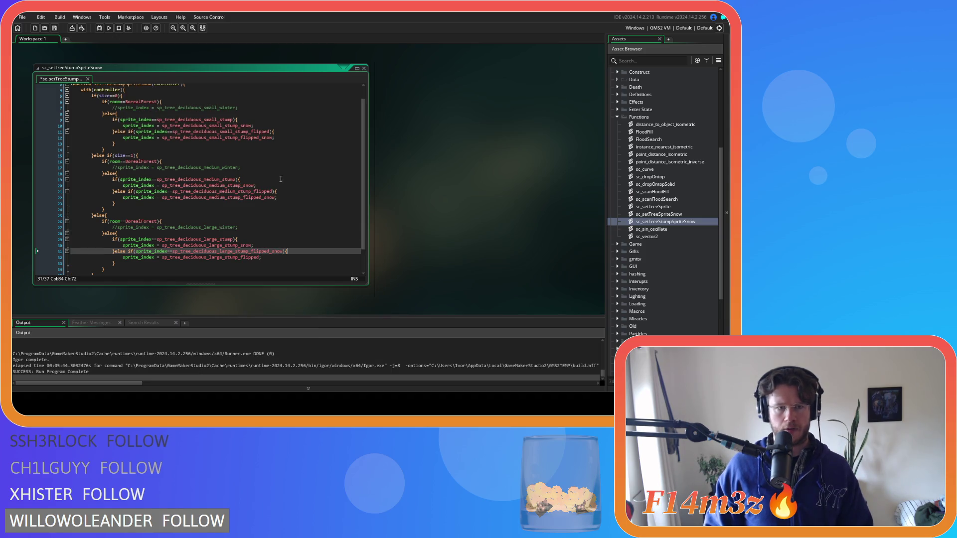
mouse_move(237, 185)
left_click(262, 198)
left_click_drag(263, 198, 274, 199)
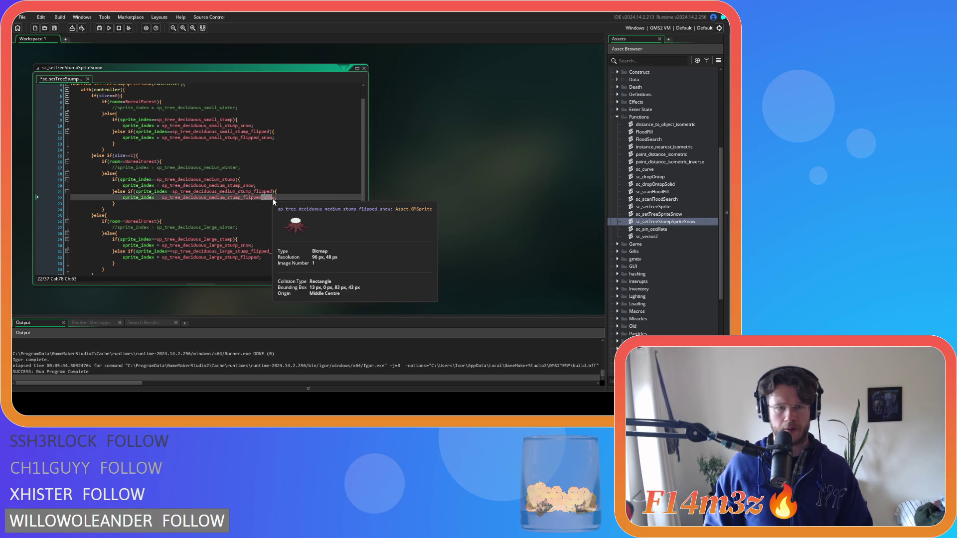
key("ctrl+x")
left_click(272, 191)
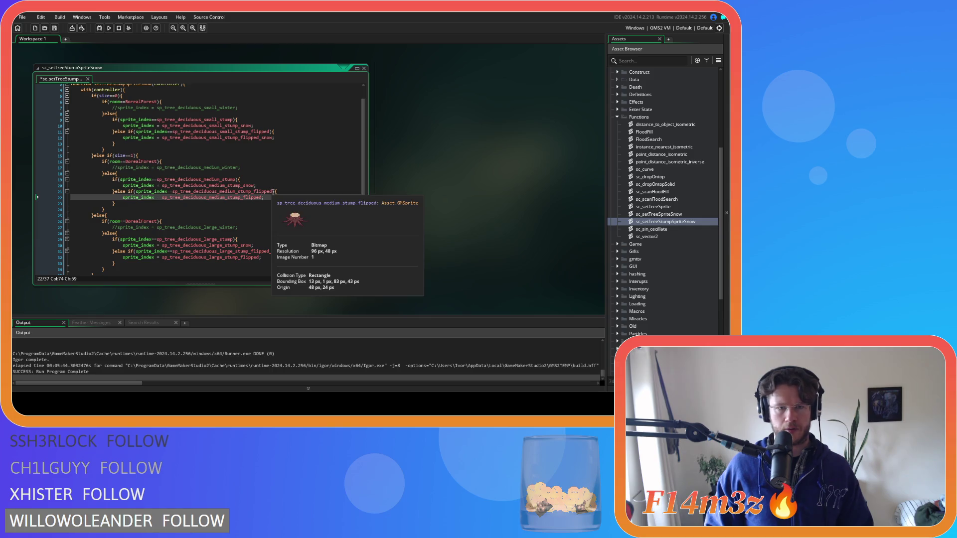
key("ctrl+v")
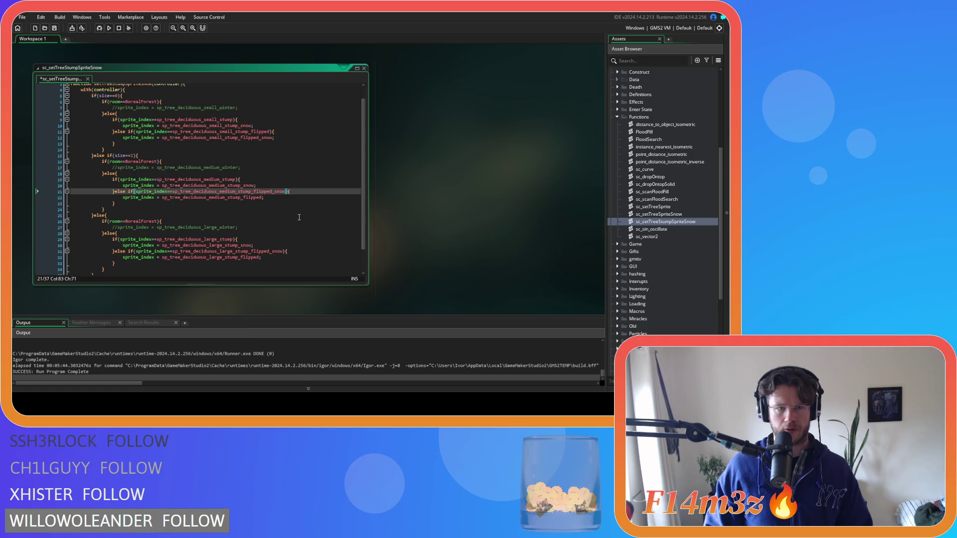
- Move '_snow' from line 12's small stump assignment to line 11's check and save the script
scroll(299, 218, "up", 1)
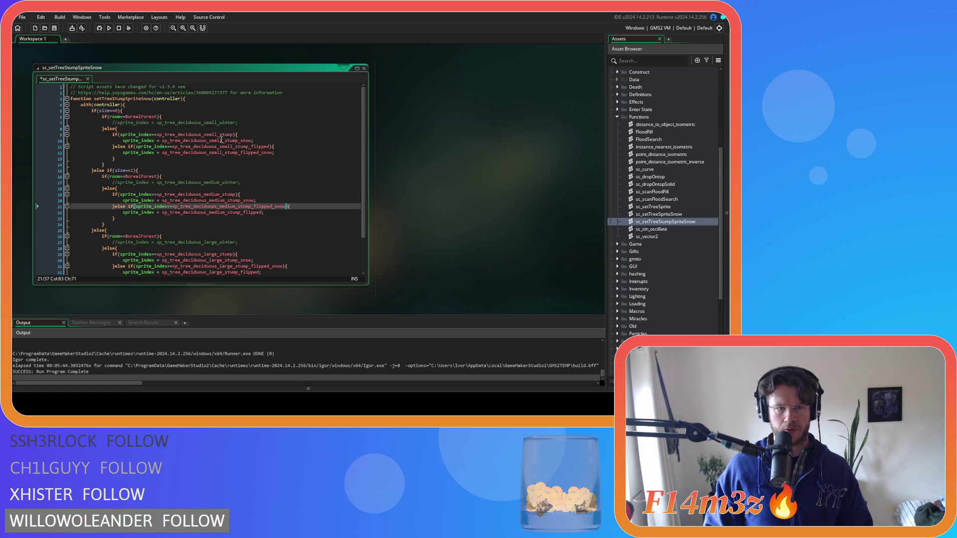
mouse_move(232, 146)
left_click_drag(260, 153, 269, 154)
key("BackSpace")
left_click(271, 146)
type("_snow")
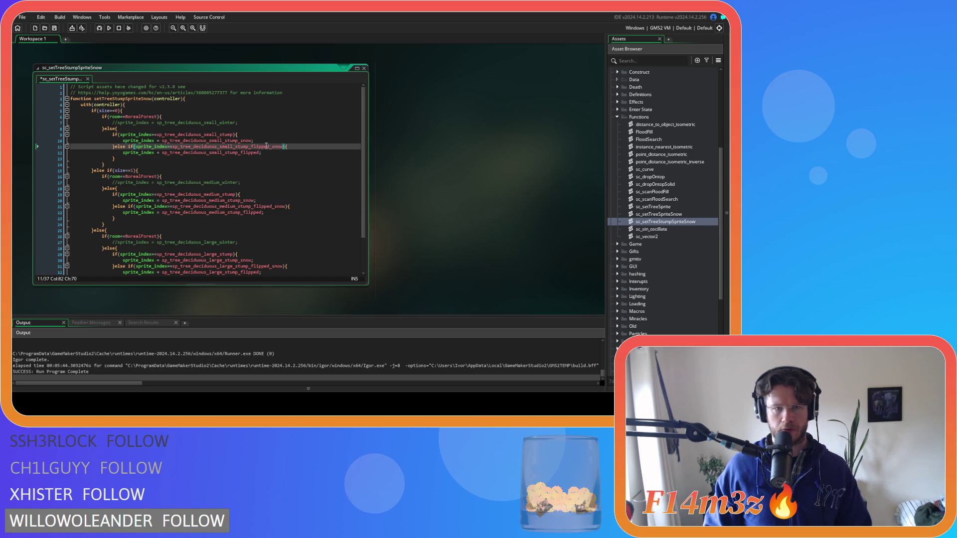
left_click(290, 165)
key("ctrl+s")
right_click(401, 130)
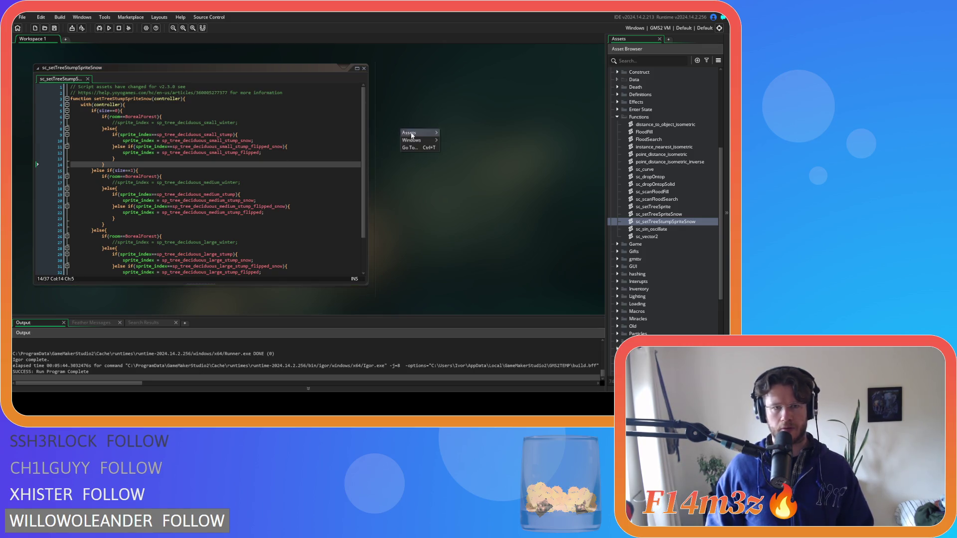
- Close the sc_setTreeStumpSpriteSnow editor, collapse Functions and Scripts, and rebuild and run with F5
mouse_move(434, 142)
left_click(462, 160)
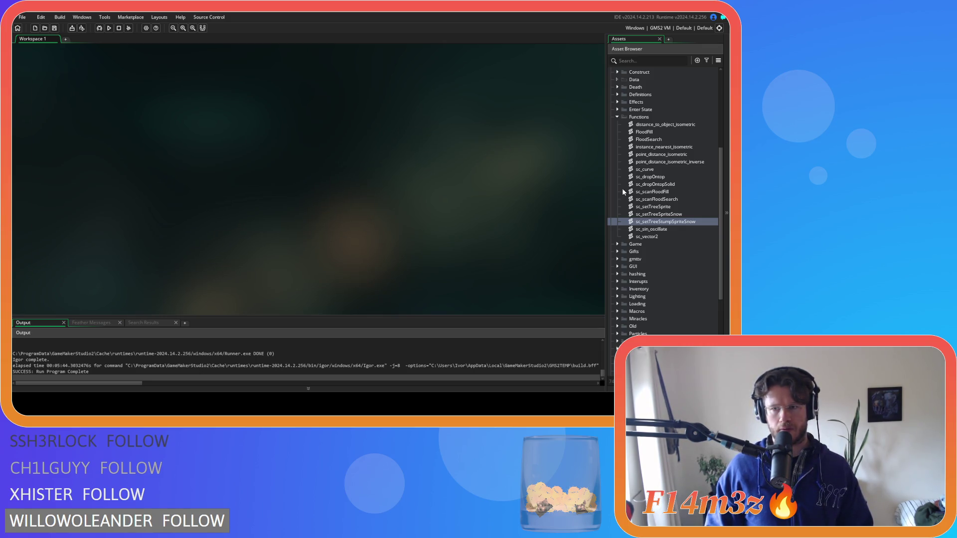
left_click(617, 117)
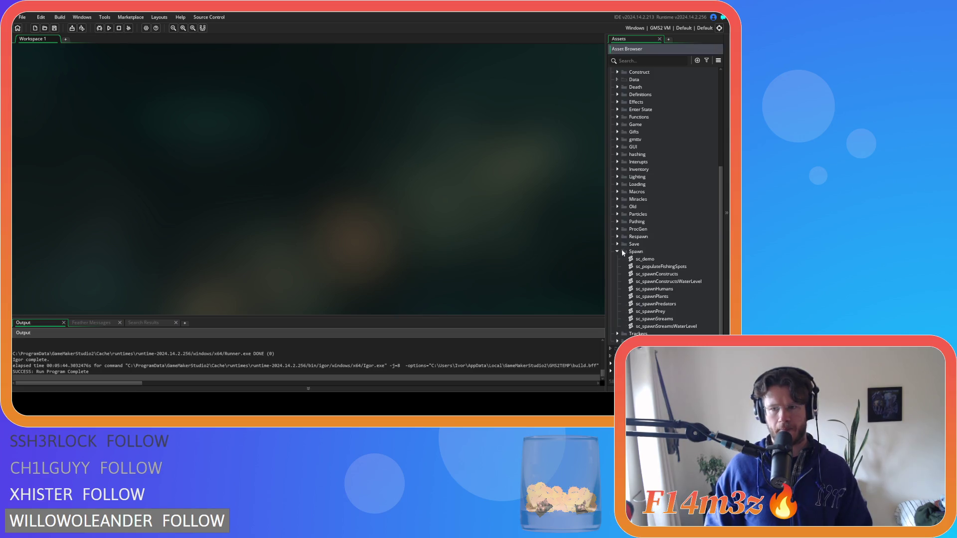
scroll(622, 252, "up", 5)
left_click(610, 200)
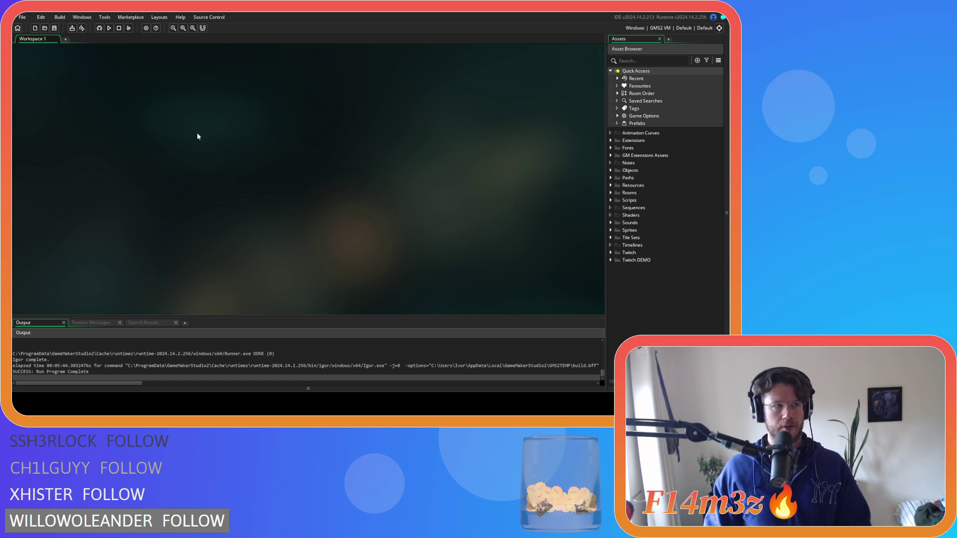
key("F5")
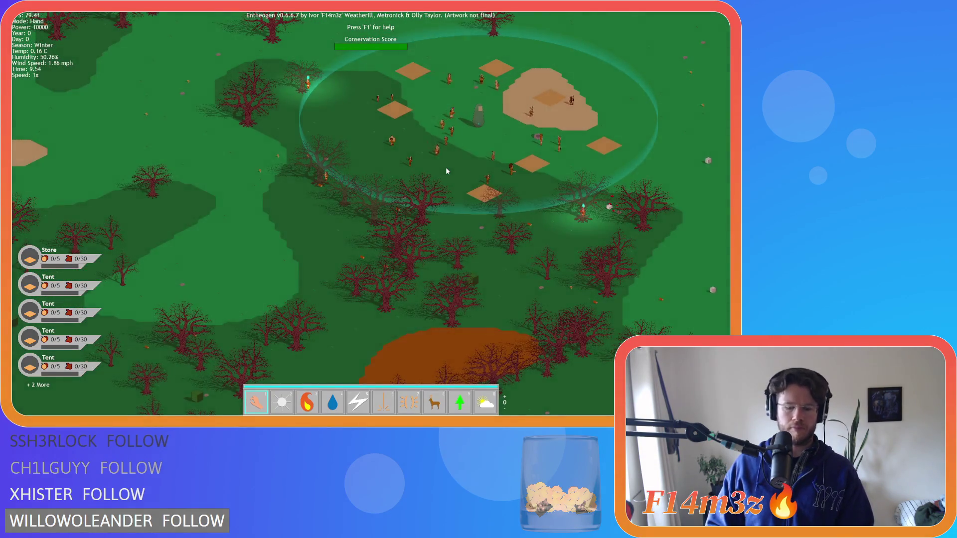
- Return game speed to 1x and cast a storm over the winter map
scroll(444, 163, "down", 5)
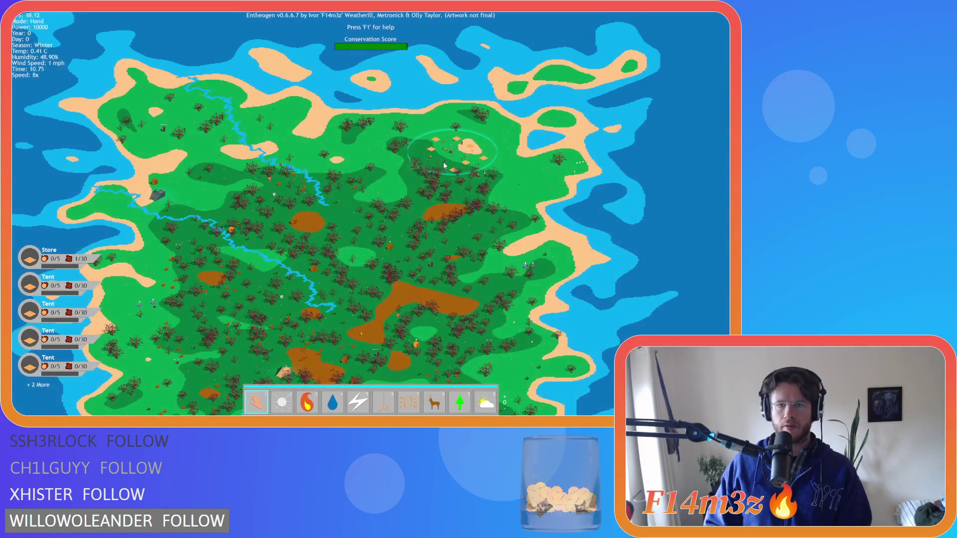
scroll(443, 165, "up", 3)
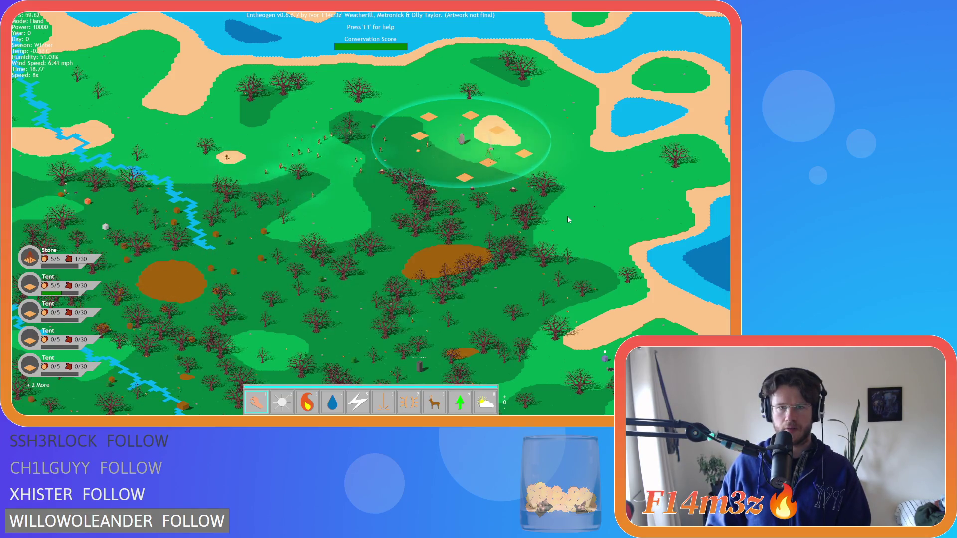
key("minus")
key("minus")
key("minus")
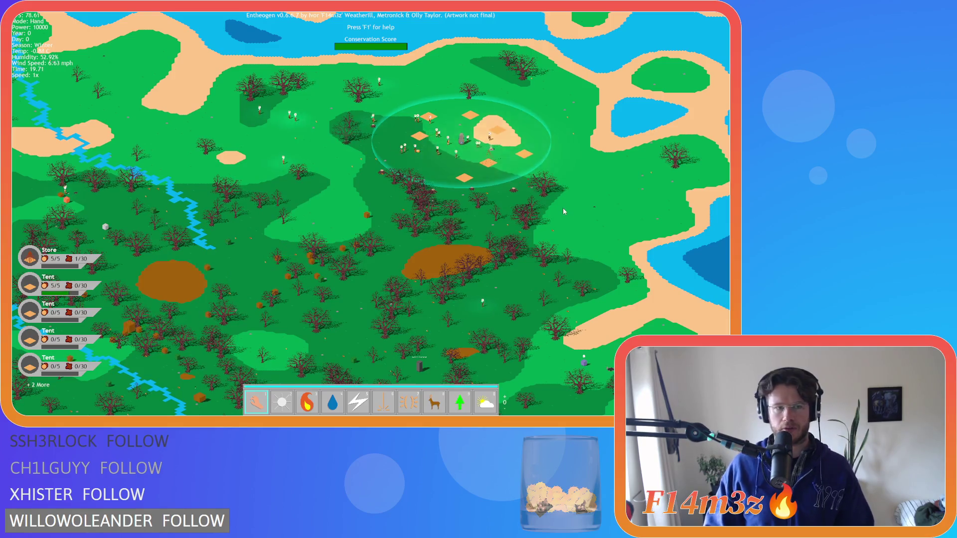
key("Tab")
left_click(328, 212)
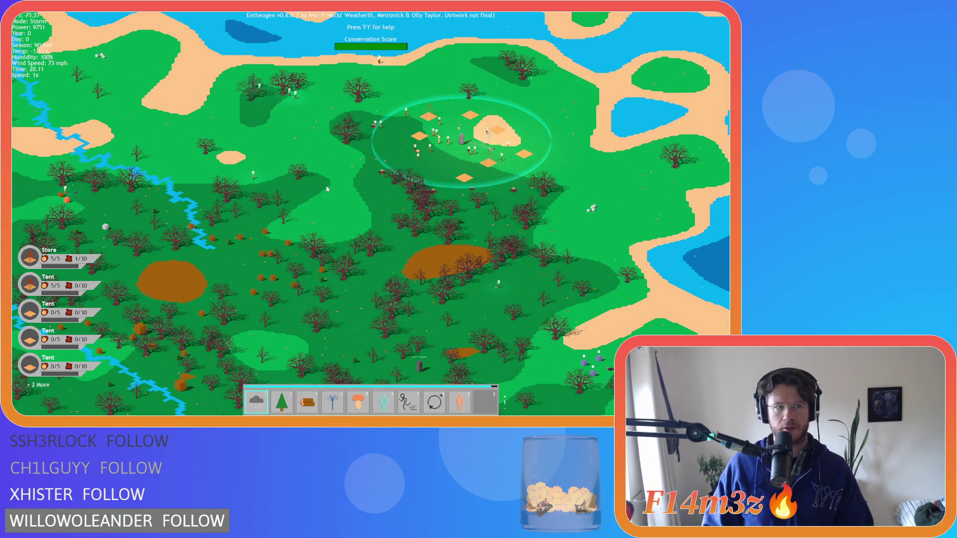
- Switch back to the Hand power, zoom in, and open the Tribe overview panel
key("d")
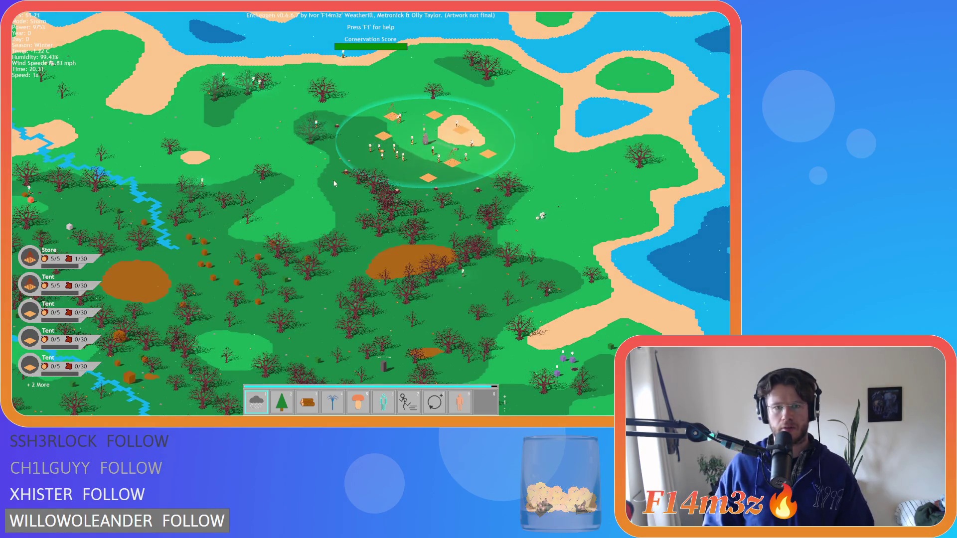
key("Tab")
key("2")
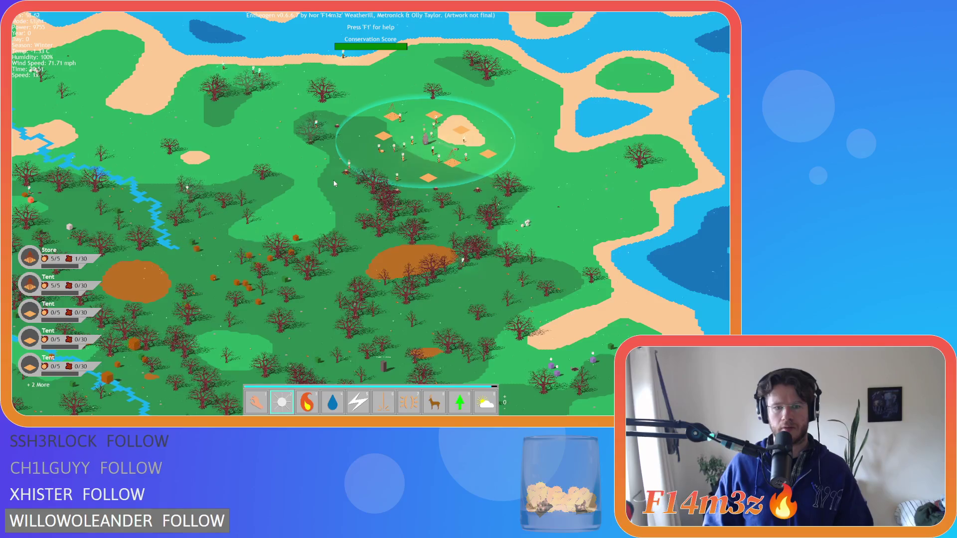
key("1")
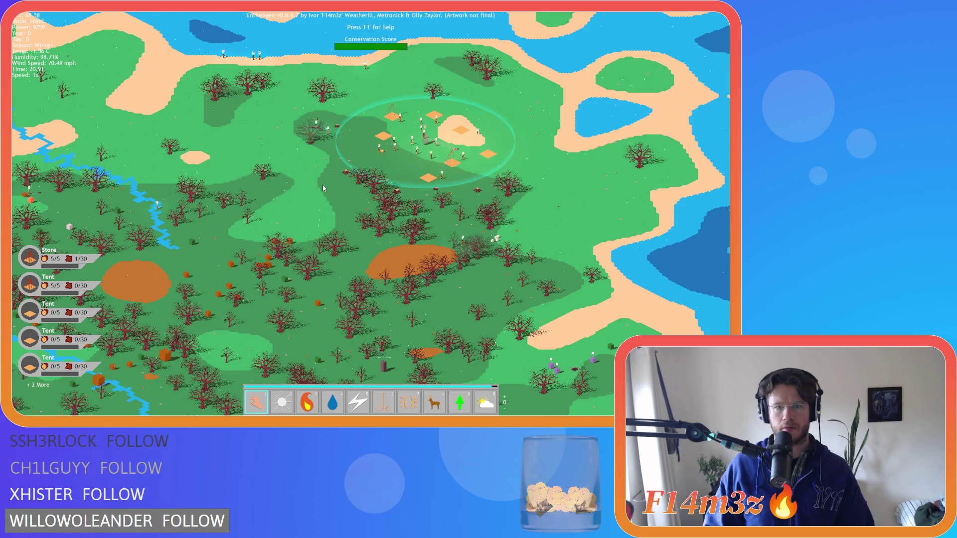
scroll(322, 188, "up", 2)
scroll(322, 188, "up", 2)
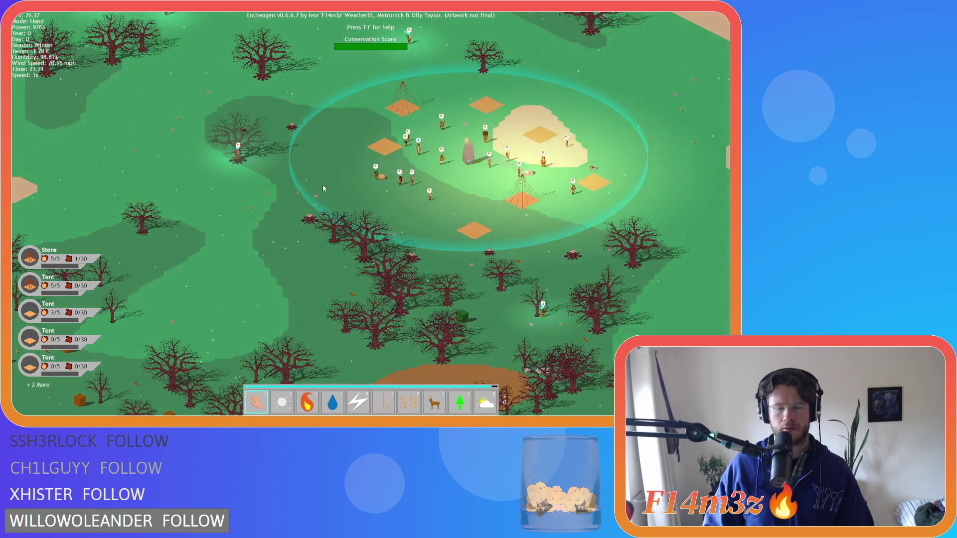
key("t")
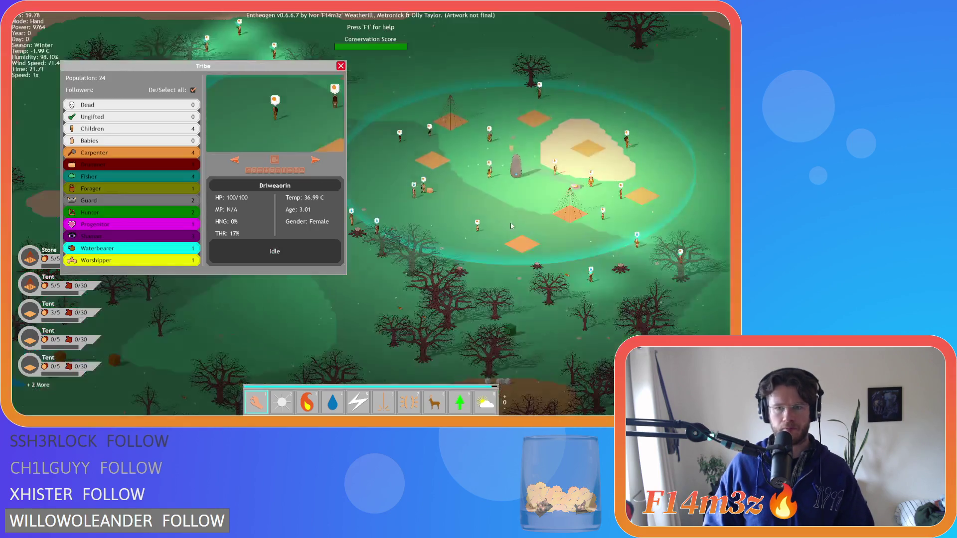
- Pick up a villager, then view the menhir's camp details and a tent from the camp list
mouse_move(371, 211)
left_mouse_down()
mouse_move(522, 259)
mouse_move(538, 236)
left_mouse_up()
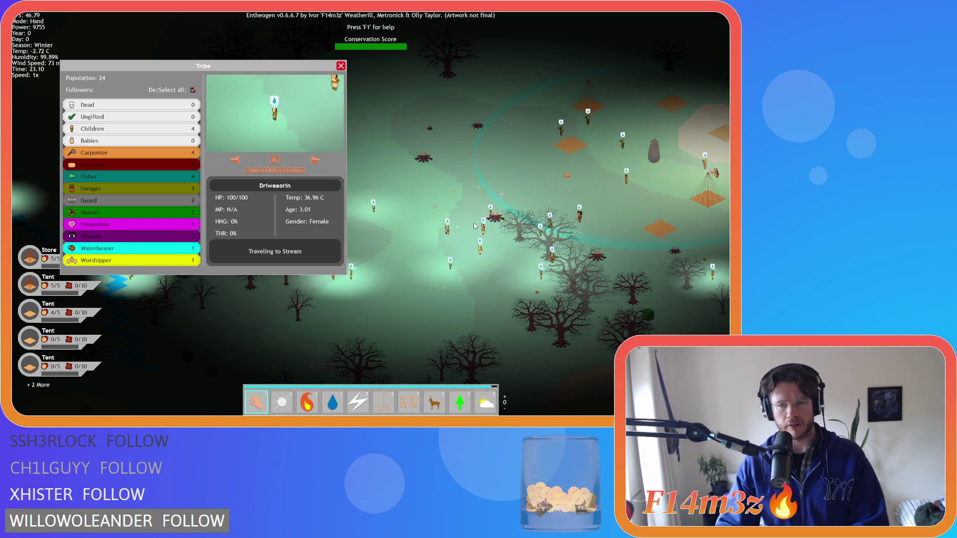
key("d")
left_click(526, 168)
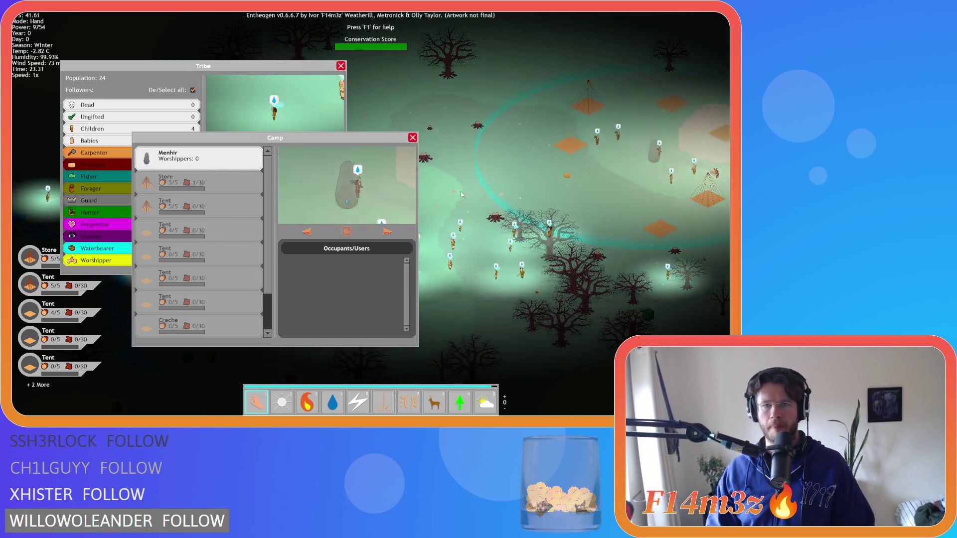
key("d")
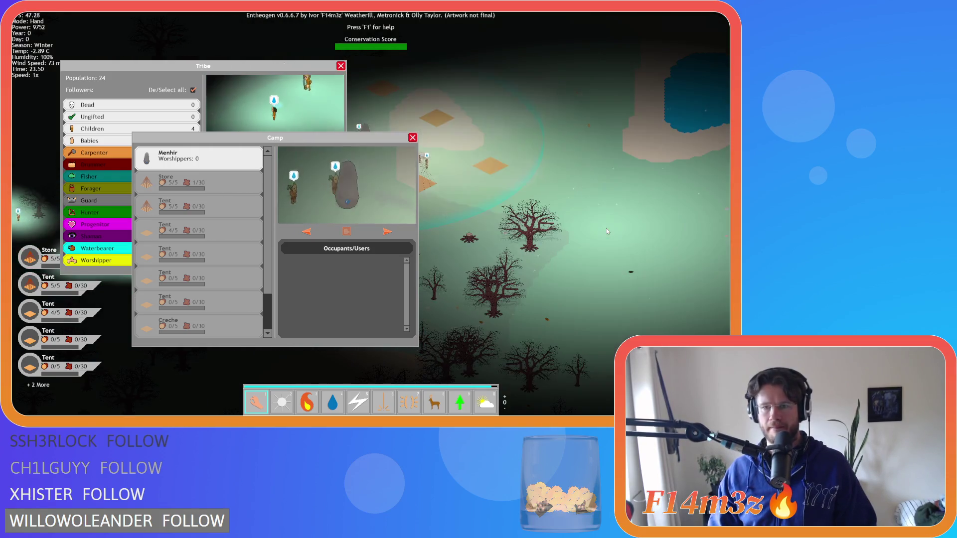
key("a")
left_click(526, 214)
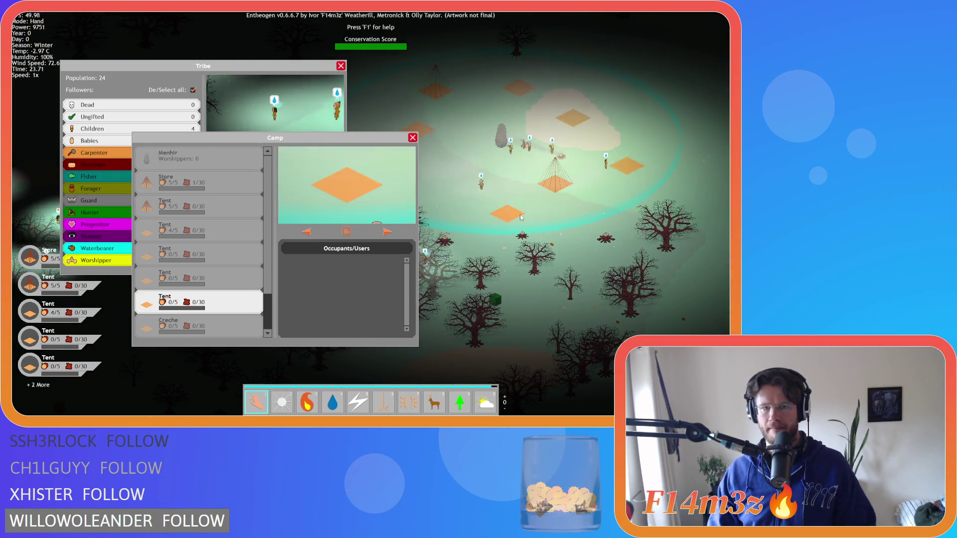
key("a")
key("w")
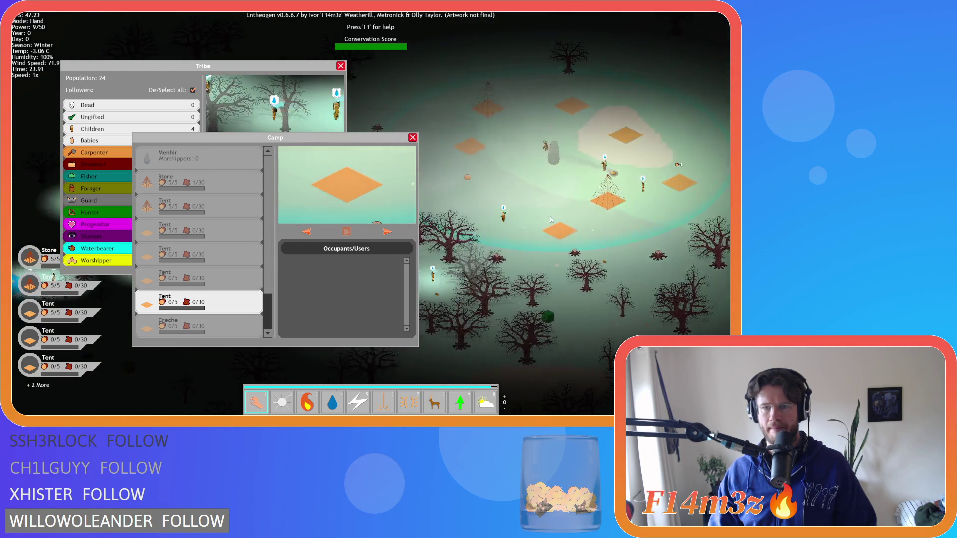
- Plant a forest of trees around the camp, panning to reframe it
key("9")
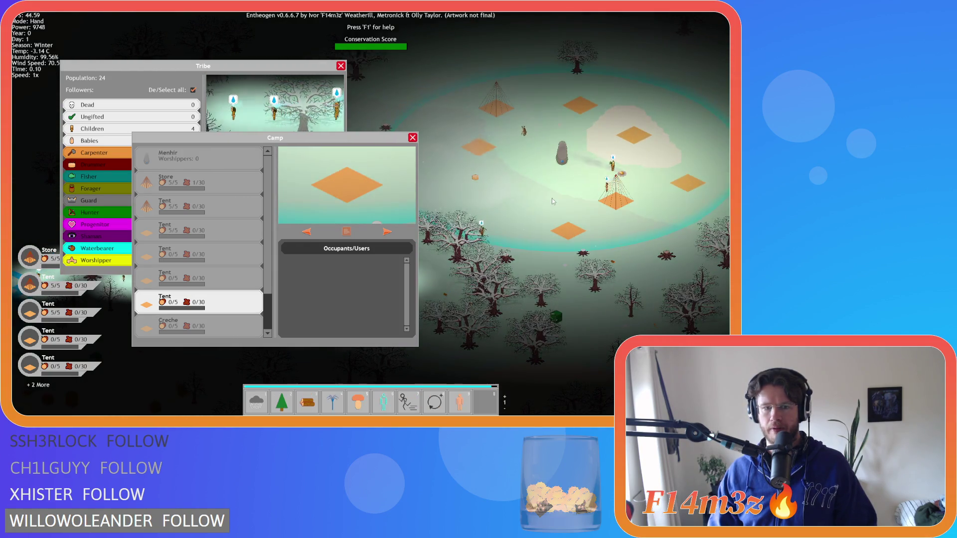
left_click(548, 185)
key("d")
key("s")
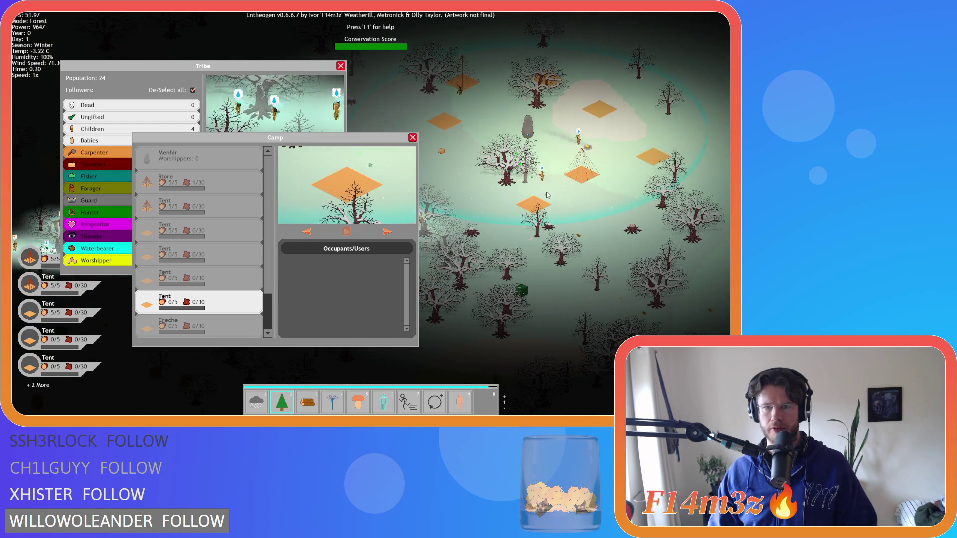
key("a")
key("s")
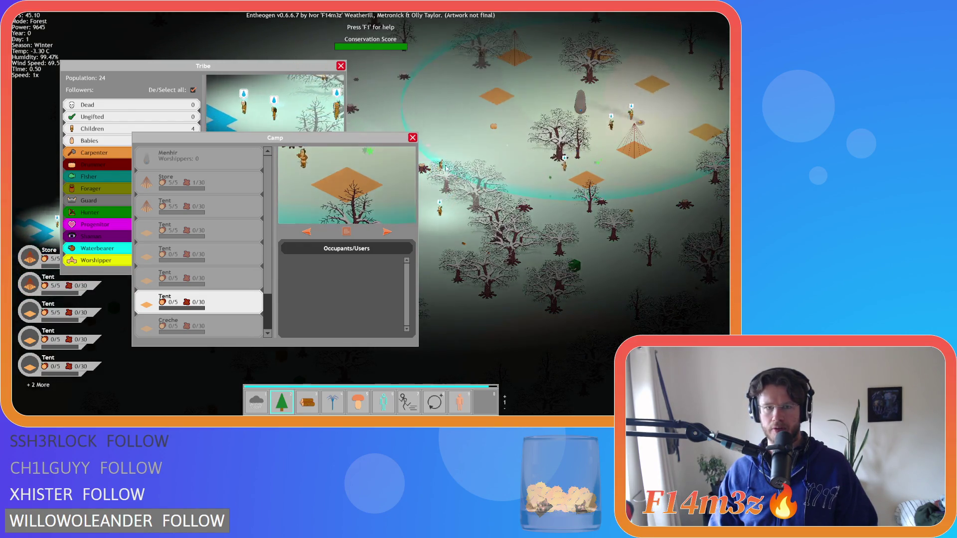
- Switch through Storm back to Hand mode and close the Camp and Tribe windows
key("1")
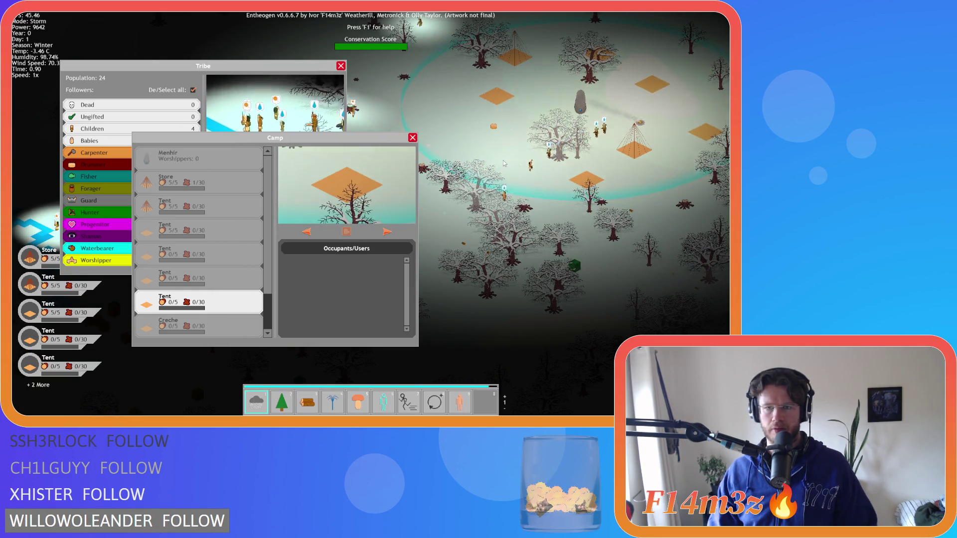
scroll(504, 163, "down", 1)
key("1")
key("a")
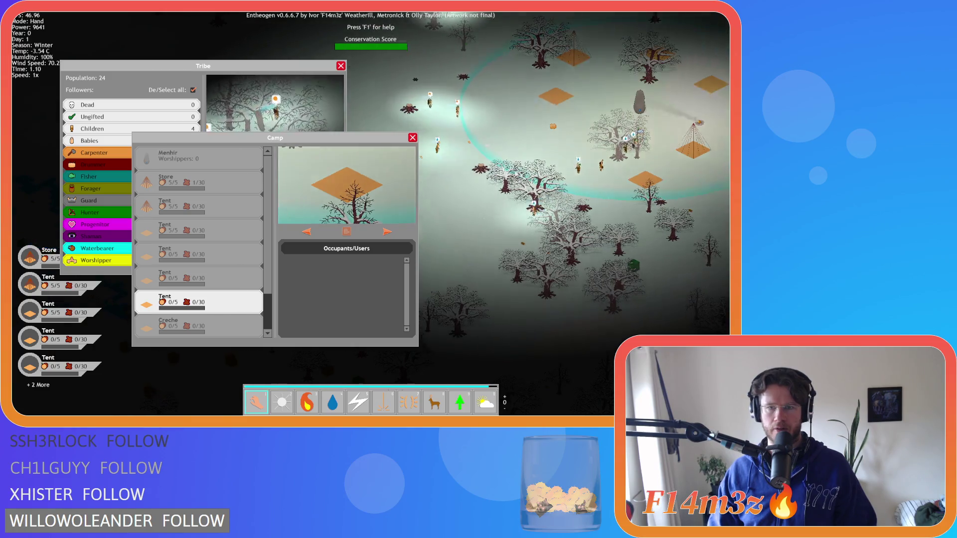
key("w")
key("d")
key("Escape")
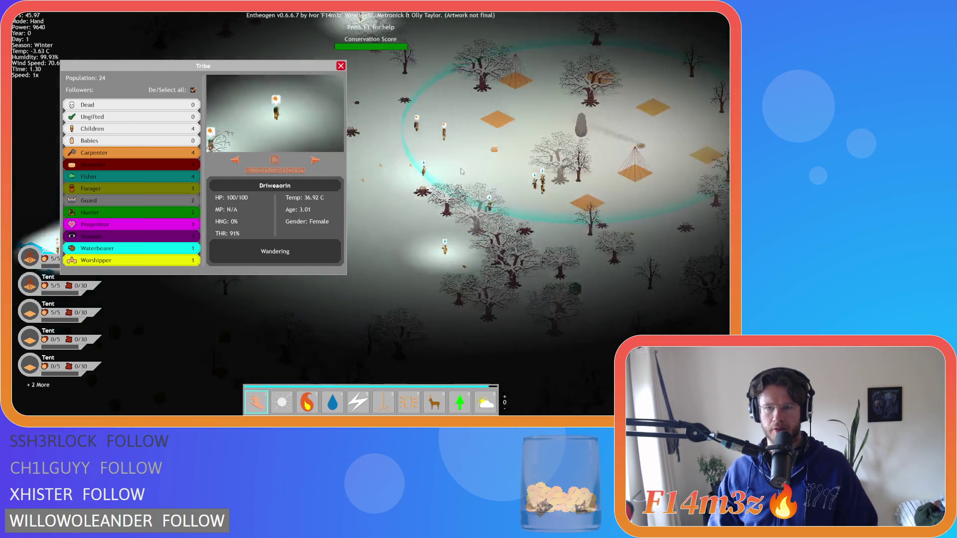
scroll(488, 197, "up", 2)
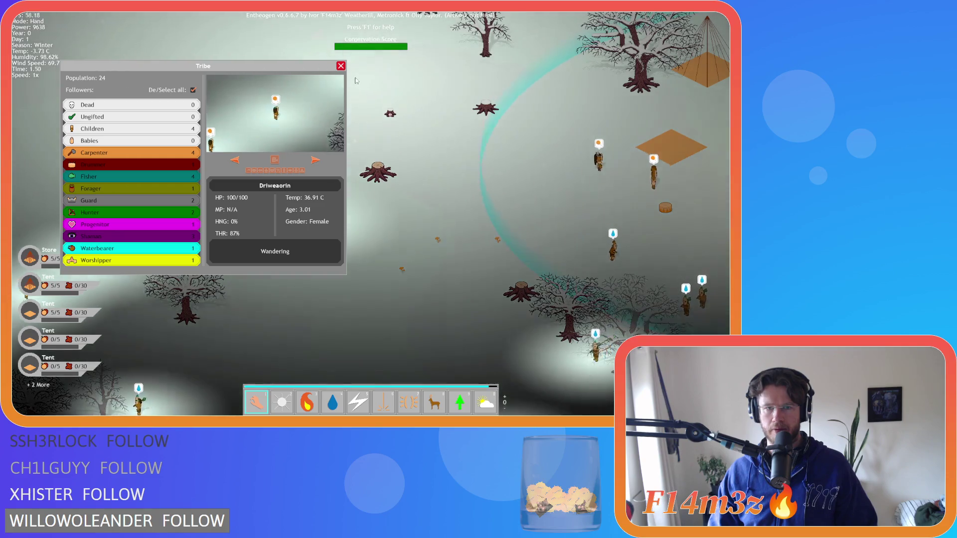
left_click(341, 66)
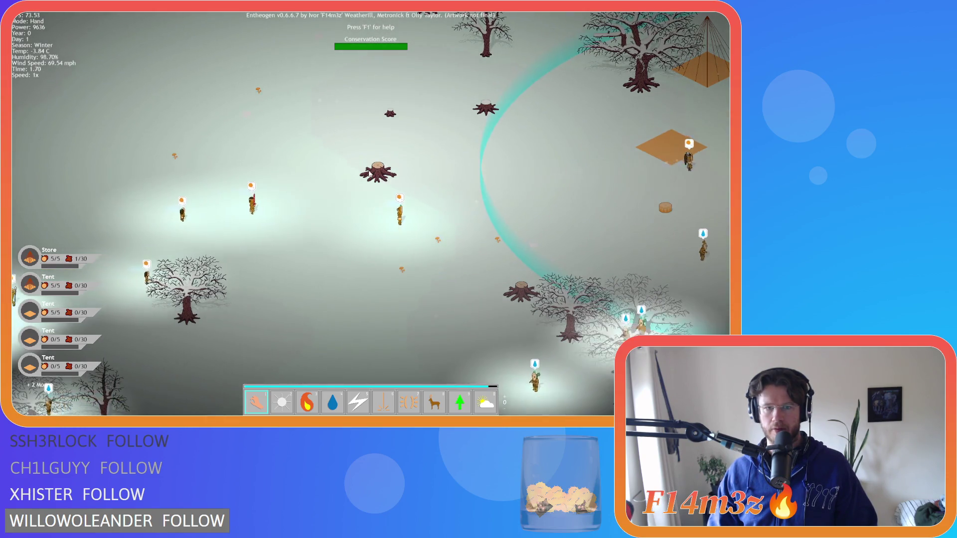
- Zoom in and out on the winter map, then decline the quit prompt with N
scroll(370, 214, "down", 3)
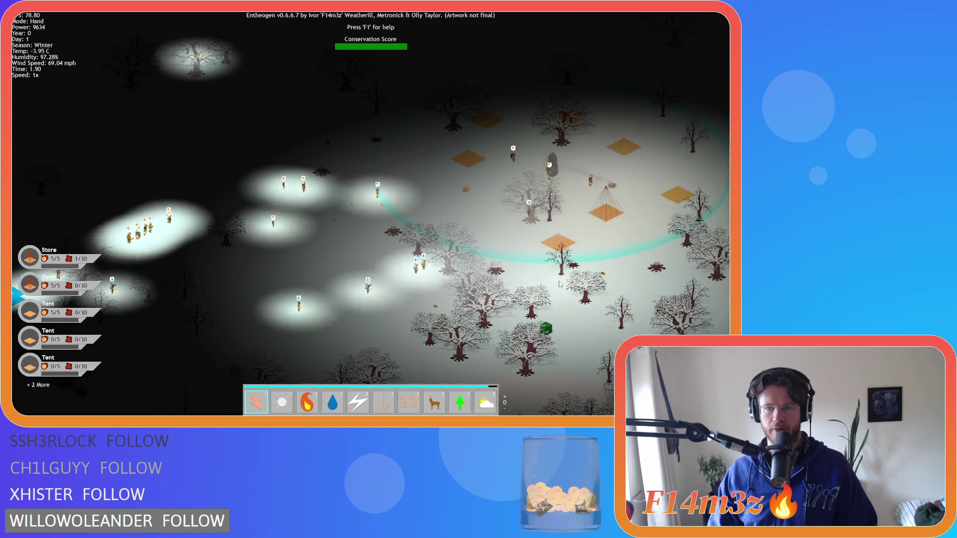
scroll(587, 270, "up", 3)
scroll(583, 268, "down", 3)
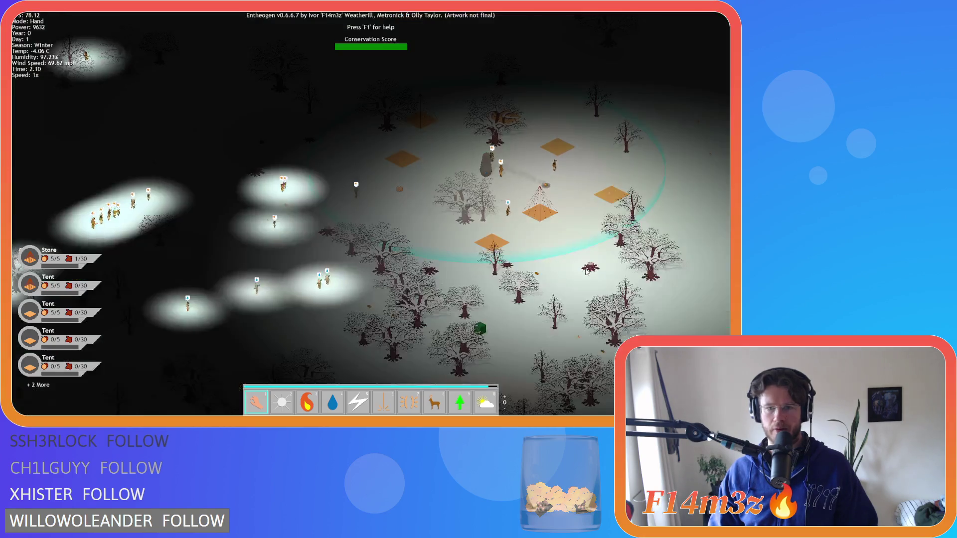
scroll(581, 268, "up", 2)
scroll(556, 255, "down", 3)
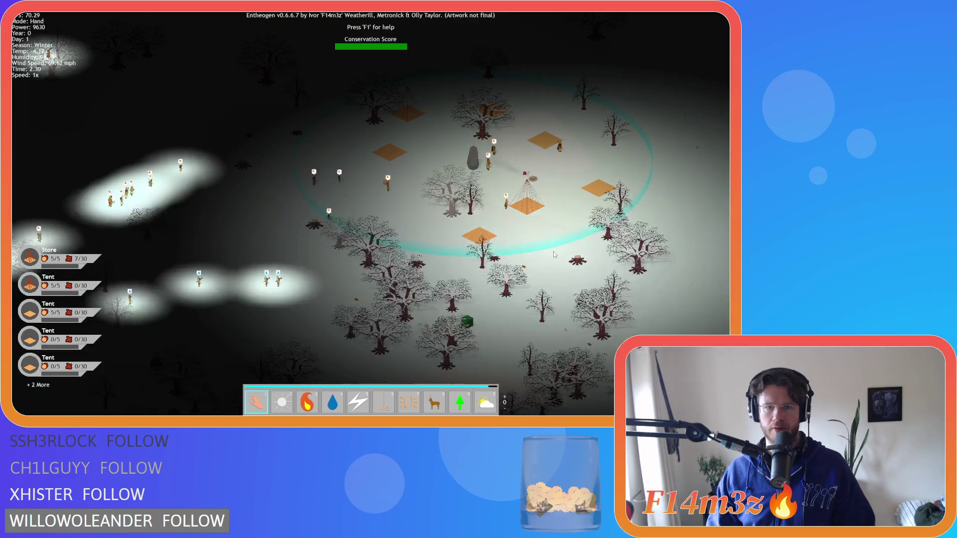
key("Escape")
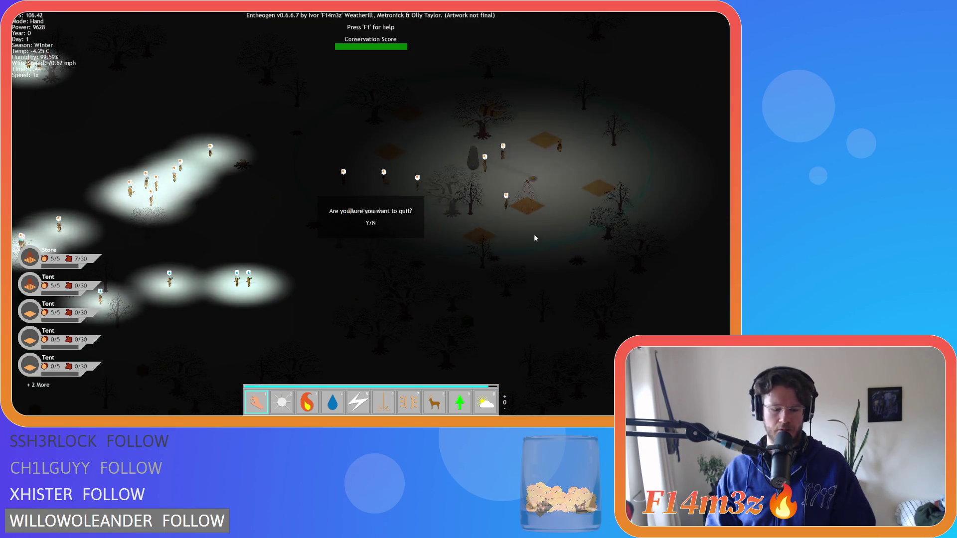
key("n")
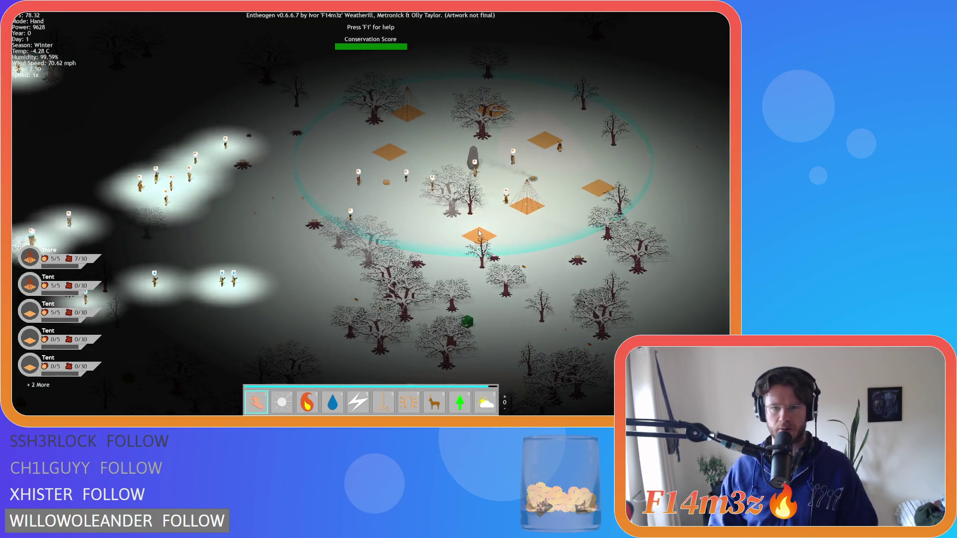
- Pan and zoom around the village and river to inspect the snow-covered trees and stumps
scroll(479, 232, "up", 1)
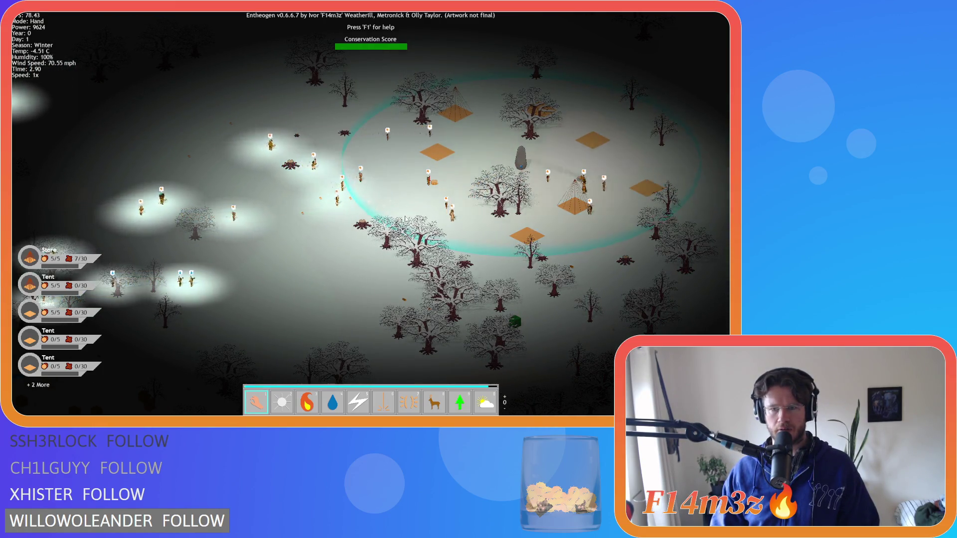
key("d")
scroll(405, 218, "up", 4)
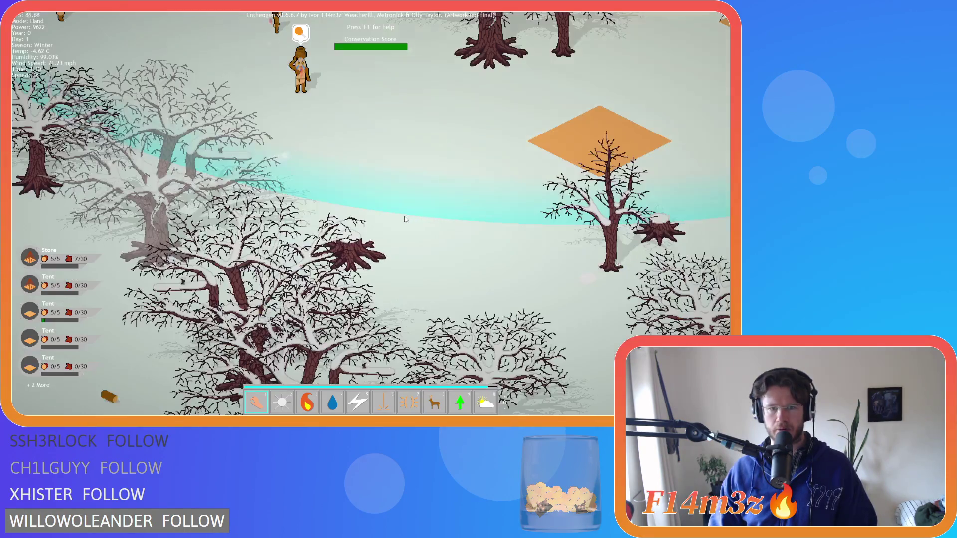
scroll(352, 248, "down", 5)
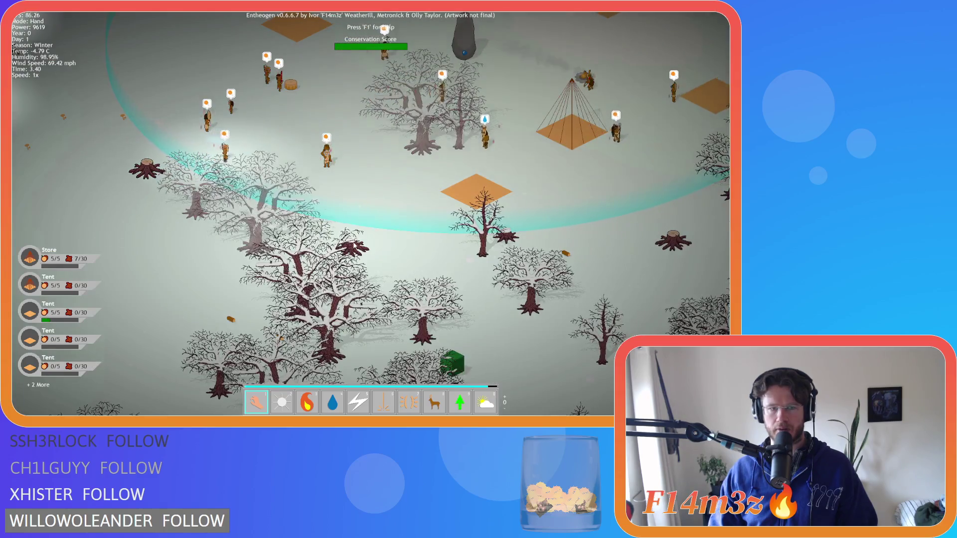
scroll(353, 244, "down", 3)
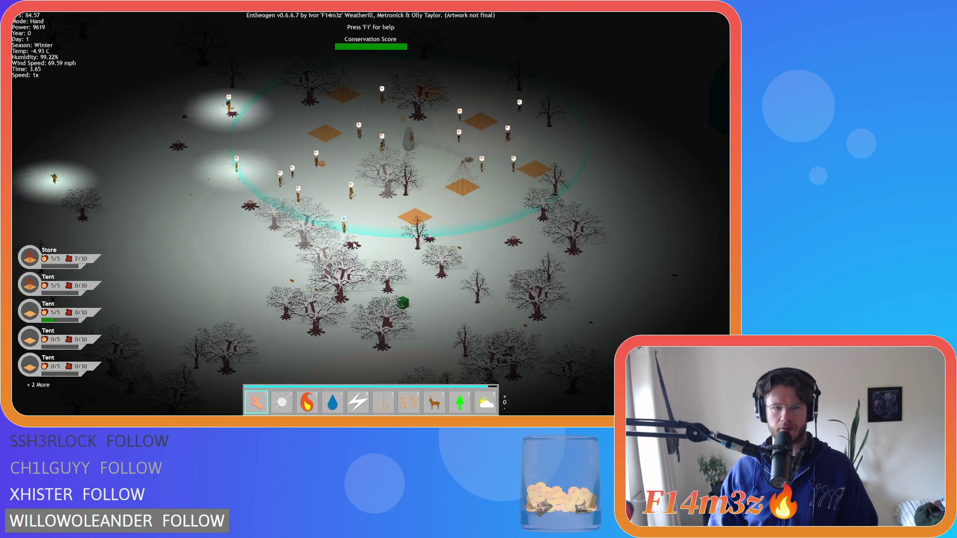
key("a")
key("w")
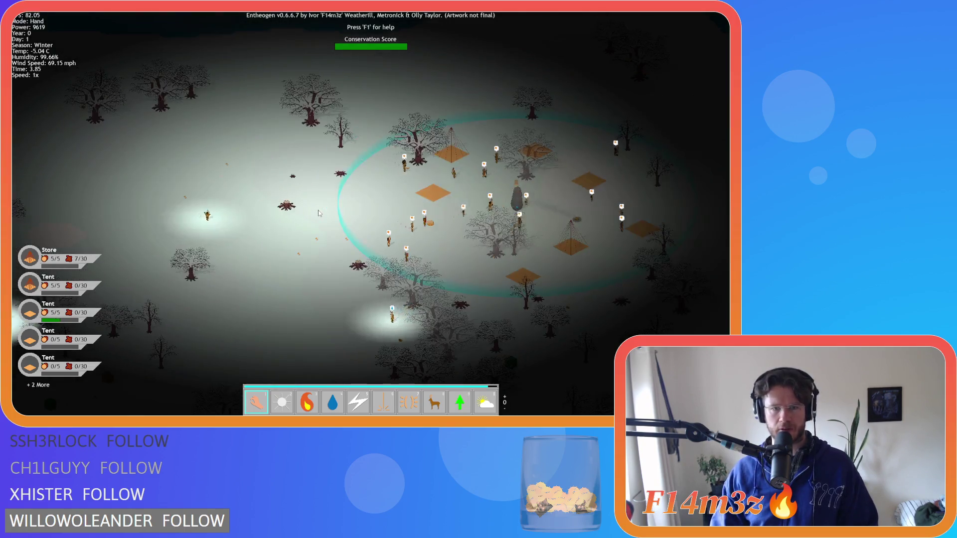
key("d")
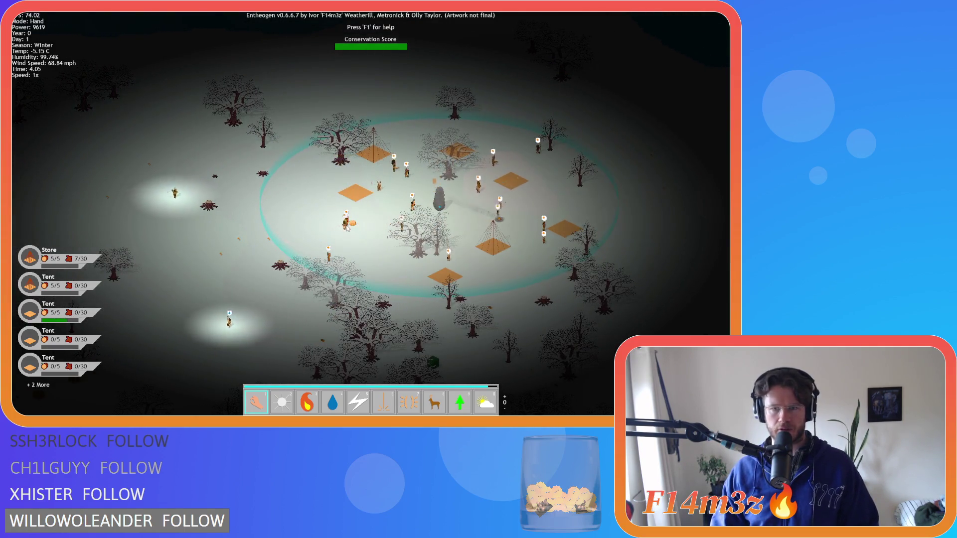
key("s")
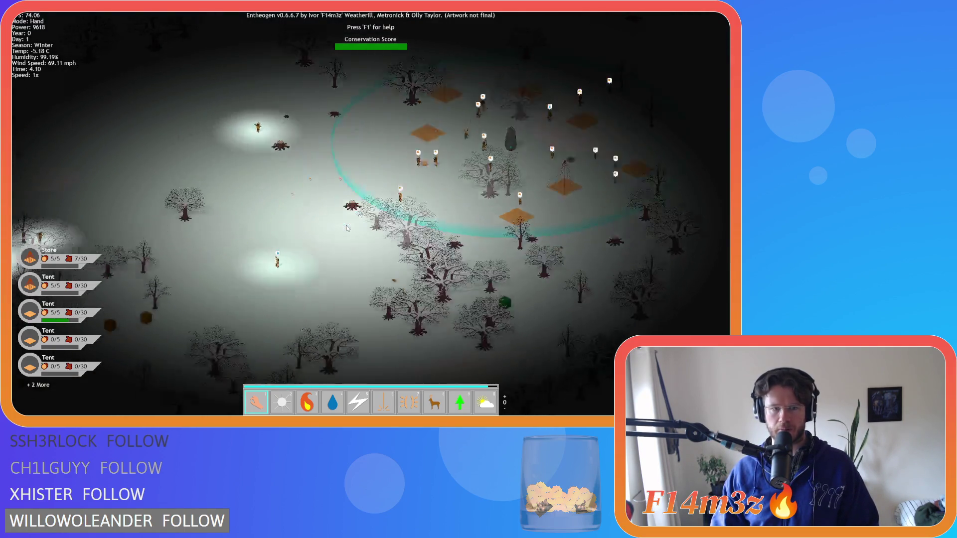
key("a")
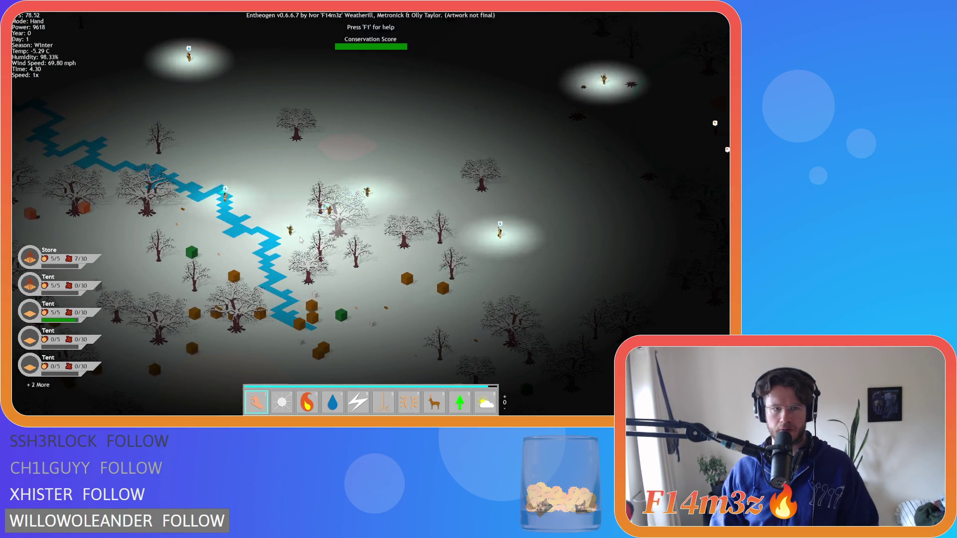
key("w")
key("d")
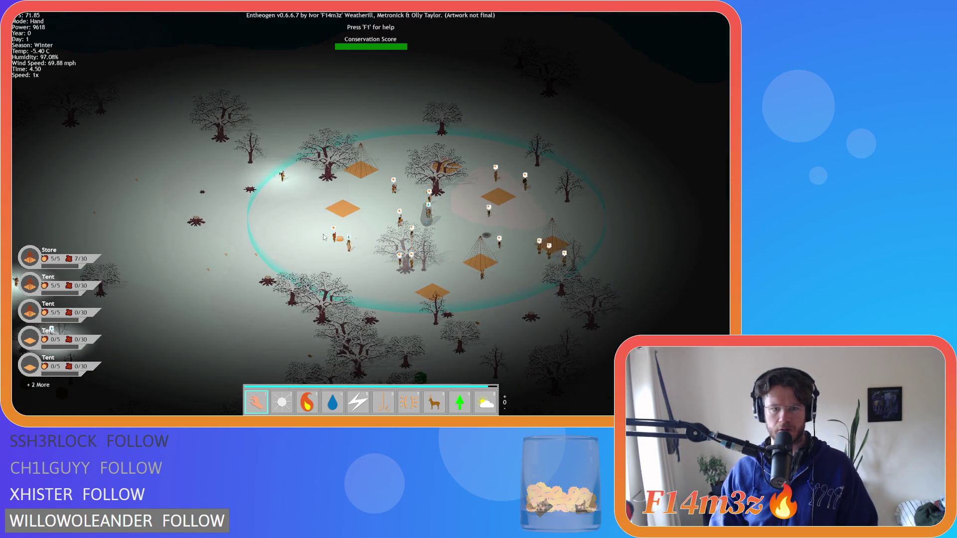
key("s")
key("d")
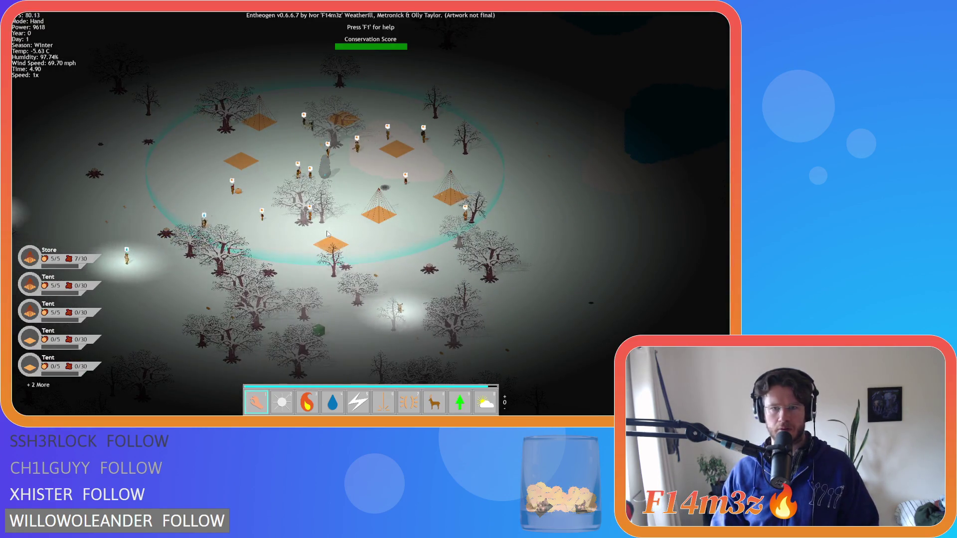
scroll(328, 233, "up", 5)
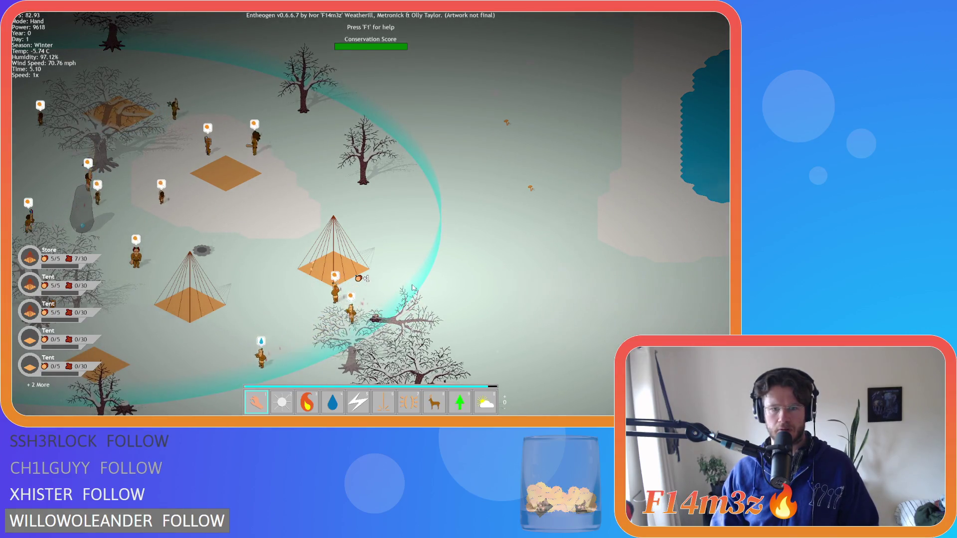
scroll(412, 287, "down", 5)
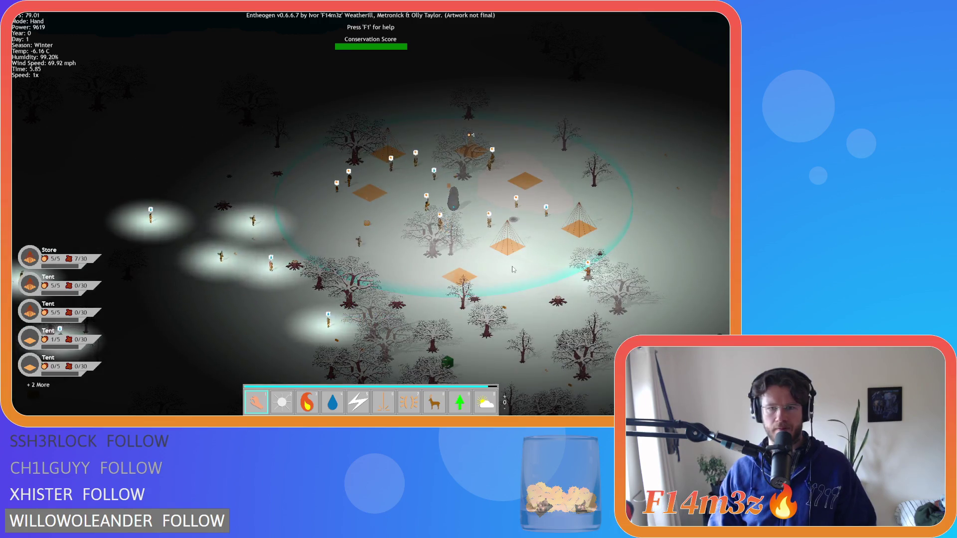
key("a")
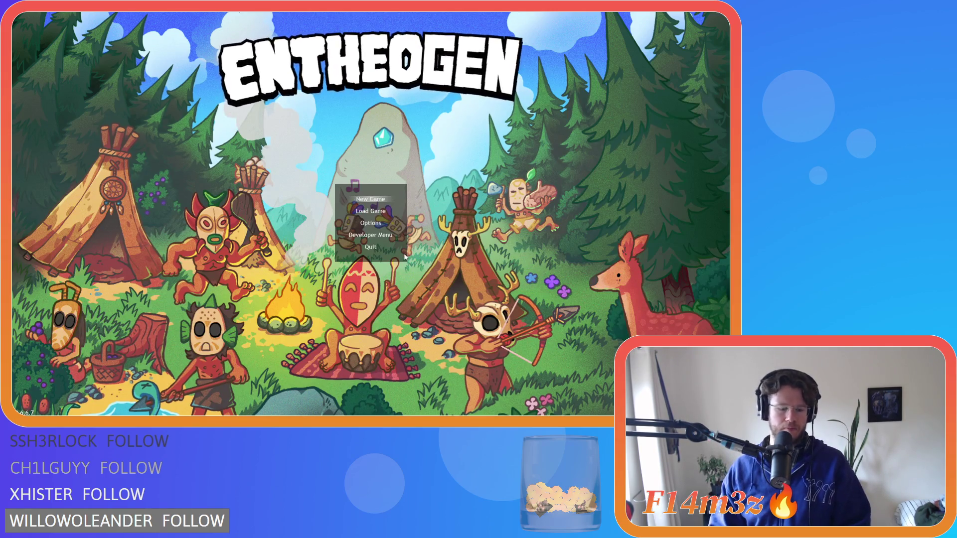
- Start a New Game from the Entheogen main menu
key("Return")
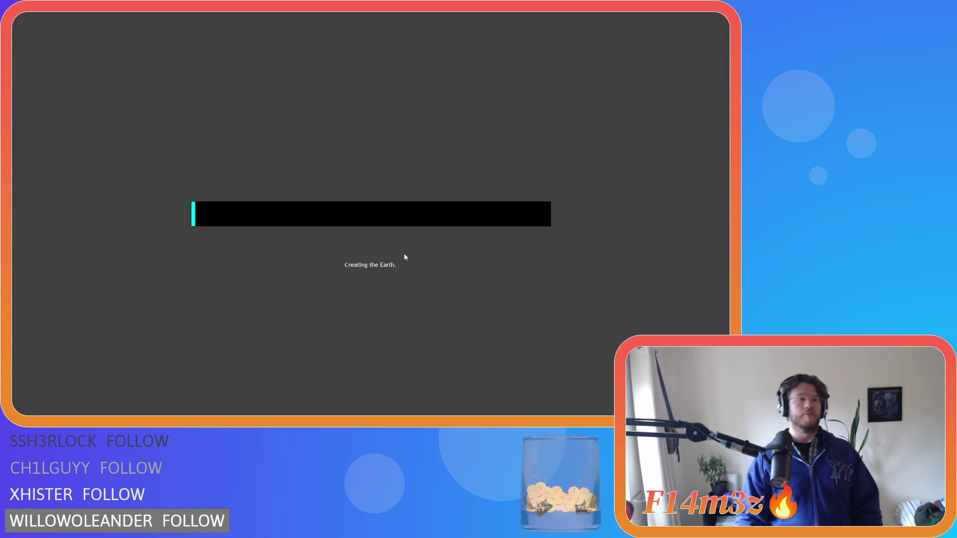
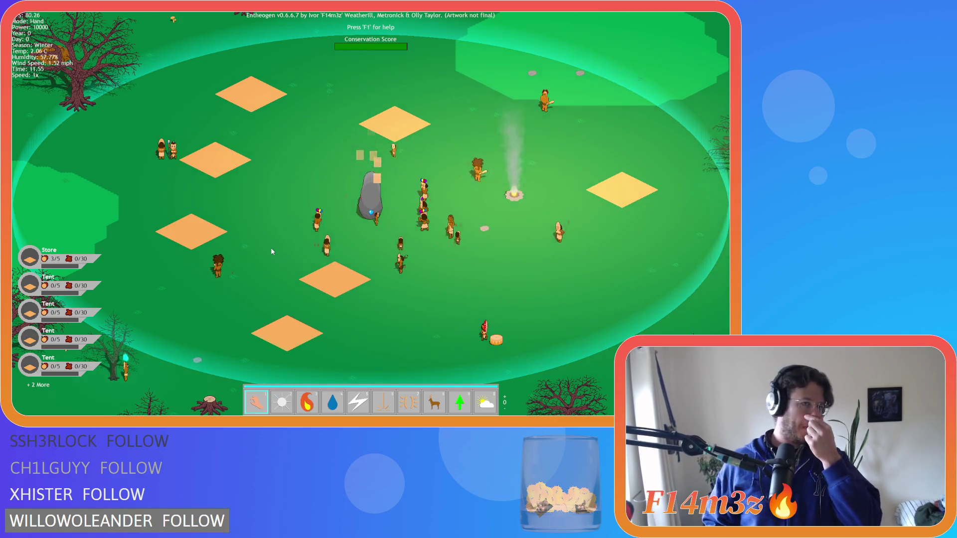
- Speed the game up to 8x, then restart it on a newly generated map at 2x
key("plus")
key("plus")
key("plus")
left_click_drag(133, 207, 251, 277)
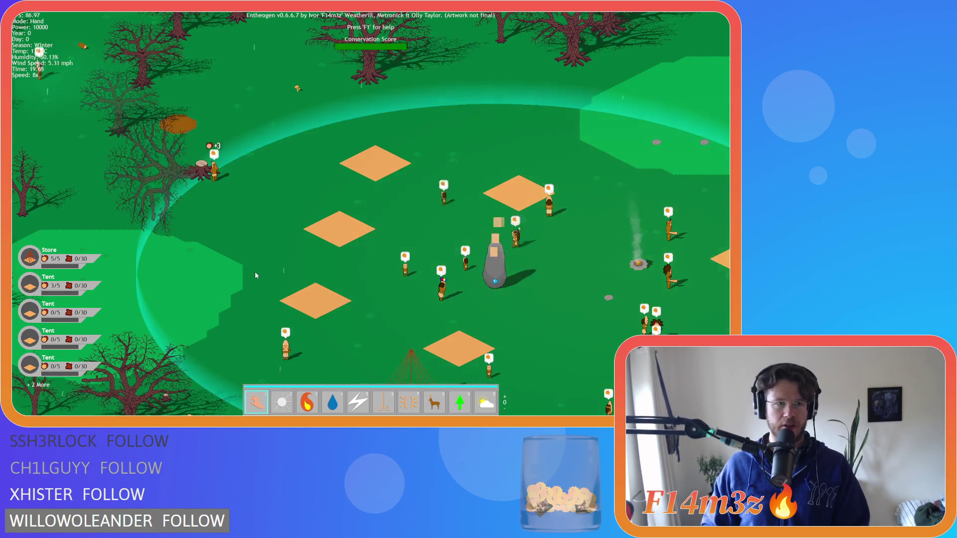
key("r")
key("plus")
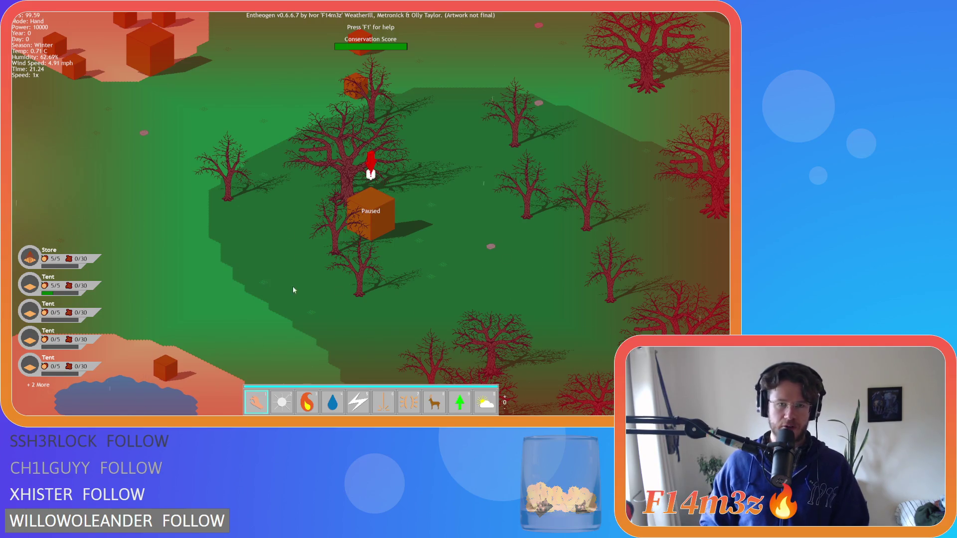
- Zoom and pan the camera over the forest around the village, then select the weather tool set
scroll(298, 287, "down", 5)
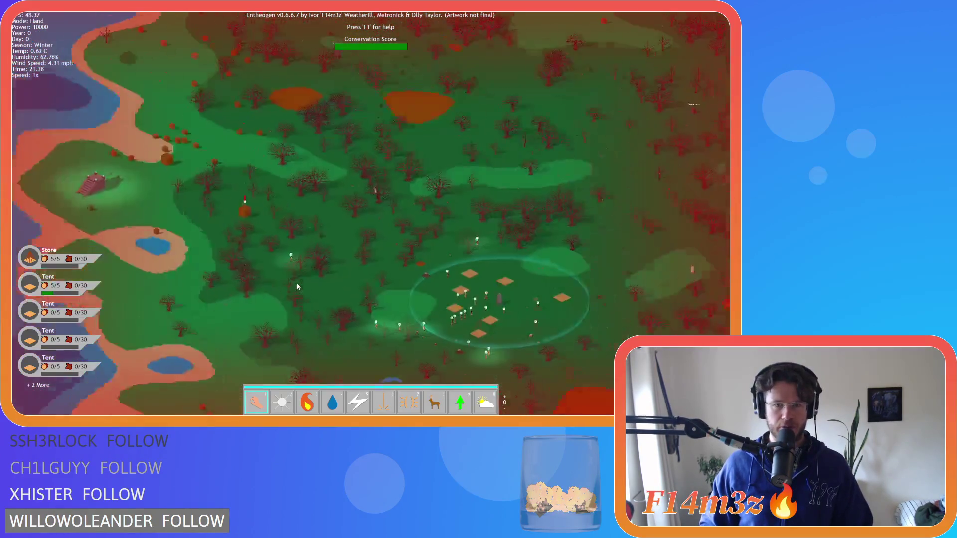
scroll(298, 287, "up", 2)
scroll(455, 265, "up", 2)
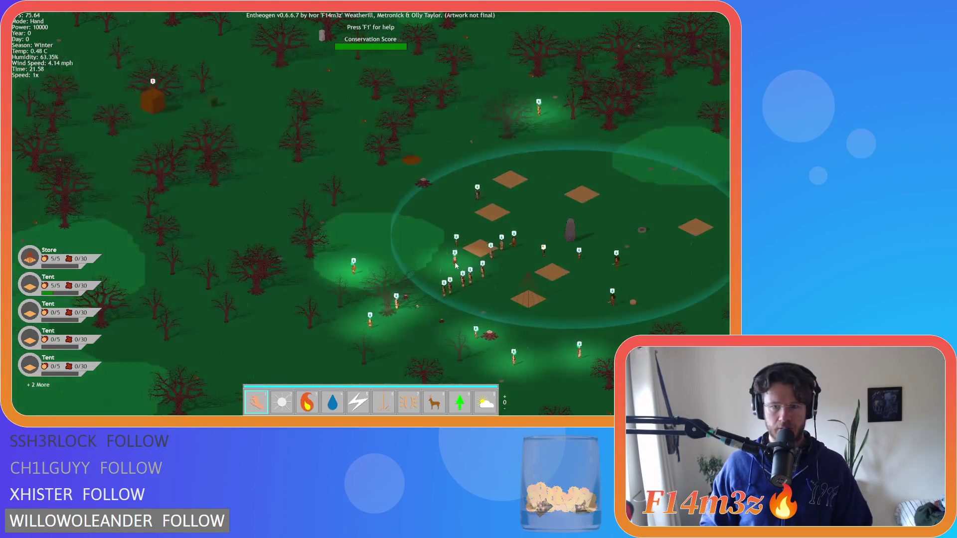
scroll(498, 278, "down", 3)
scroll(498, 278, "up", 3)
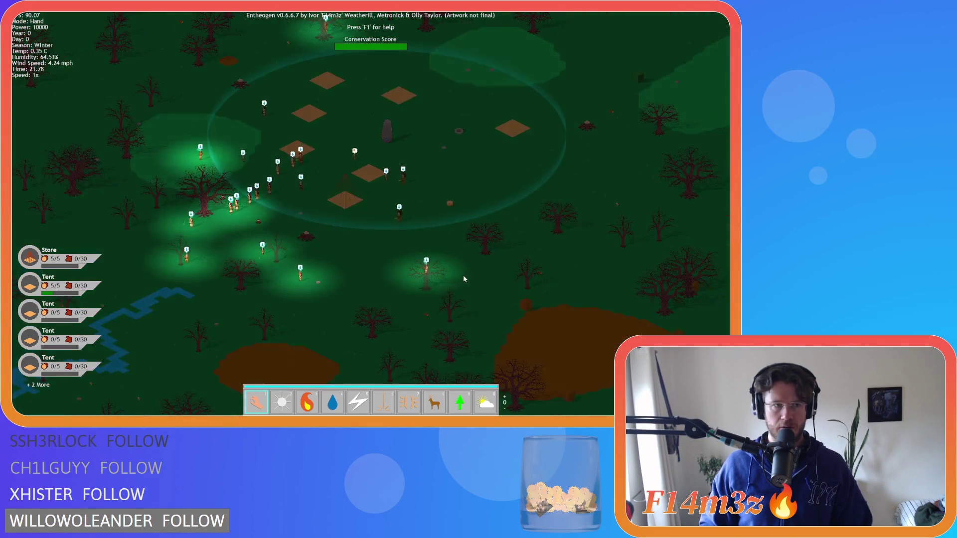
left_click_drag(462, 278, 412, 271)
key("0")
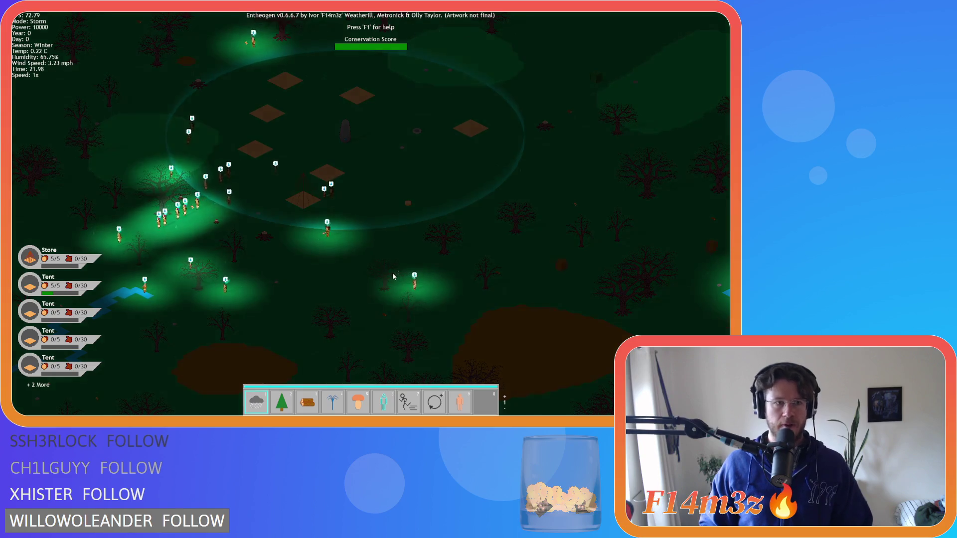
key("0")
key("2")
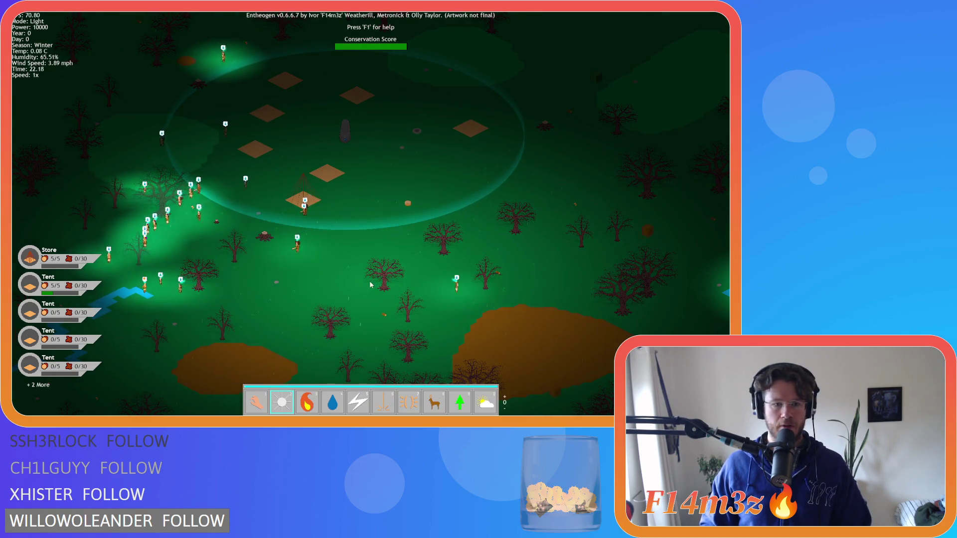
key("0")
left_click_drag(321, 231, 358, 266)
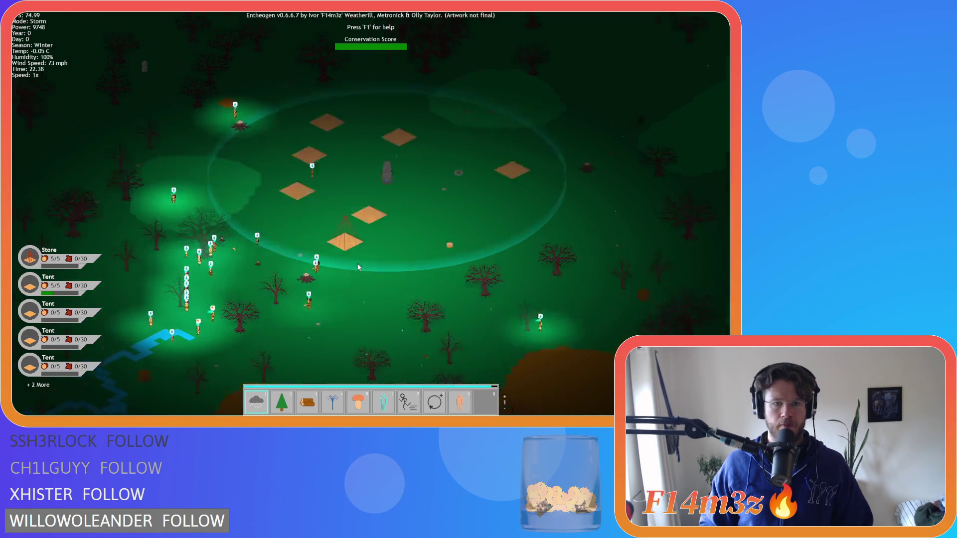
key("0")
key("d")
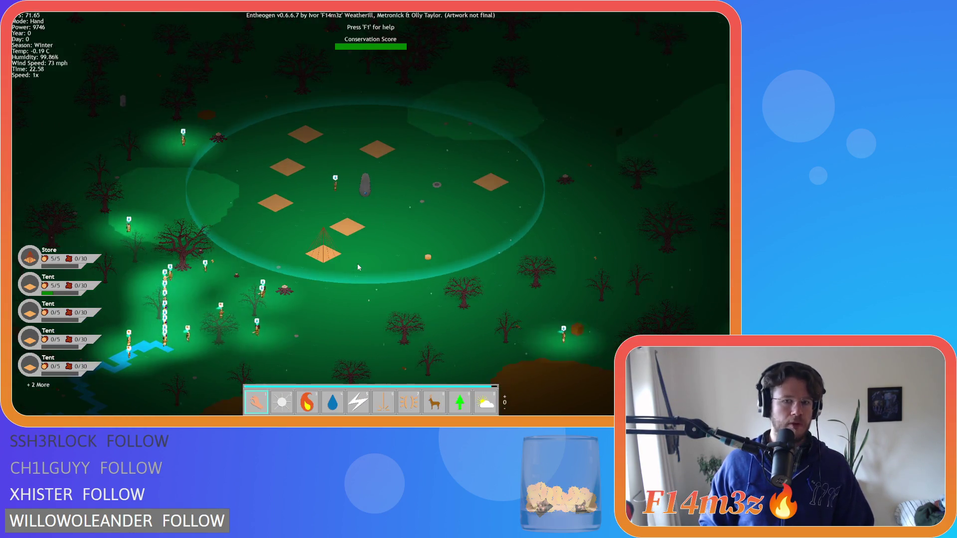
key("w")
key("a")
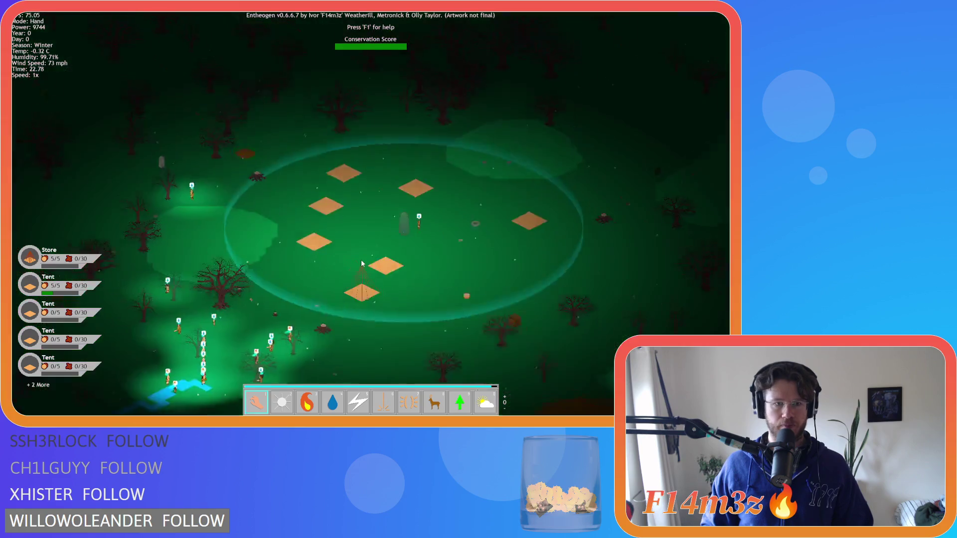
scroll(361, 259, "up", 3)
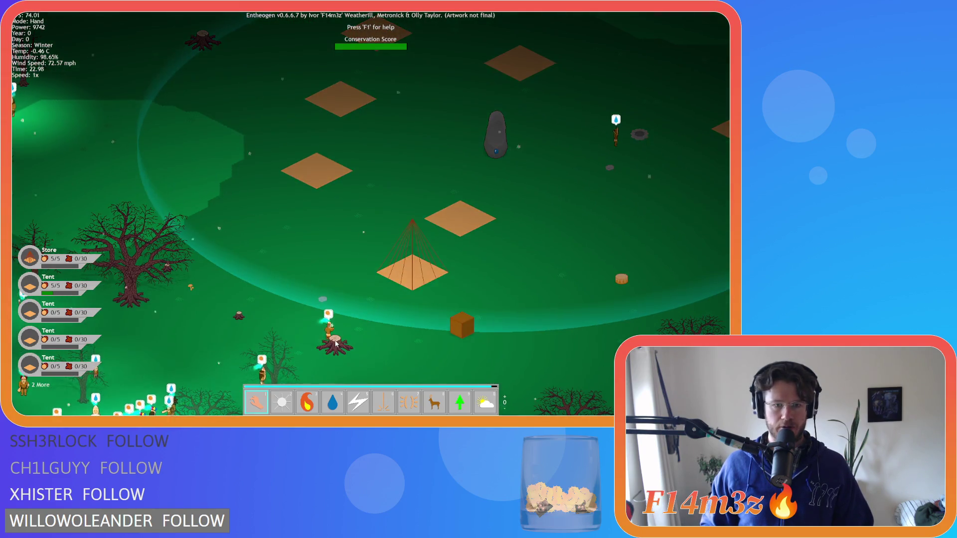
key("w")
scroll(292, 225, "down", 3)
key("d")
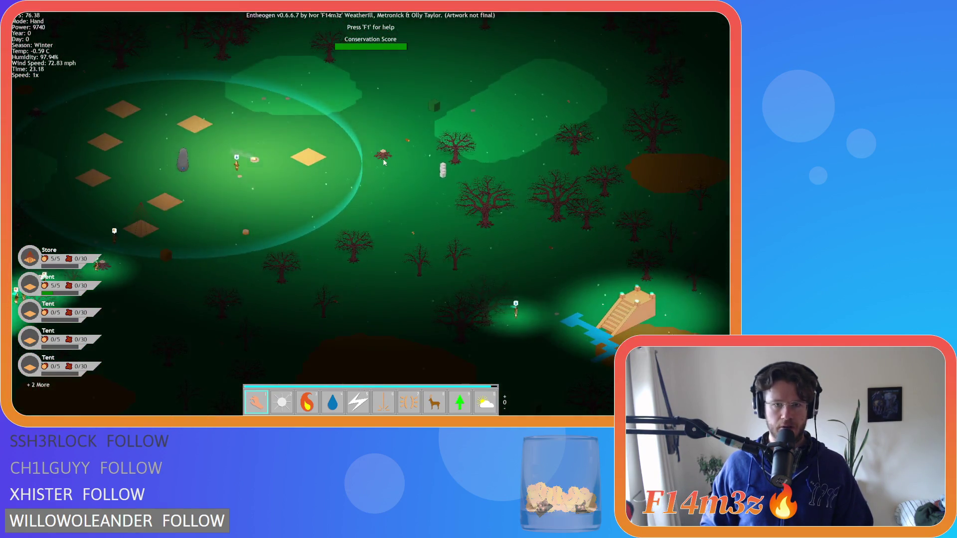
scroll(384, 162, "up", 3)
scroll(383, 162, "down", 3)
key("a")
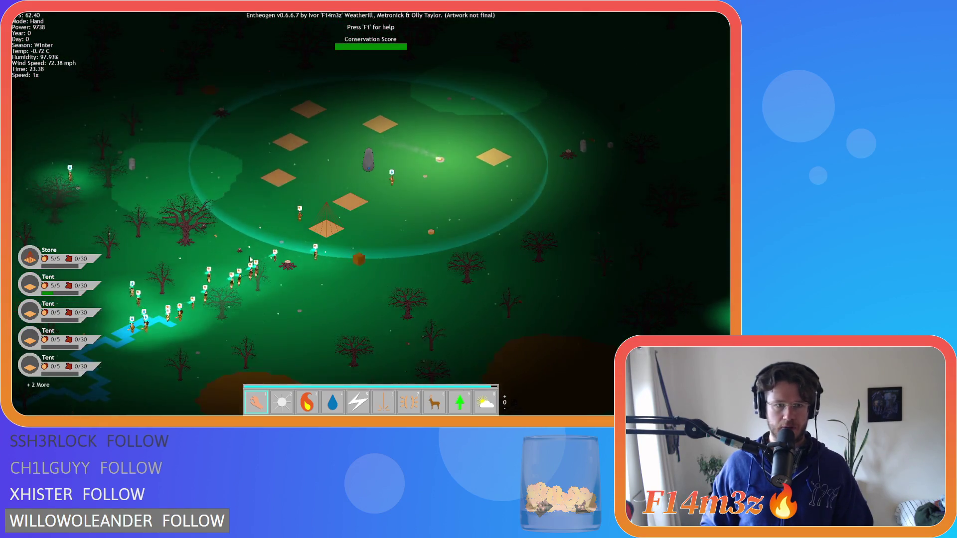
scroll(243, 254, "up", 3)
scroll(243, 254, "down", 3)
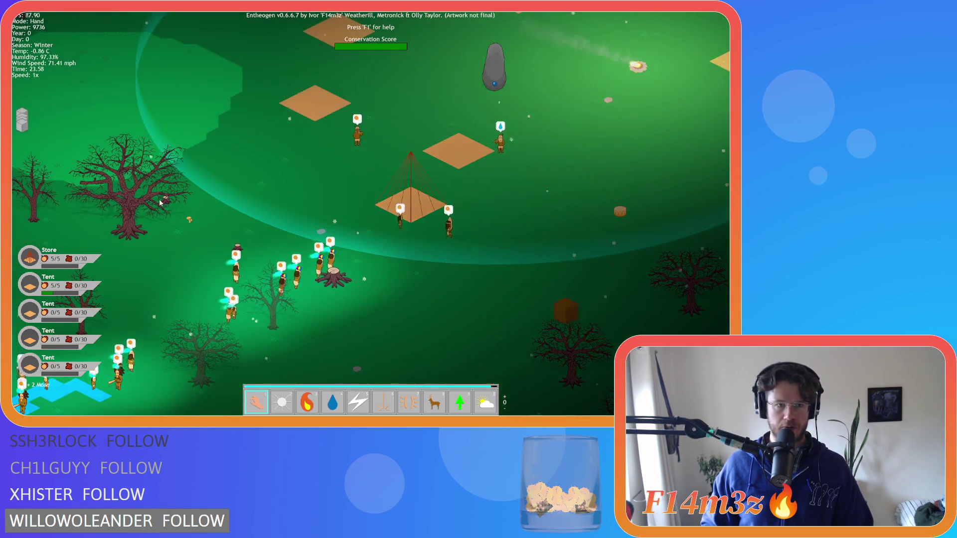
key("a")
scroll(206, 223, "down", 3)
key("d")
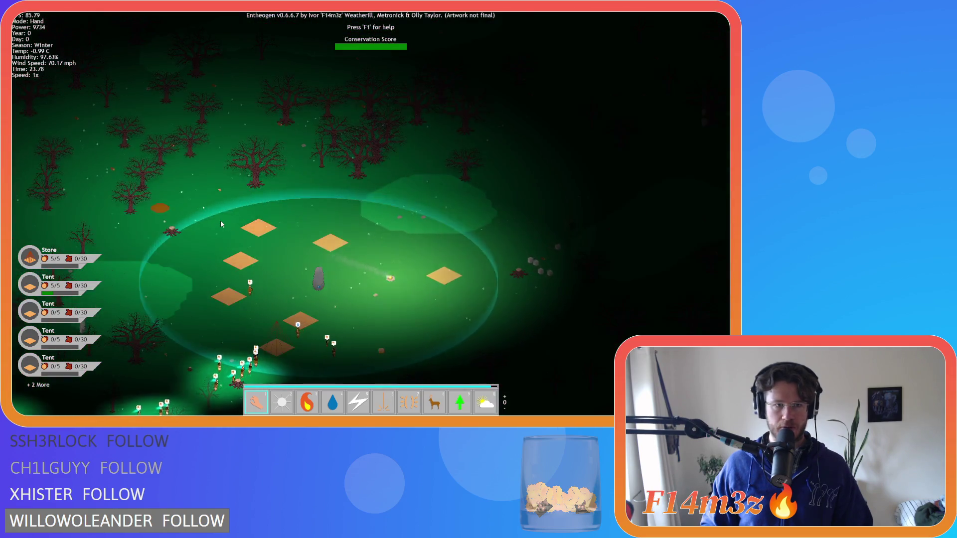
key("d")
key("s")
key("w")
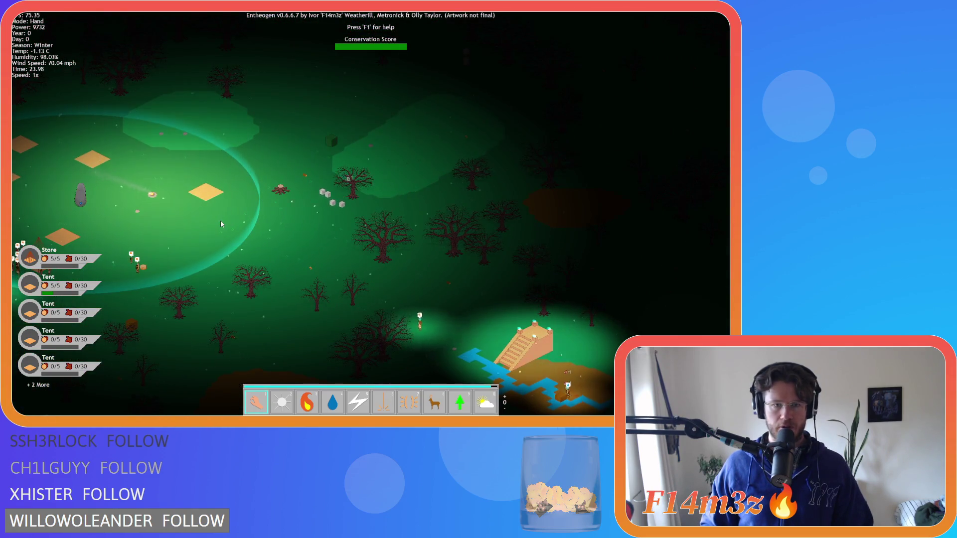
key("a")
key("a")
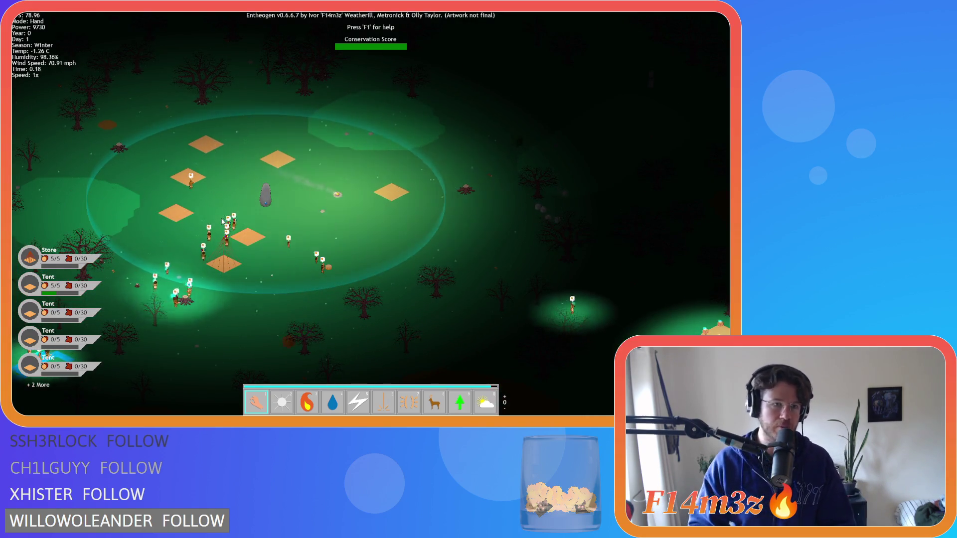
key("w")
key("a")
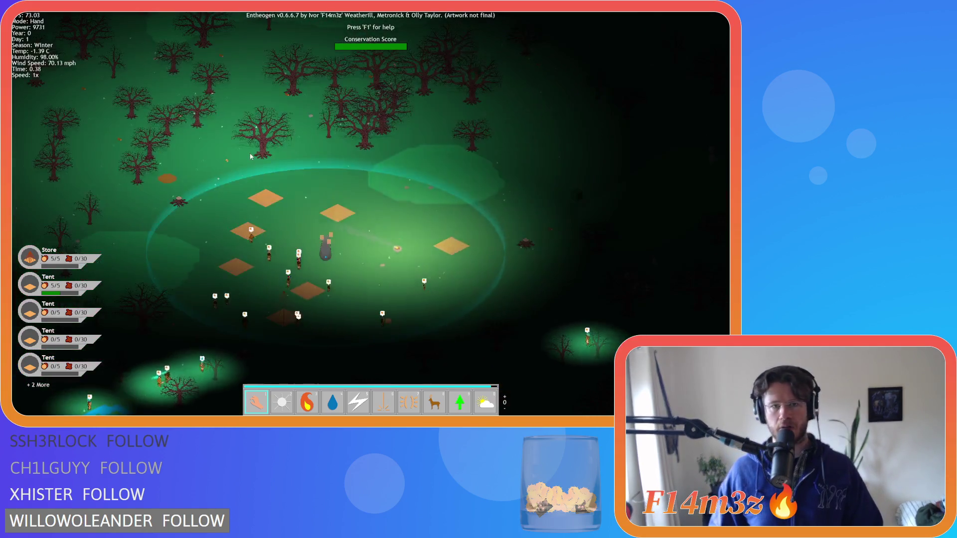
key("s")
key("a")
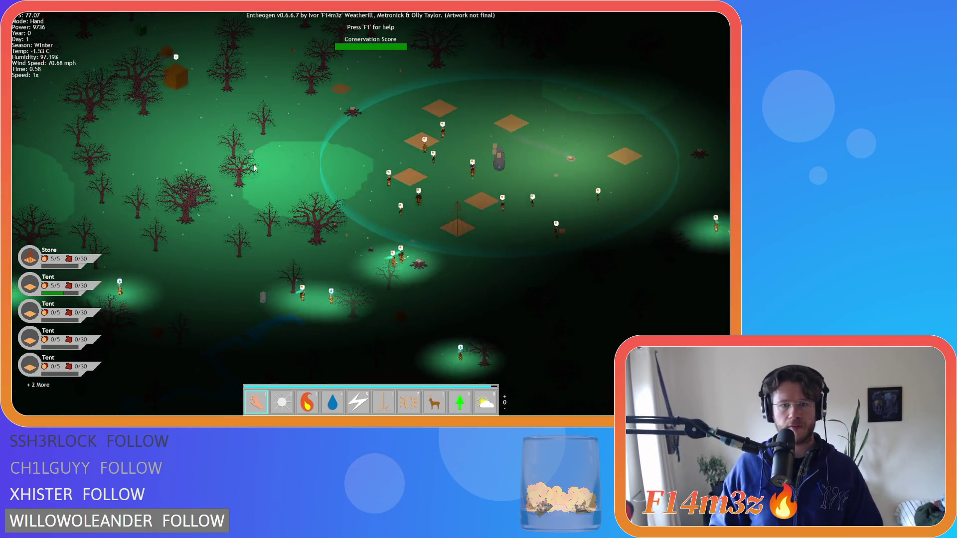
key("d")
key("p")
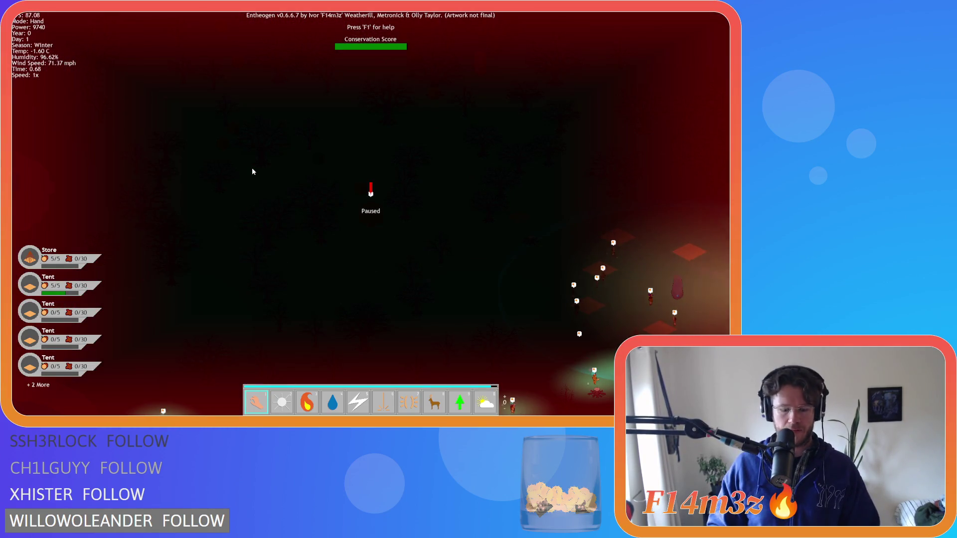
key("p")
key("d")
key("s")
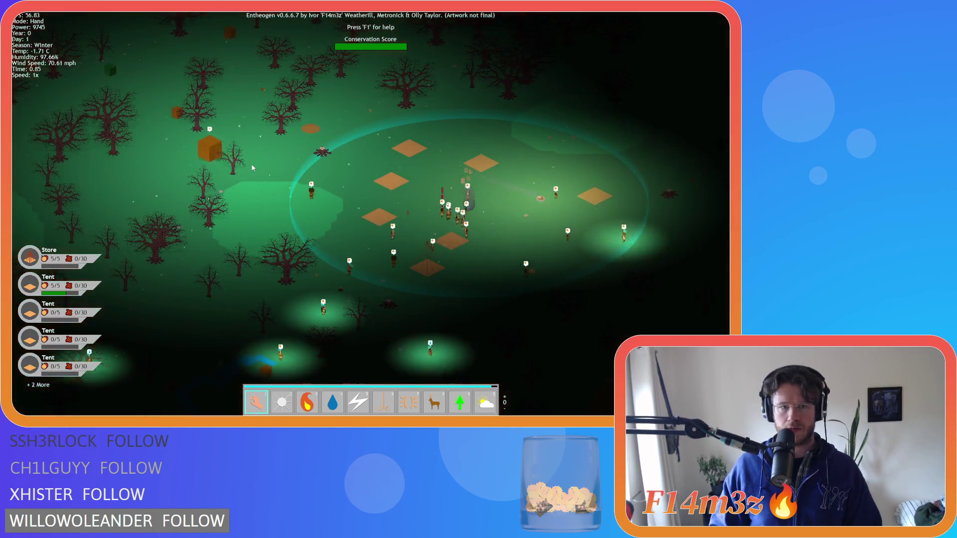
key("d")
key("s")
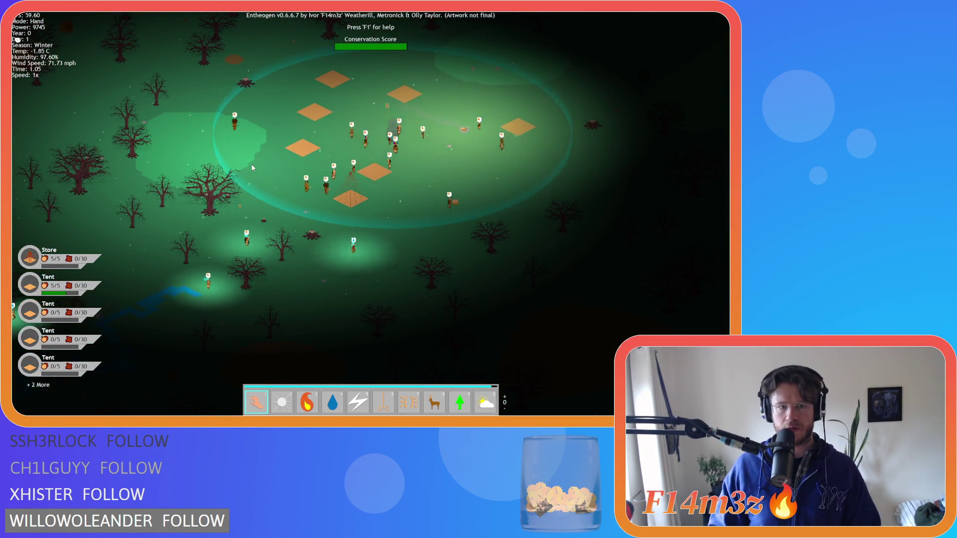
key("a")
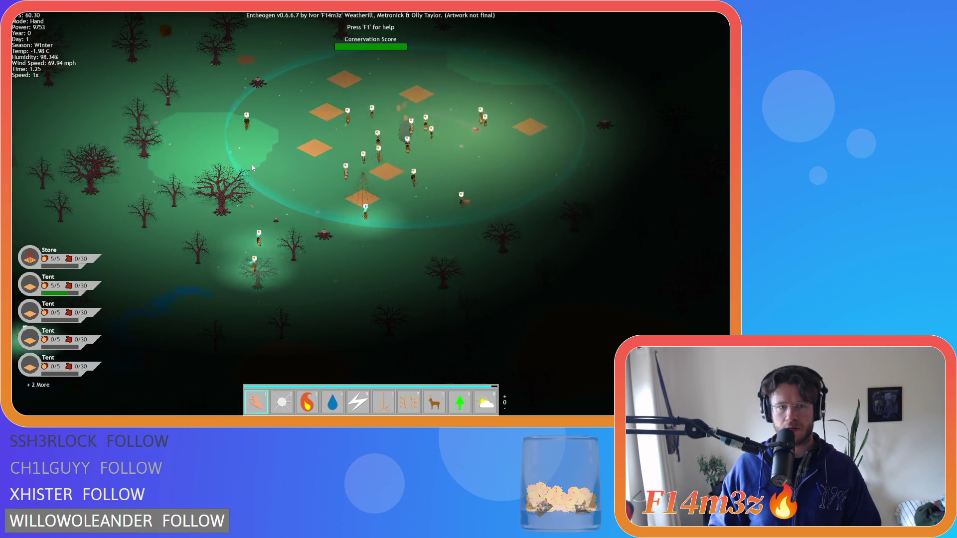
key("w")
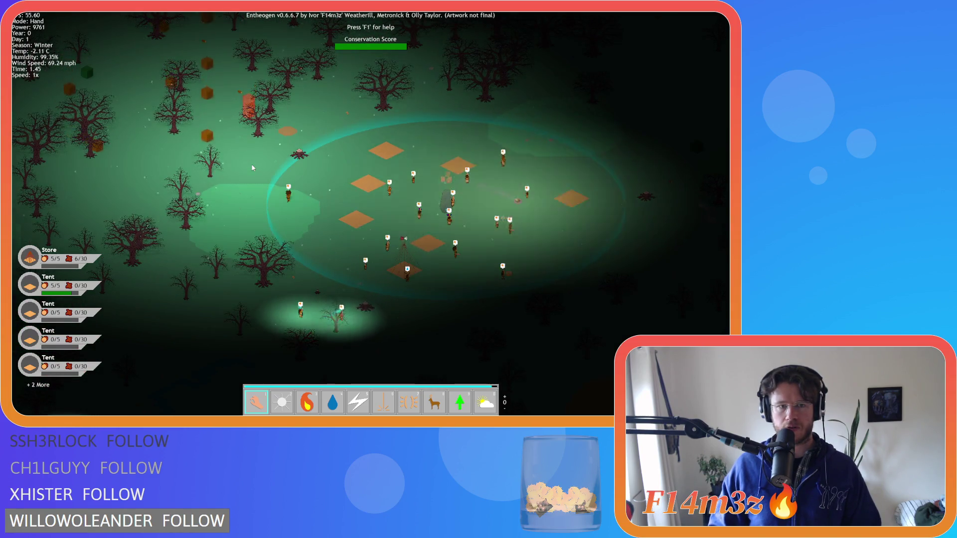
key("s")
key("d")
key("a")
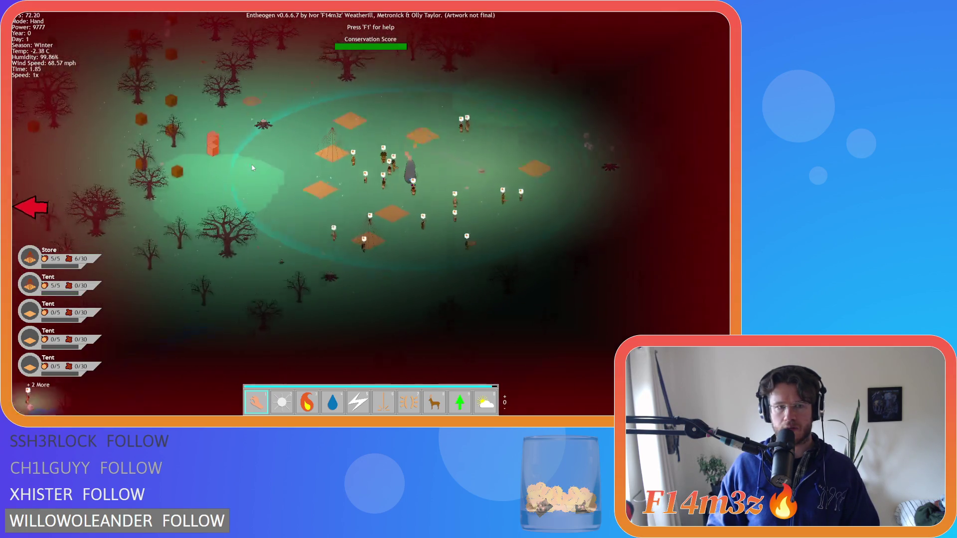
key("s")
key("a")
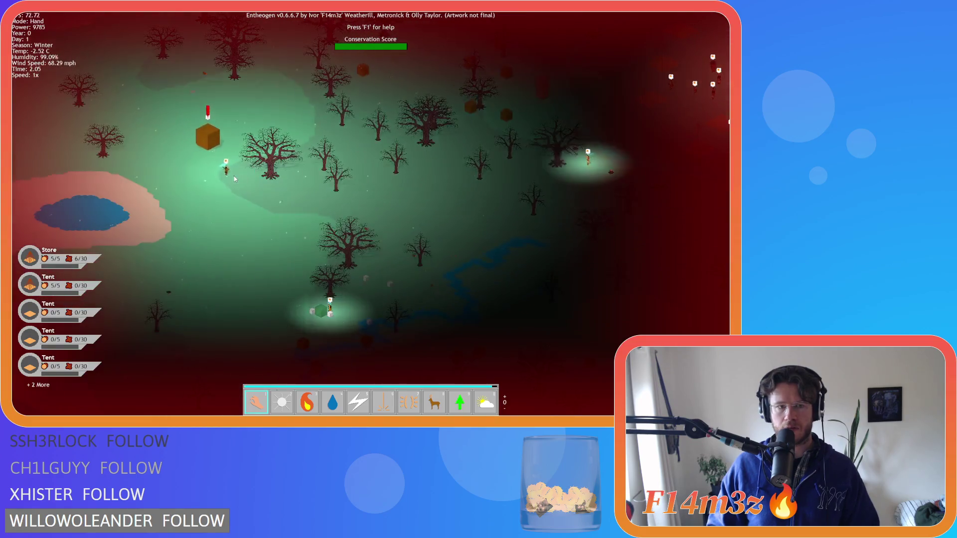
key("d")
key("d")
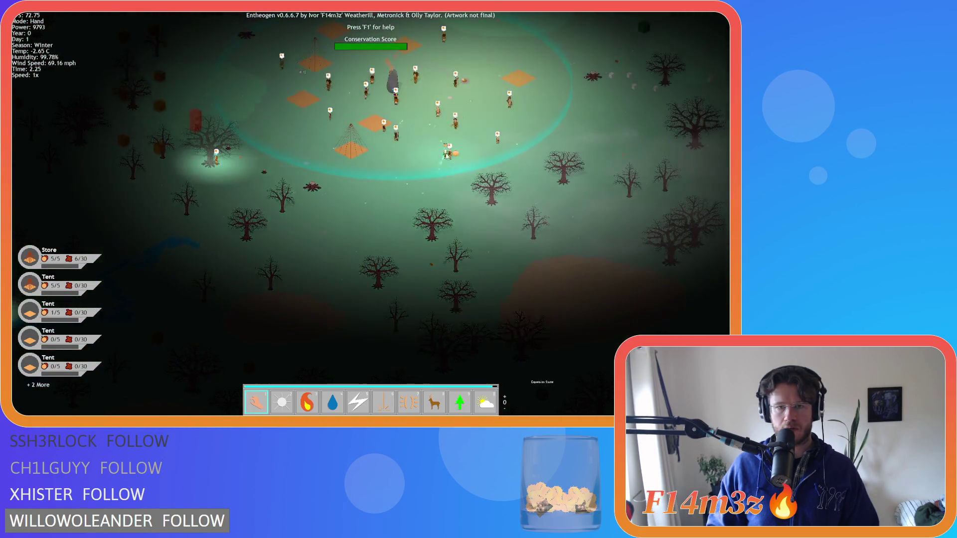
key("a")
key("s")
key("a")
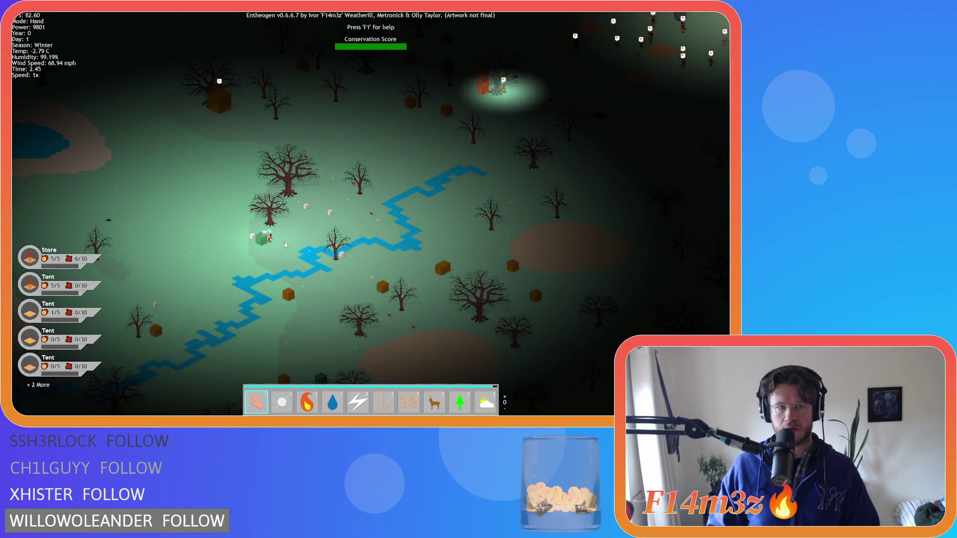
key("space")
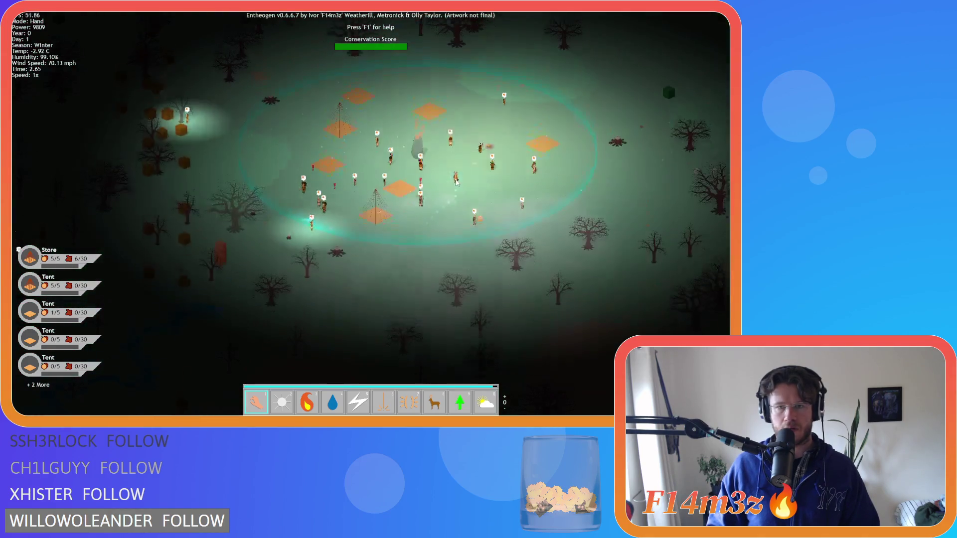
key("d")
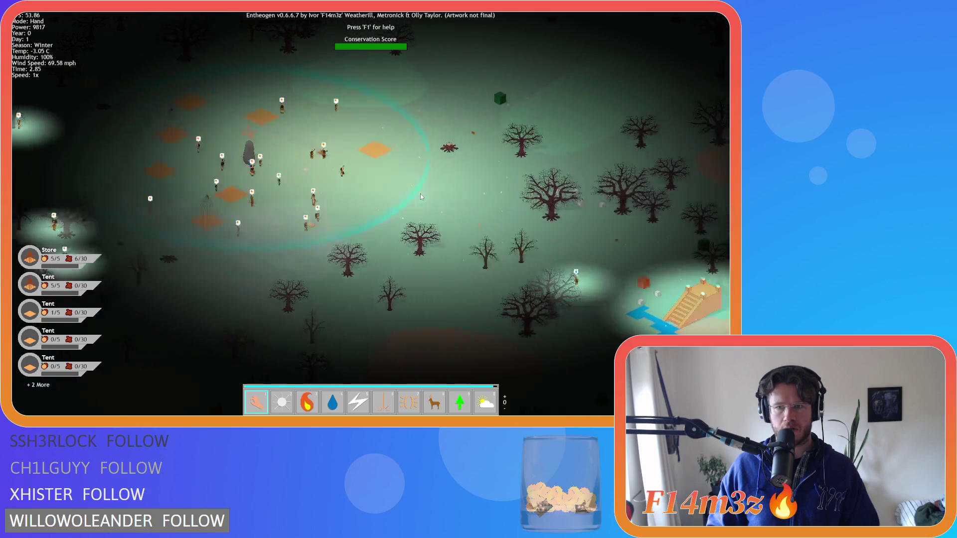
key("a")
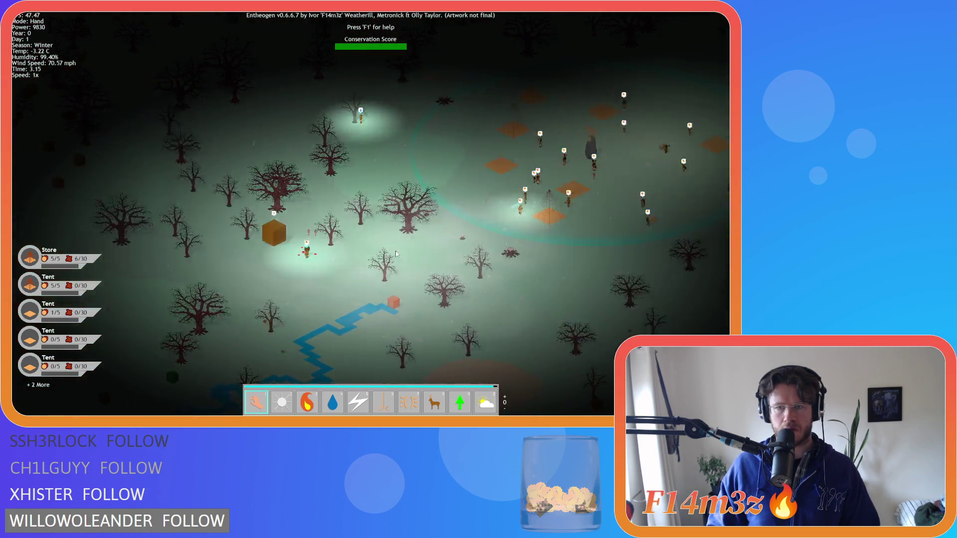
key("d")
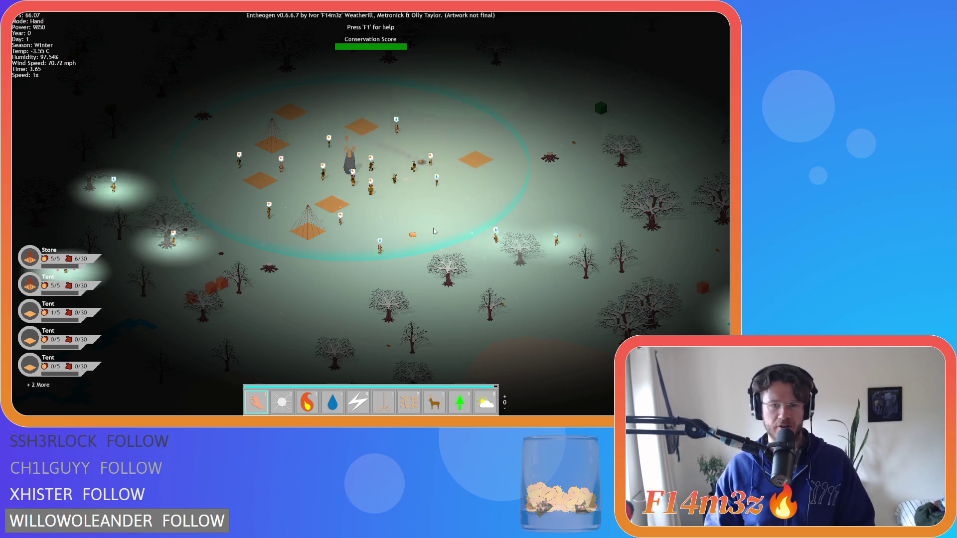
- Pan and zoom the view to centre on the village
key("w")
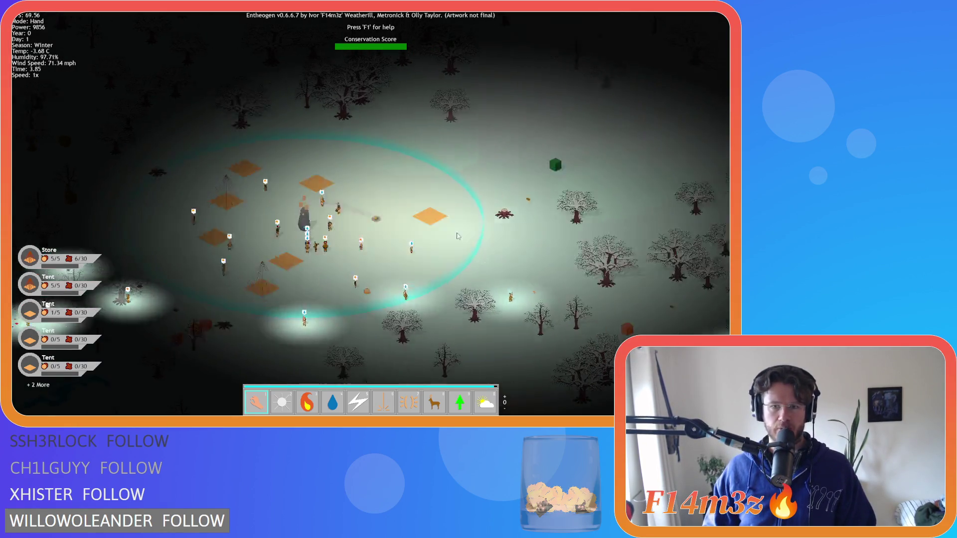
key("a")
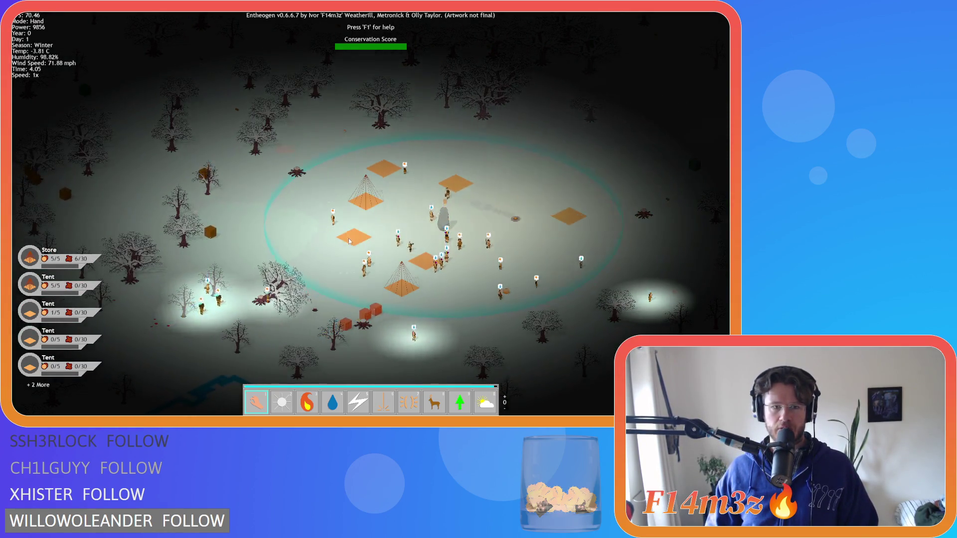
key("s")
scroll(379, 269, "up", 5)
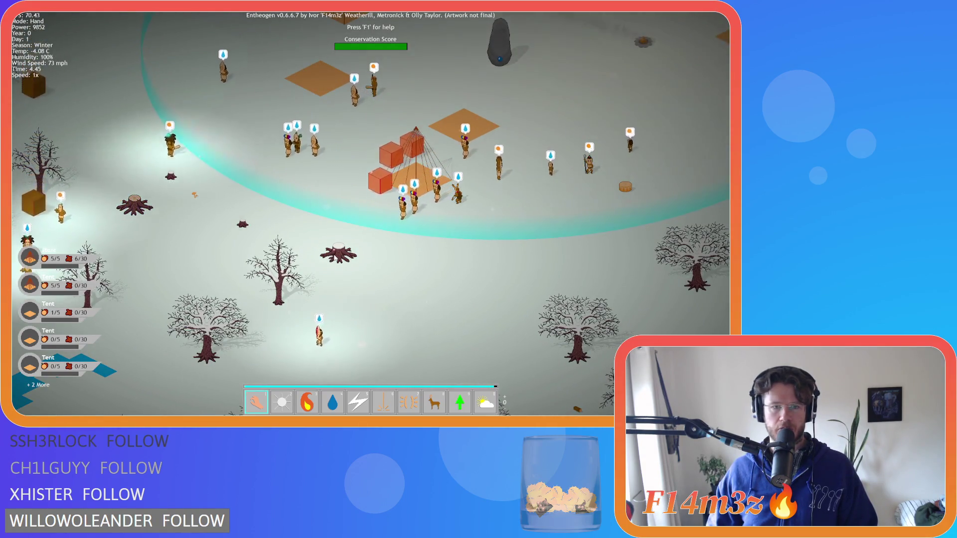
key("d")
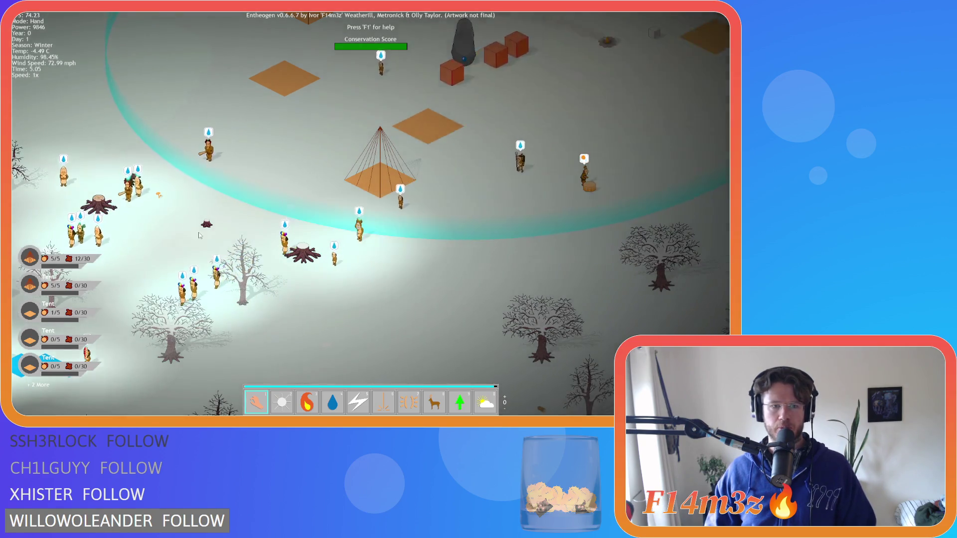
- Quit to the main menu and close the game window
key("Escape")
key("Return")
key("Escape")
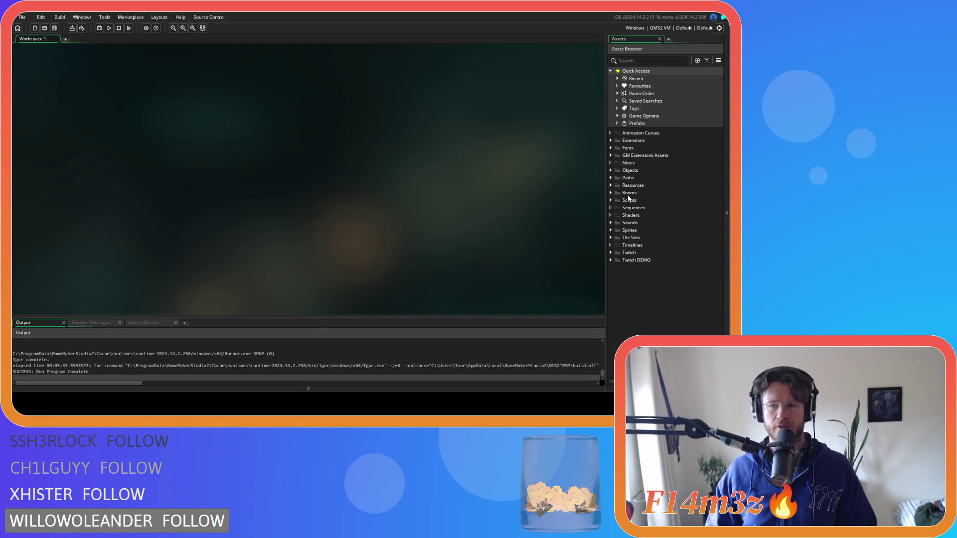
- Expand Scripts > Functions in the Asset Browser
left_click(610, 200)
left_click(610, 200)
left_click(610, 200)
scroll(618, 208, "down", 2)
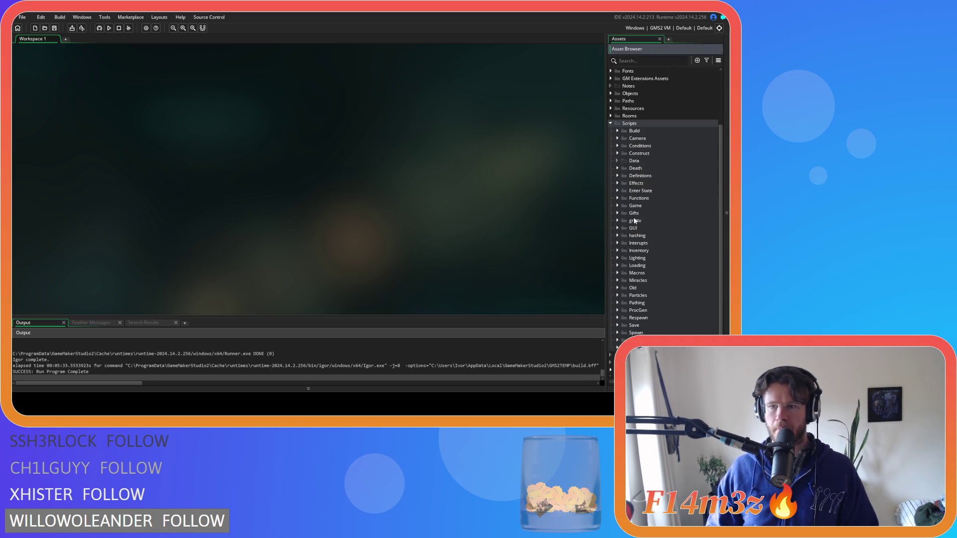
left_click(616, 209)
left_click(617, 209)
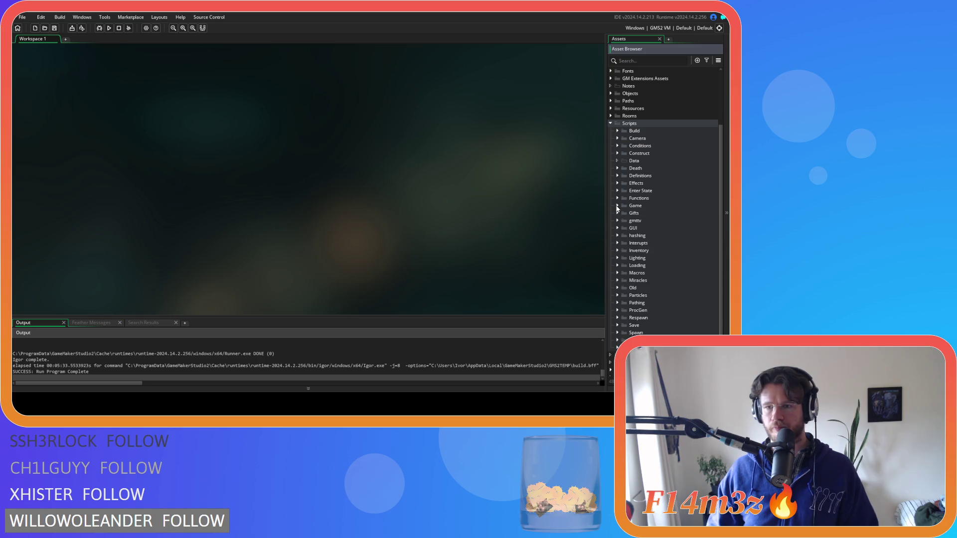
left_click(617, 199)
scroll(638, 220, "down", 1)
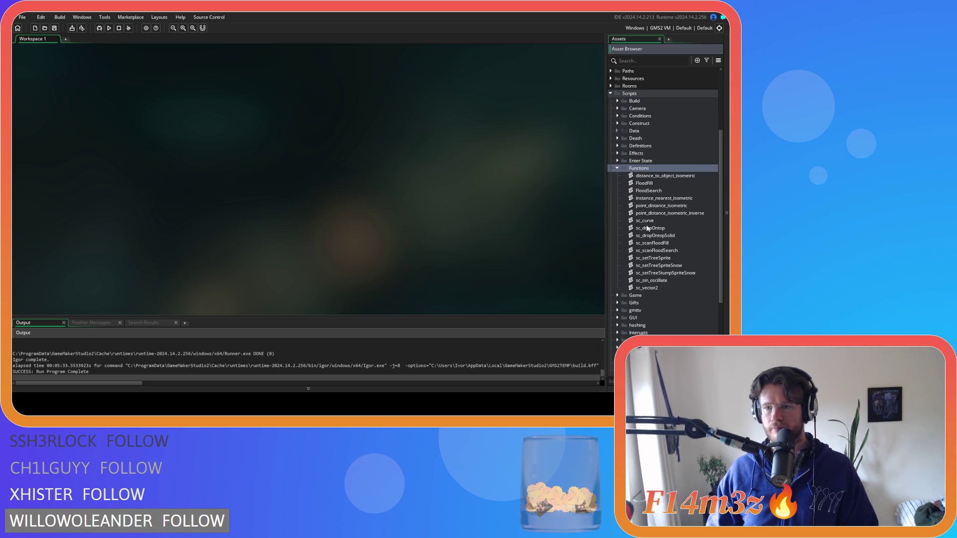
- Review the sc_setTreeSpriteSnow code, close it, and open sc_setTreeStumpSpriteSnow
double_click(682, 265)
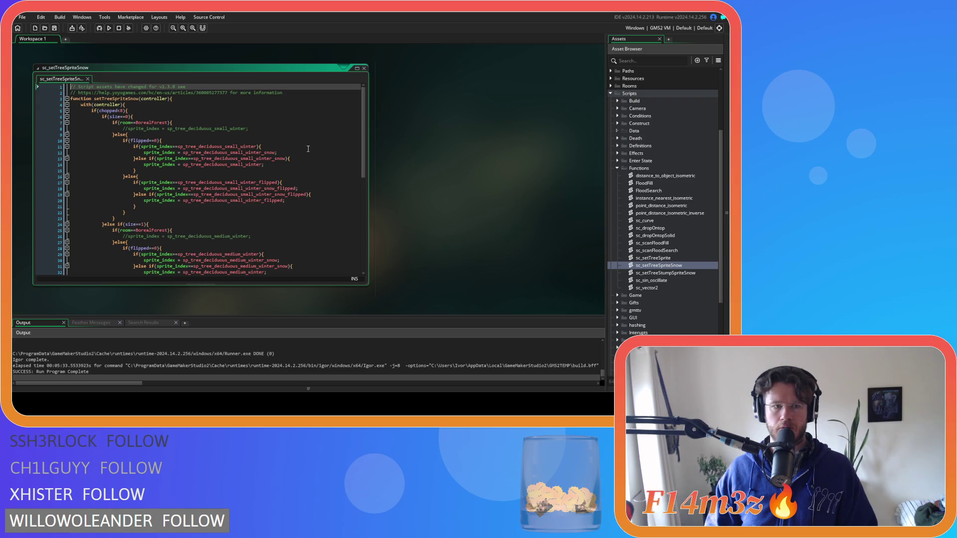
scroll(341, 147, "down", 10)
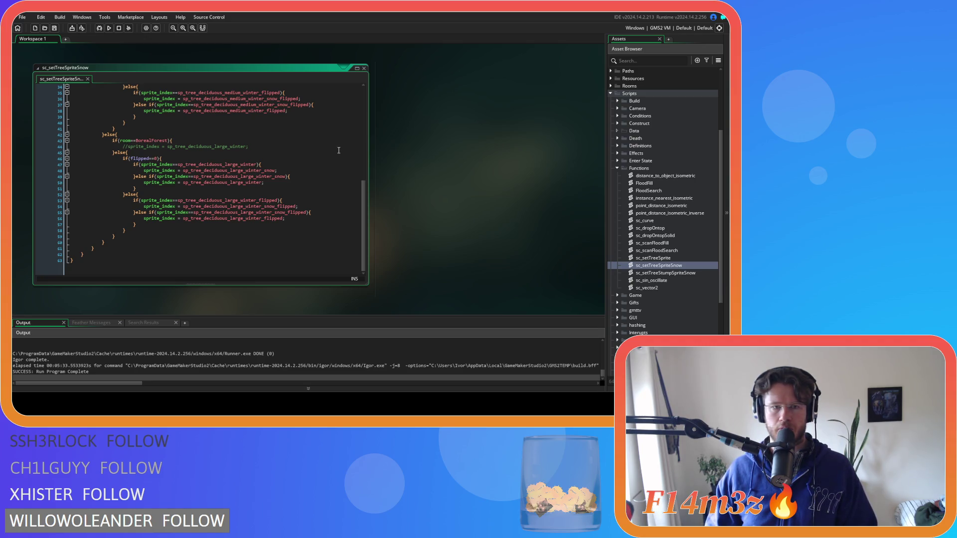
left_click(308, 164)
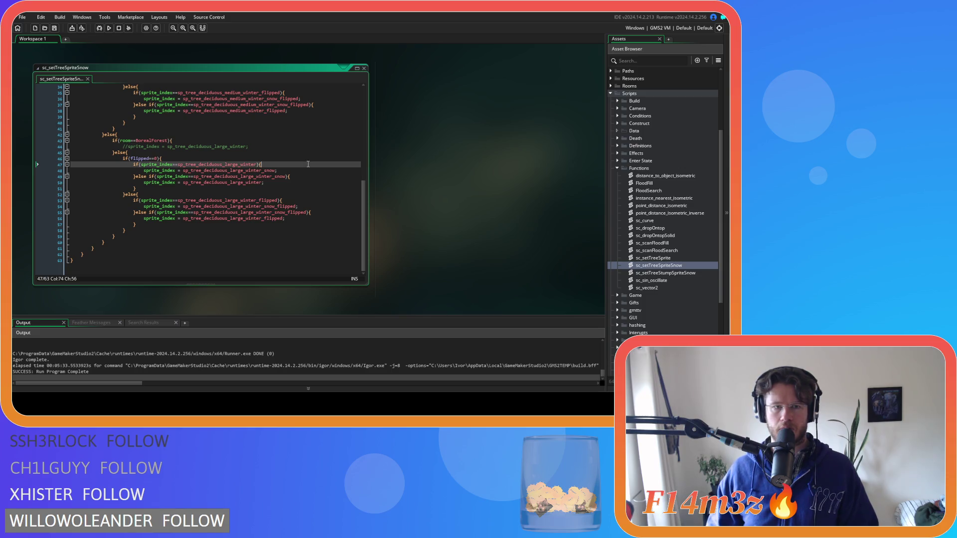
scroll(308, 164, "up", 1)
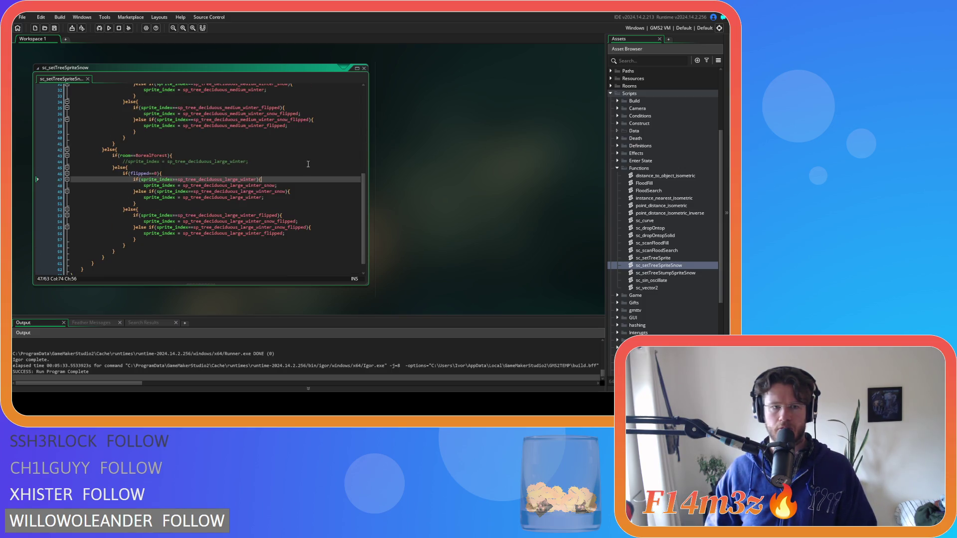
key("Up")
scroll(303, 172, "up", 7)
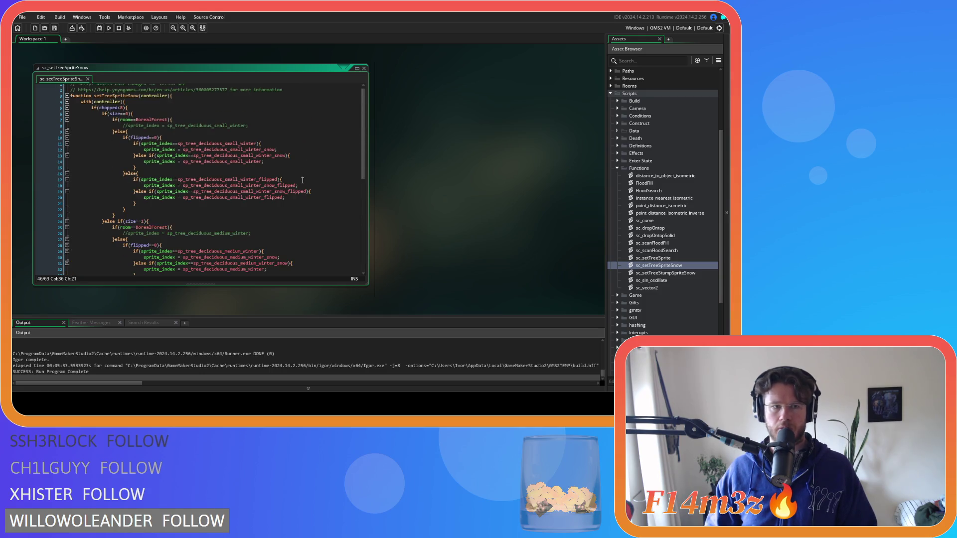
left_click(364, 68)
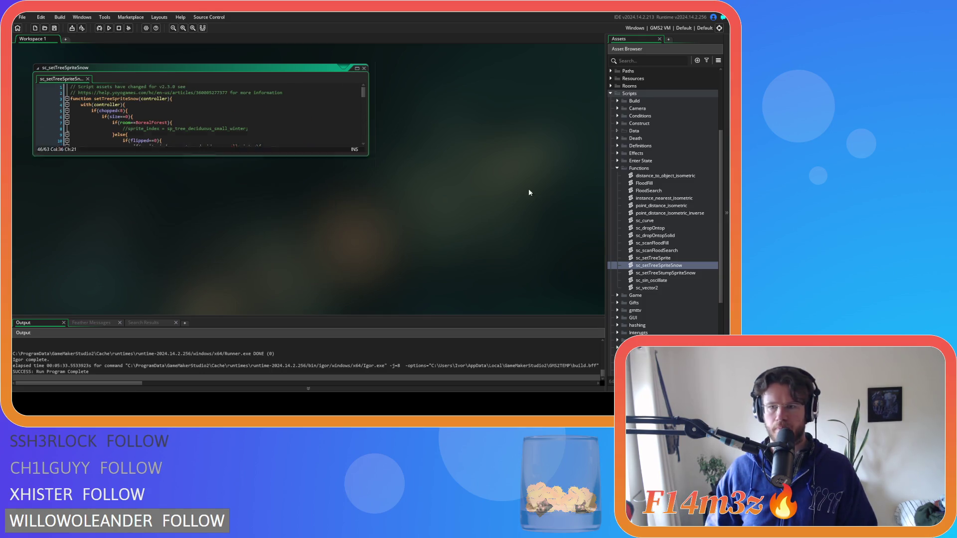
left_click(669, 274)
double_click(668, 274)
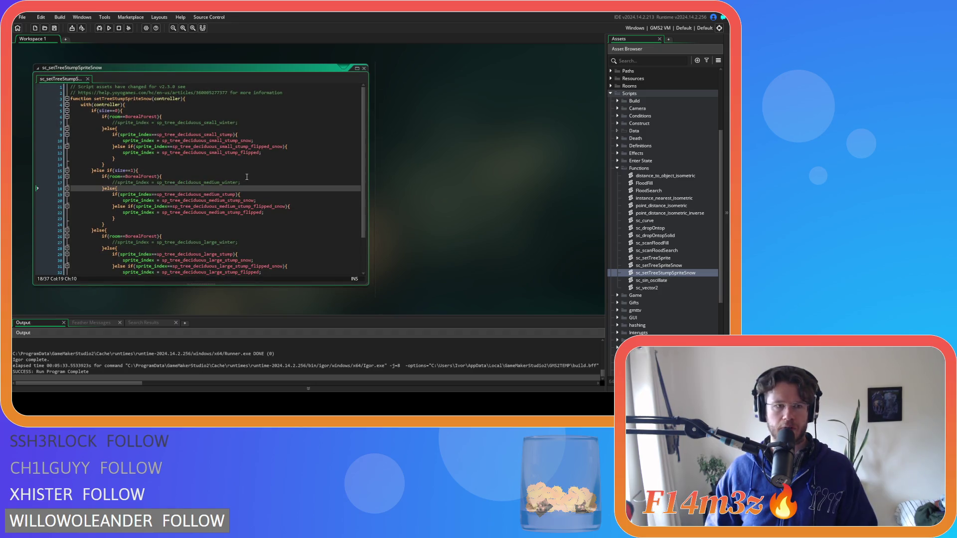
- Add an if (flipped==0) condition line above the small stump check
left_click(138, 135)
key("Home")
key("Return")
key("Up")
type("if")
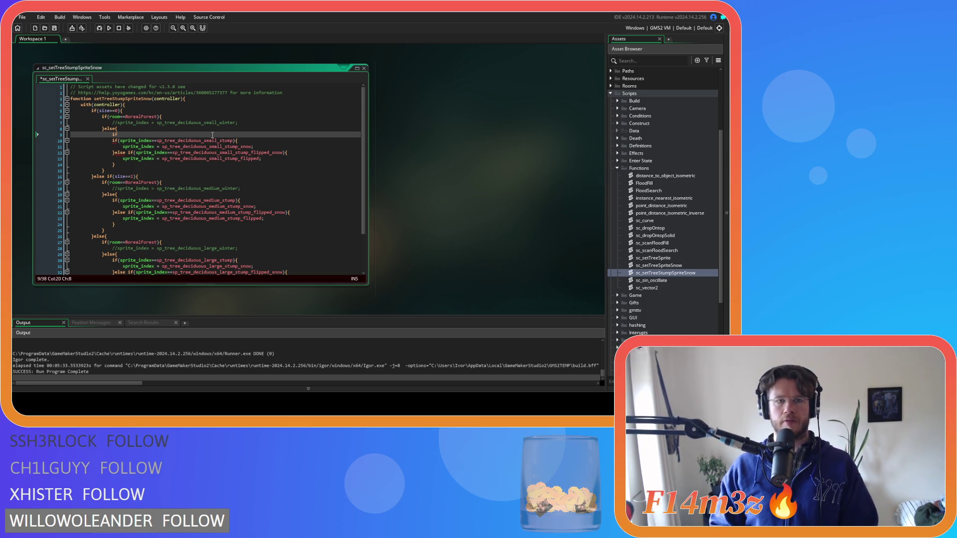
key("Left")
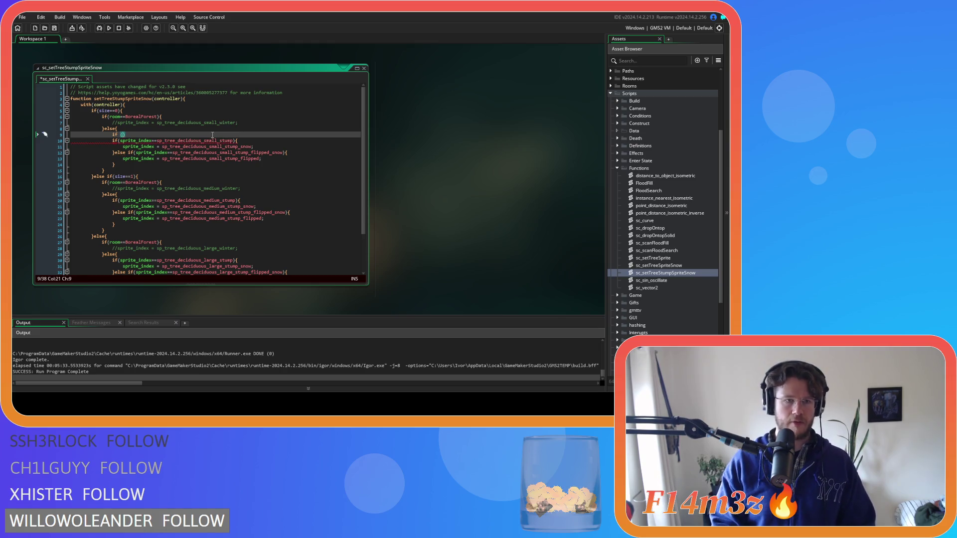
type("flipped==")
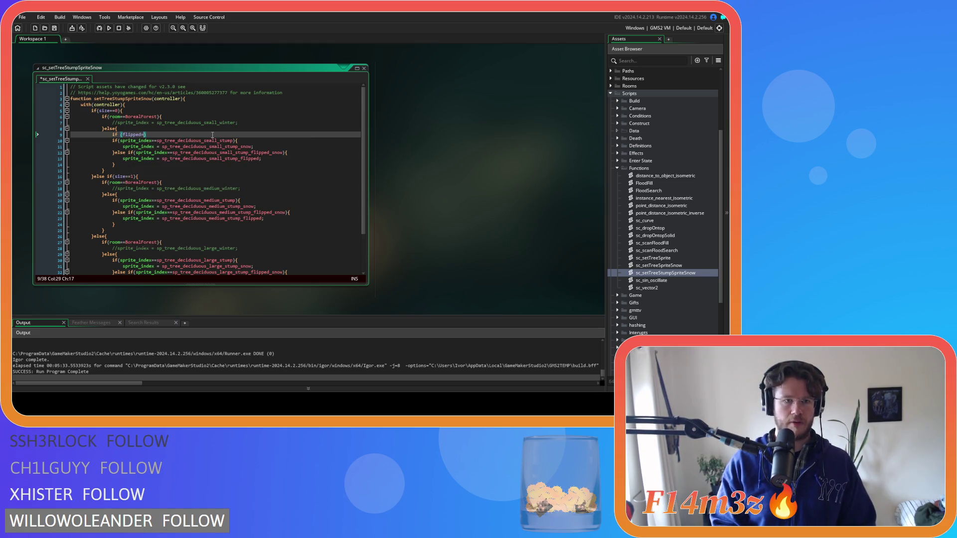
type("0")
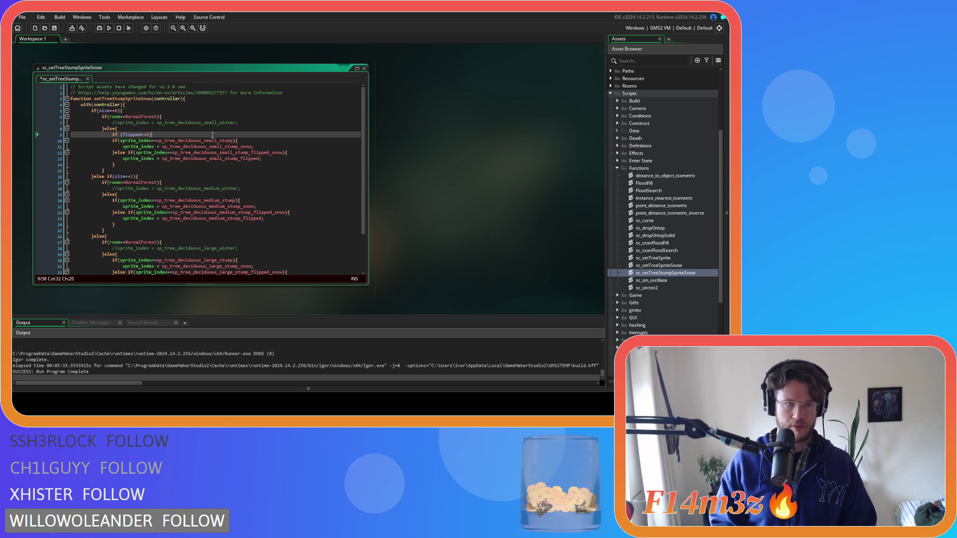
key("Return")
key("BackSpace")
key("BackSpace")
key("BackSpace")
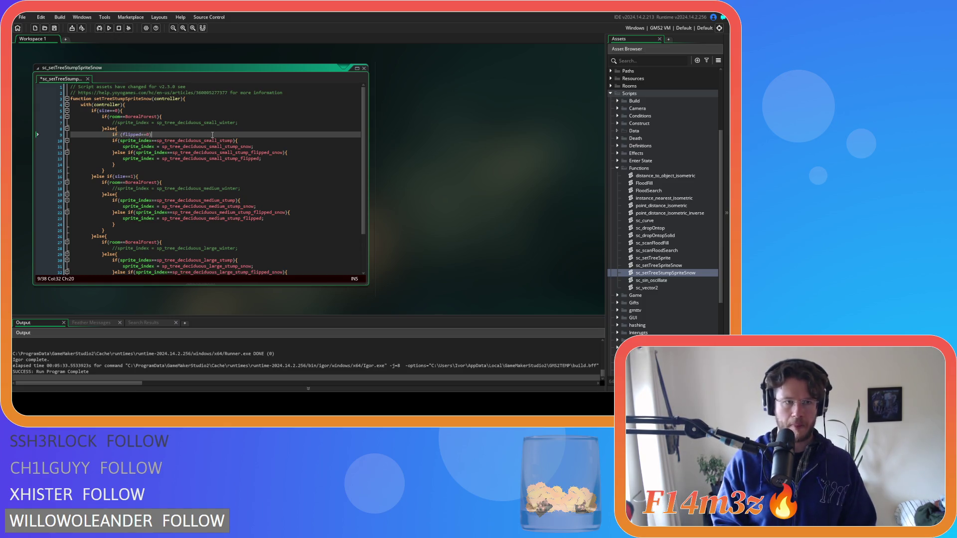
- Indent the small stump lines 10-14 under the condition and add an empty else branch
mouse_move(120, 164)
left_mouse_down()
mouse_move(103, 145)
mouse_move(75, 141)
left_mouse_up()
key("Tab")
left_click(132, 164)
key("Return")
type("}else{")
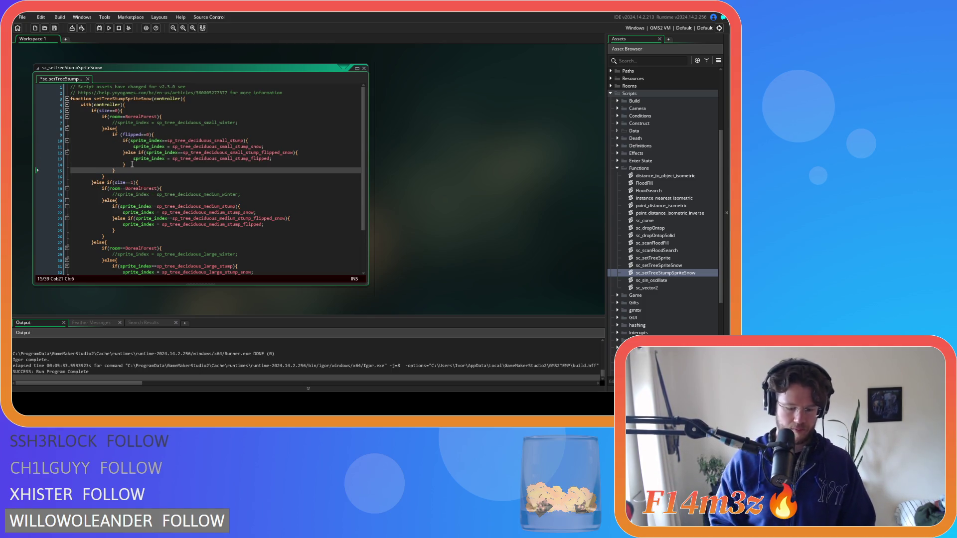
key("Return")
key("Return")
type("}")
- Copy the small stump lines into the else branch and rename line 16's sprite to the flipped small stump
left_click_drag(126, 164, 122, 141)
key("ctrl+c")
left_click(127, 177)
key("ctrl+v")
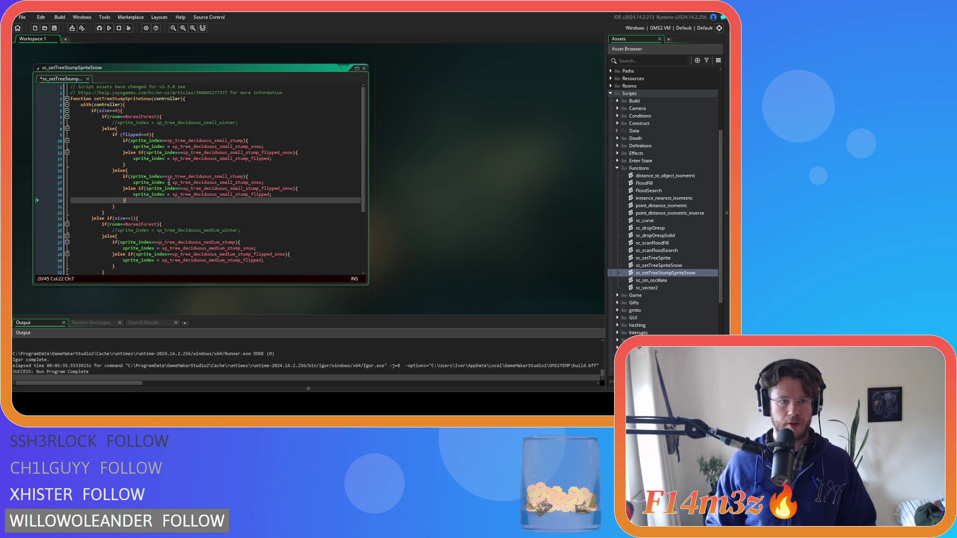
mouse_move(204, 152)
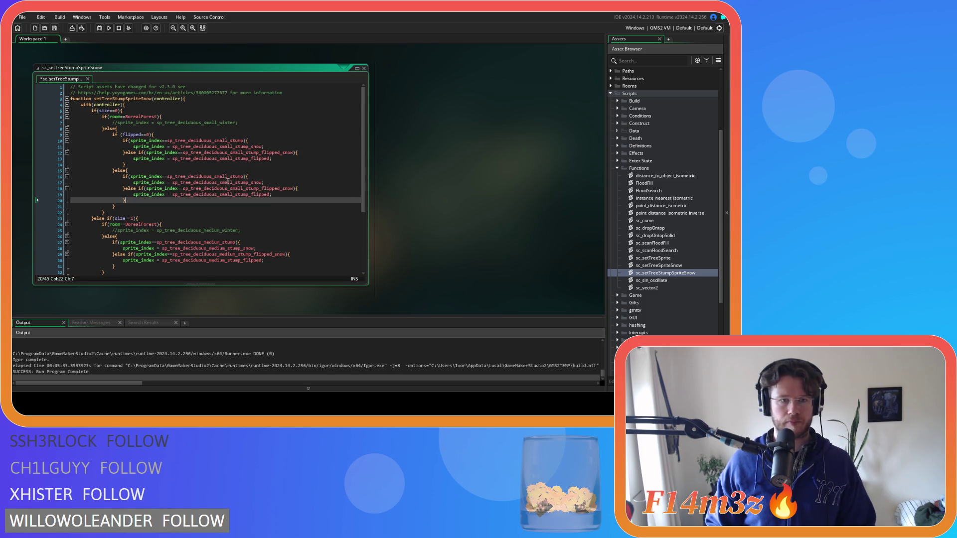
mouse_move(225, 183)
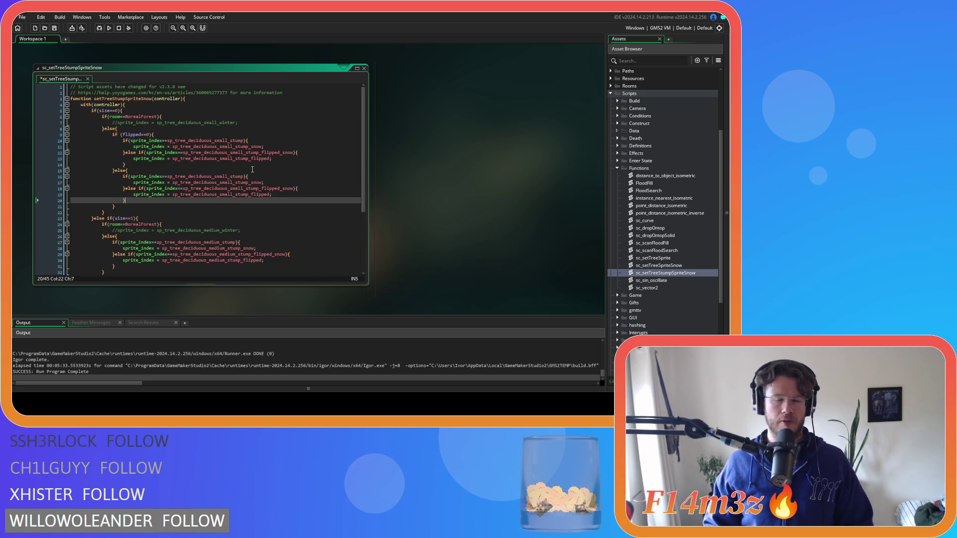
left_click(245, 177)
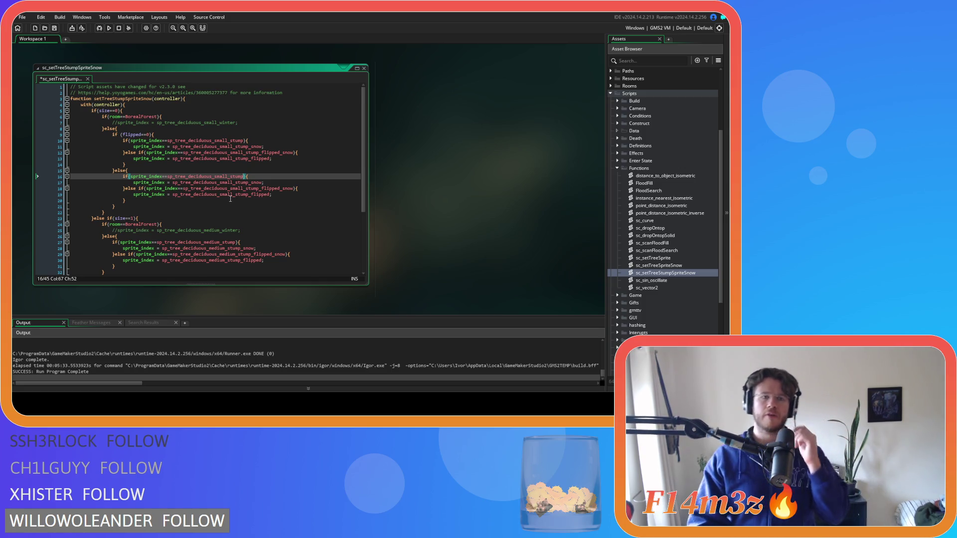
mouse_move(247, 195)
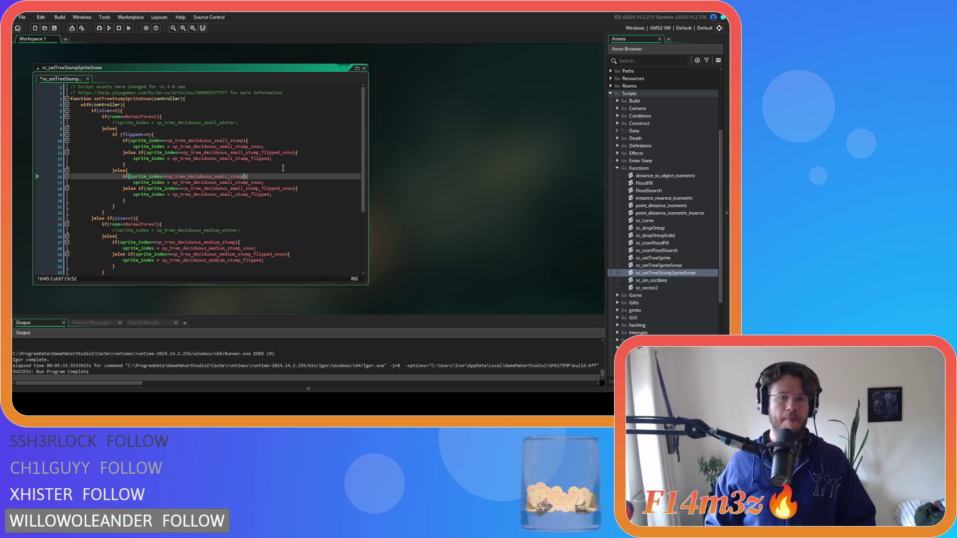
type("_")
key("Return")
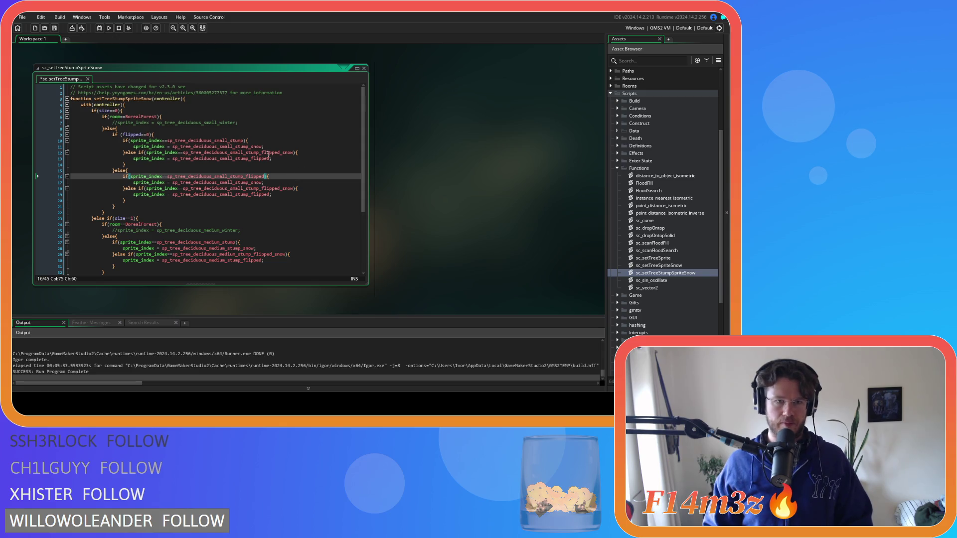
- Make line 13 use the plain small stump sprite and line 17 the flipped snow sprite
mouse_move(267, 154)
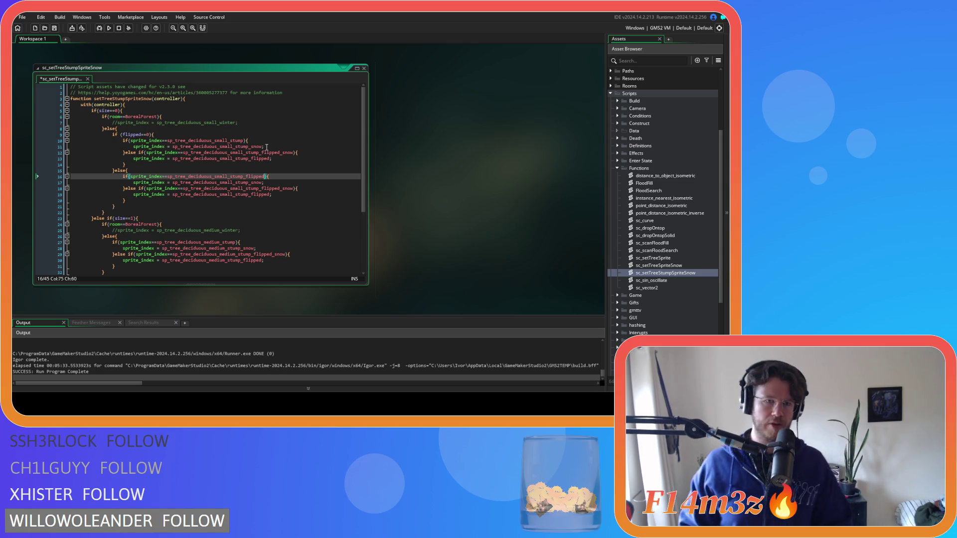
double_click(239, 147)
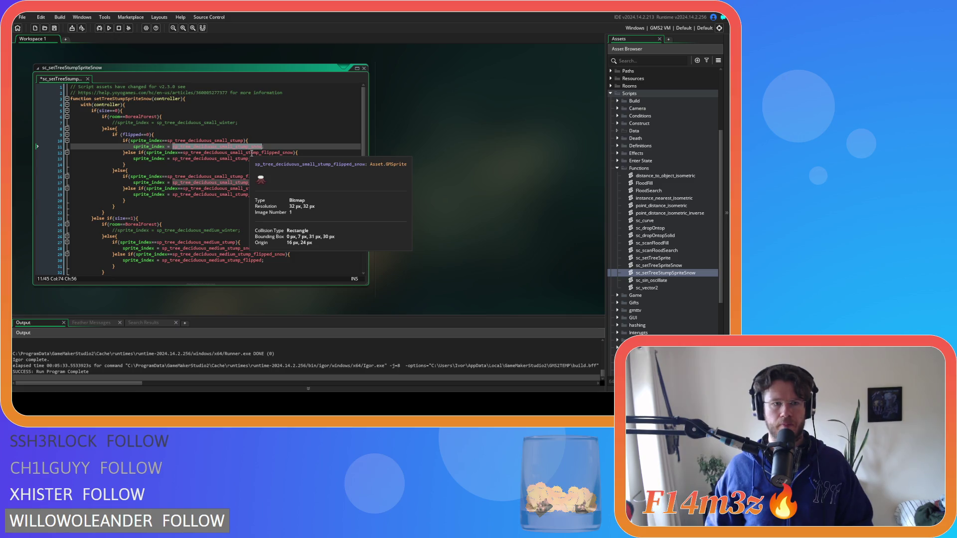
left_click(251, 153)
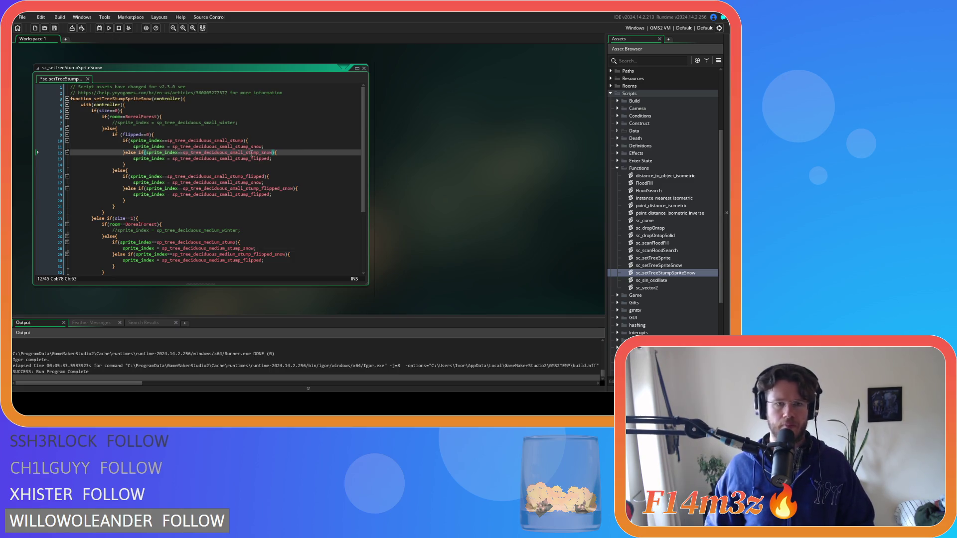
double_click(224, 141)
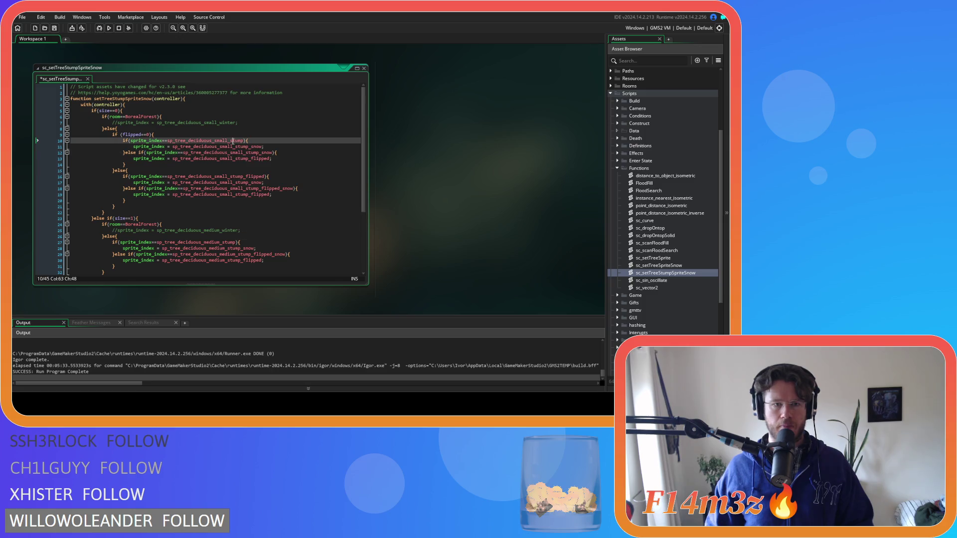
double_click(244, 159)
key("ctrl+v")
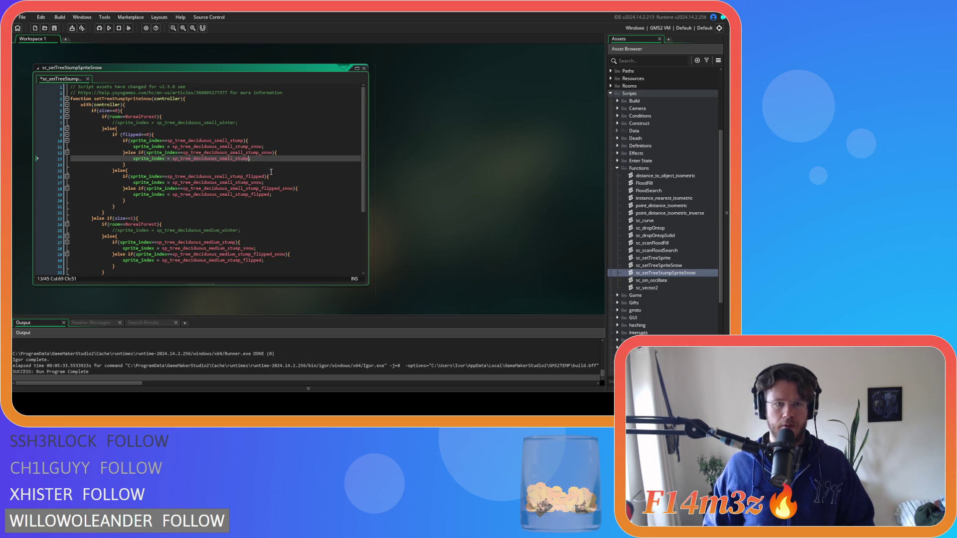
scroll(300, 181, "down", 2)
left_click(292, 153)
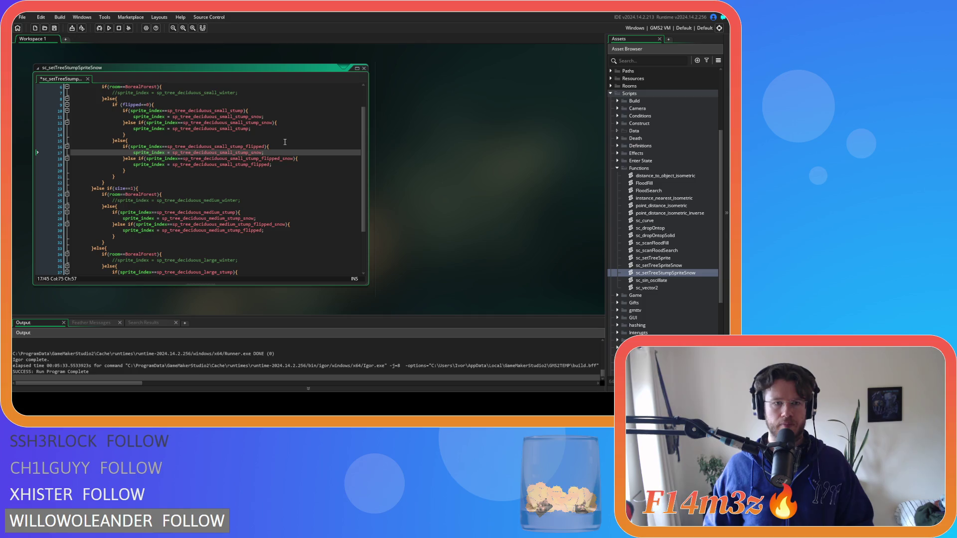
mouse_move(257, 146)
left_click_drag(244, 147, 262, 150)
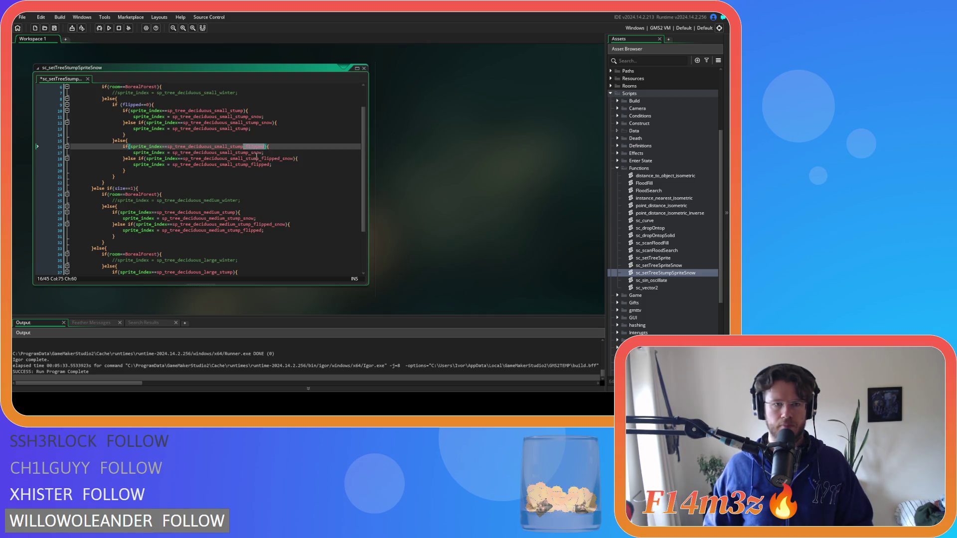
left_click(249, 152)
key("ctrl+v")
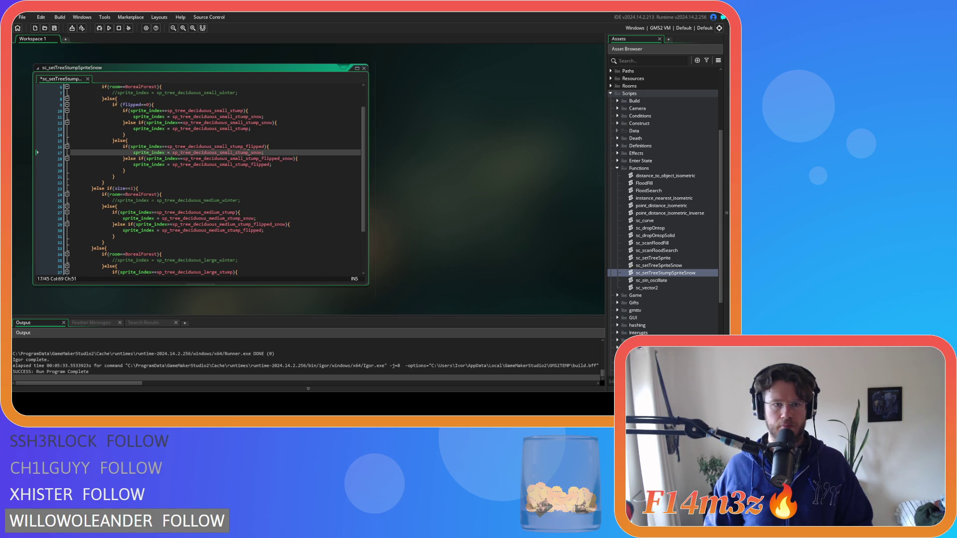
- Wrap the medium stump code in if (flipped==0) and start its else branch
key("Up")
double_click(273, 153)
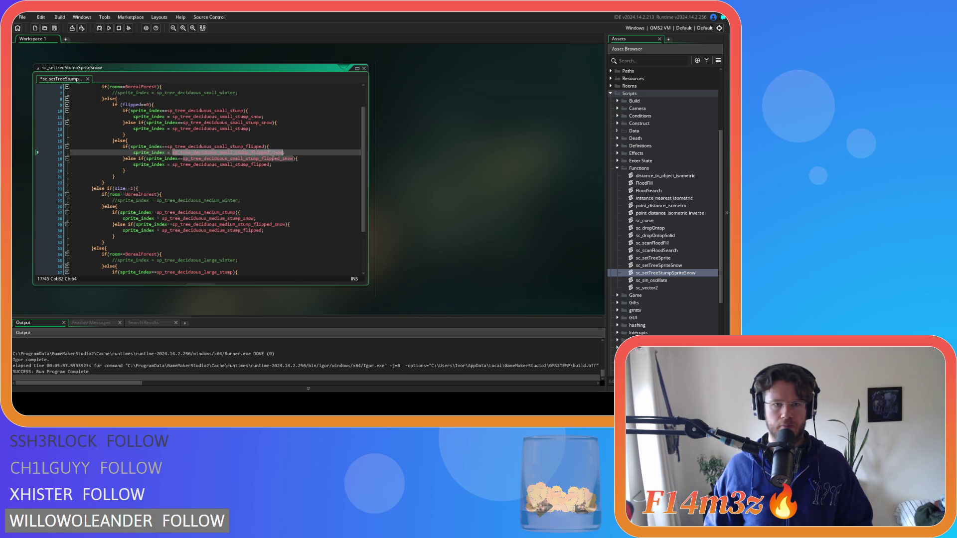
left_click(293, 159)
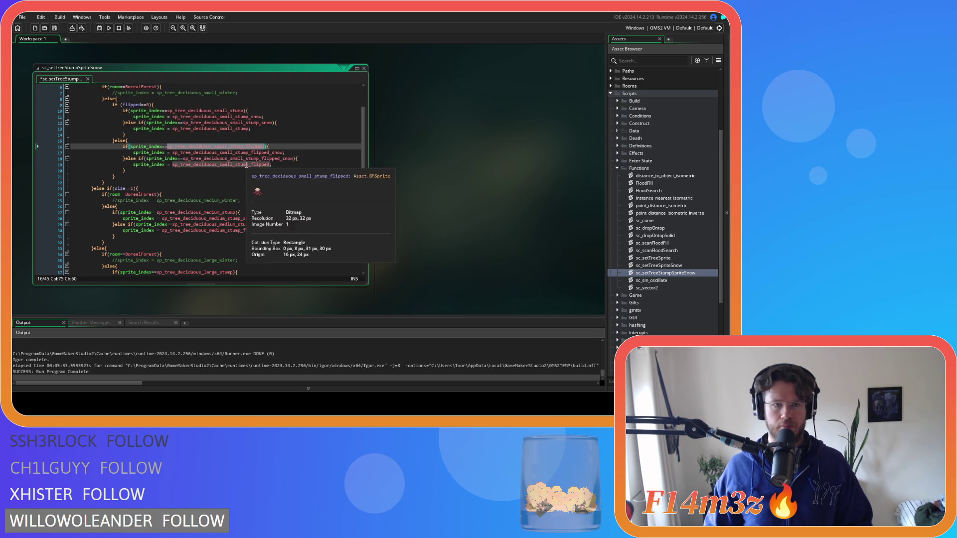
left_click(251, 181)
scroll(250, 181, "down", 1)
key("ctrl+v")
left_click(149, 229)
key("Return")
type("}el")
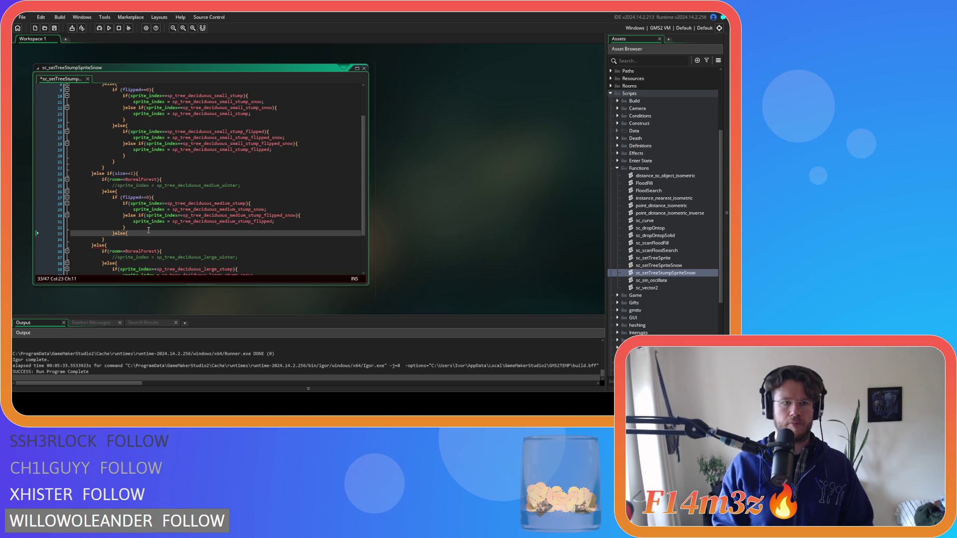
- Copy the medium stump if/else-if block into the new else branch
key("Return")
key("Return")
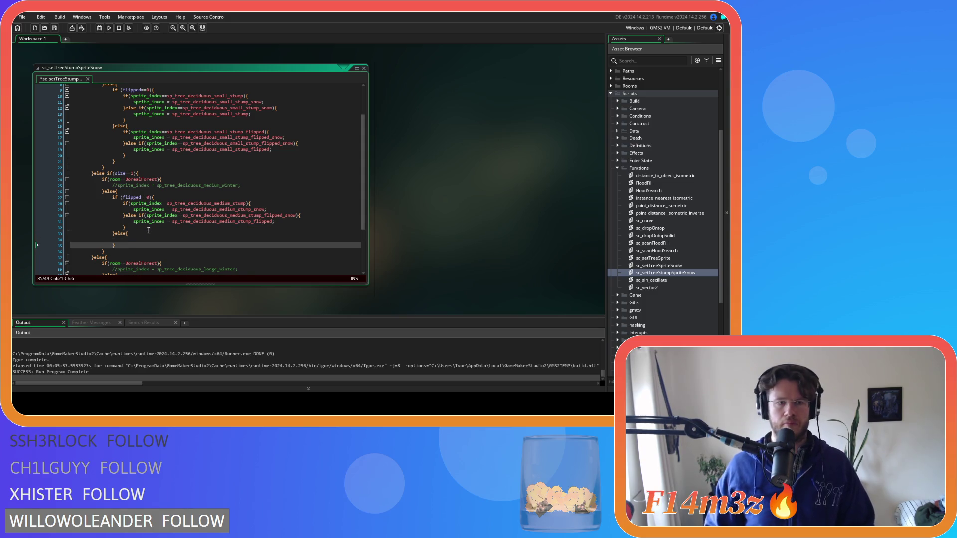
scroll(150, 119, "down", 2)
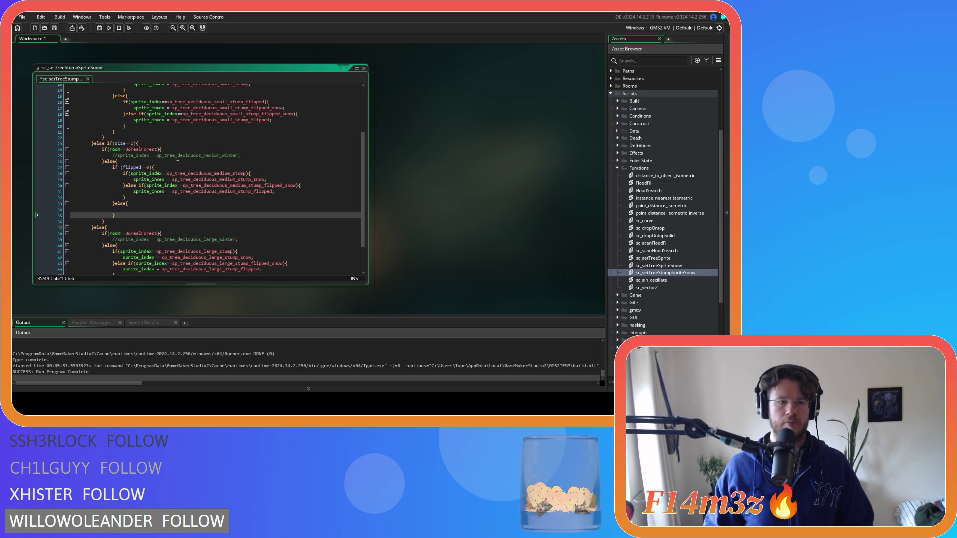
left_click_drag(126, 197, 122, 173)
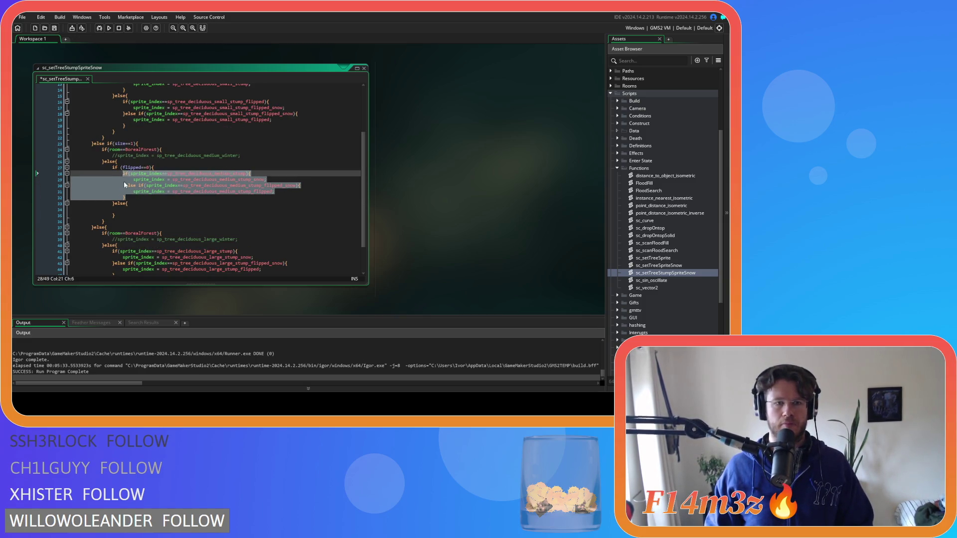
key("ctrl+c")
left_click(147, 209)
key("ctrl+v")
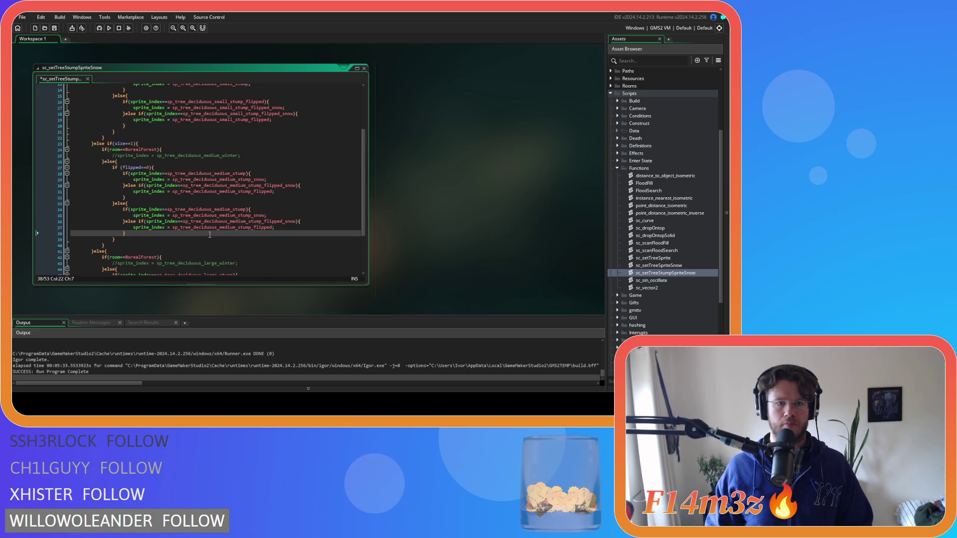
- Make the unflipped branch use medium_stump_snow on line 30 and the plain medium stump on line 31
left_click(226, 173)
left_click_drag(292, 185, 260, 185)
type("snow")
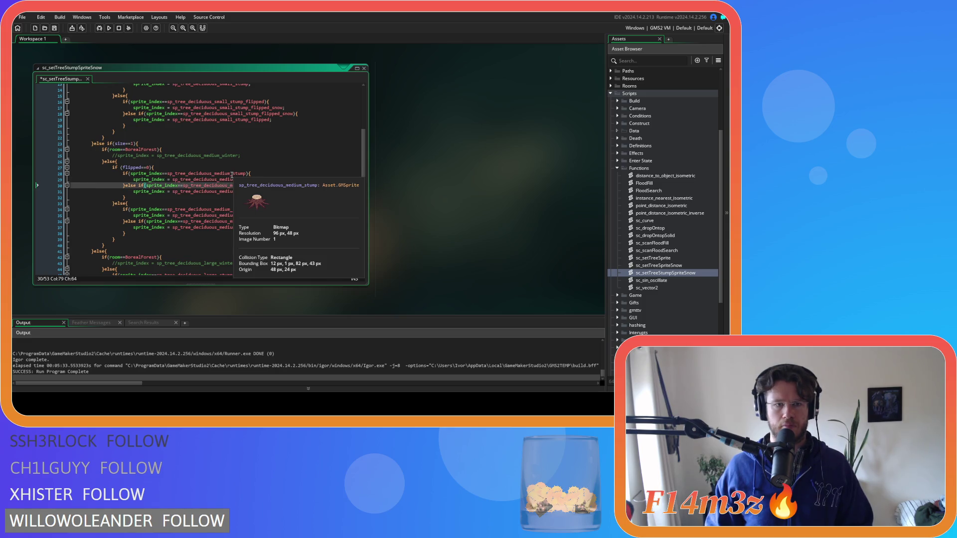
mouse_move(232, 173)
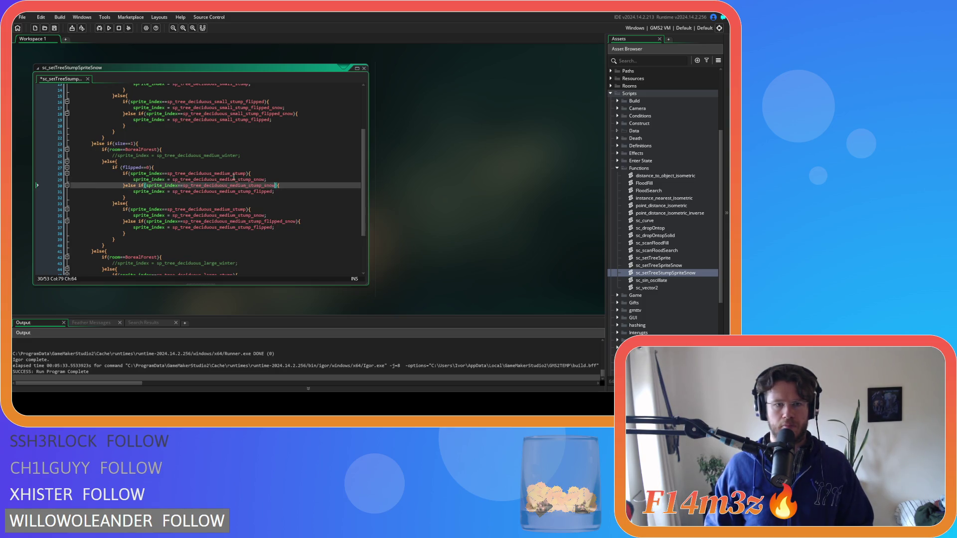
left_click(229, 173)
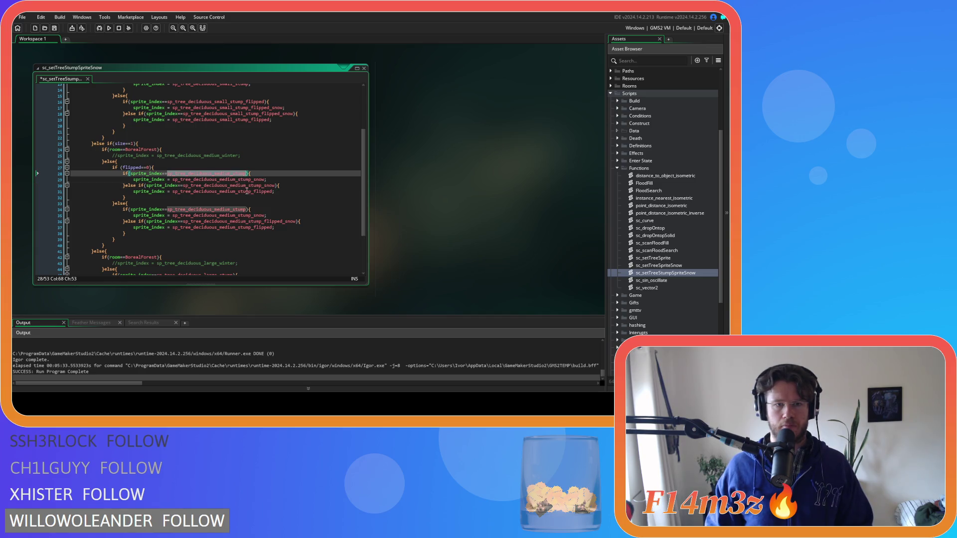
left_click(272, 191)
key("BackSpace")
key("BackSpace")
key("BackSpace")
- Rename the copied sprites to medium_stump_flipped and medium_stump_flipped_snow, then save the script
left_click(230, 209)
left_click(247, 210)
type("_f")
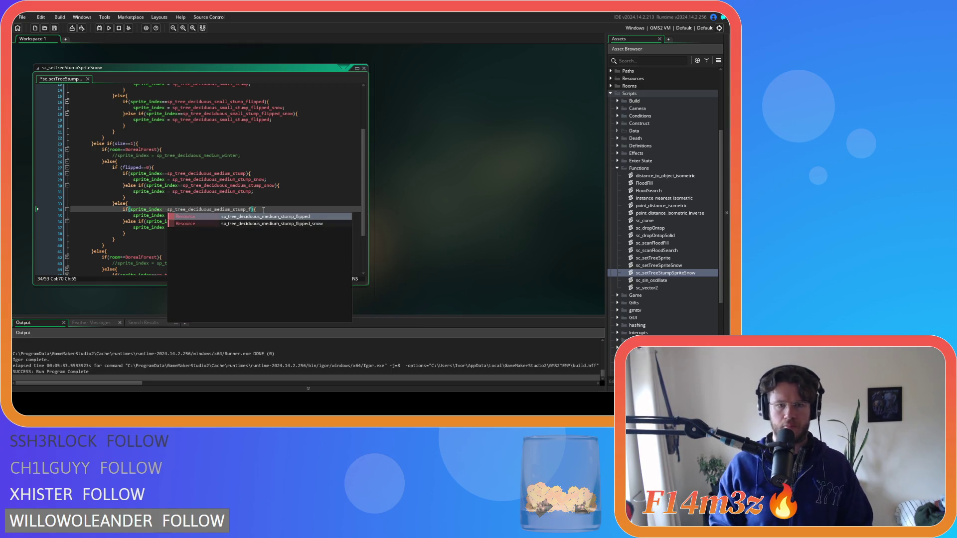
key("Return")
left_click(244, 209)
double_click(244, 209)
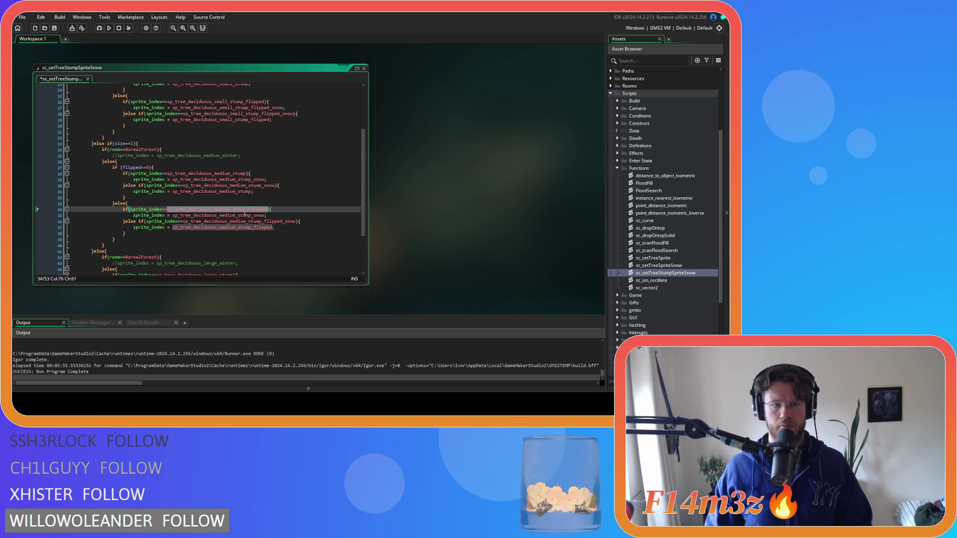
mouse_move(254, 217)
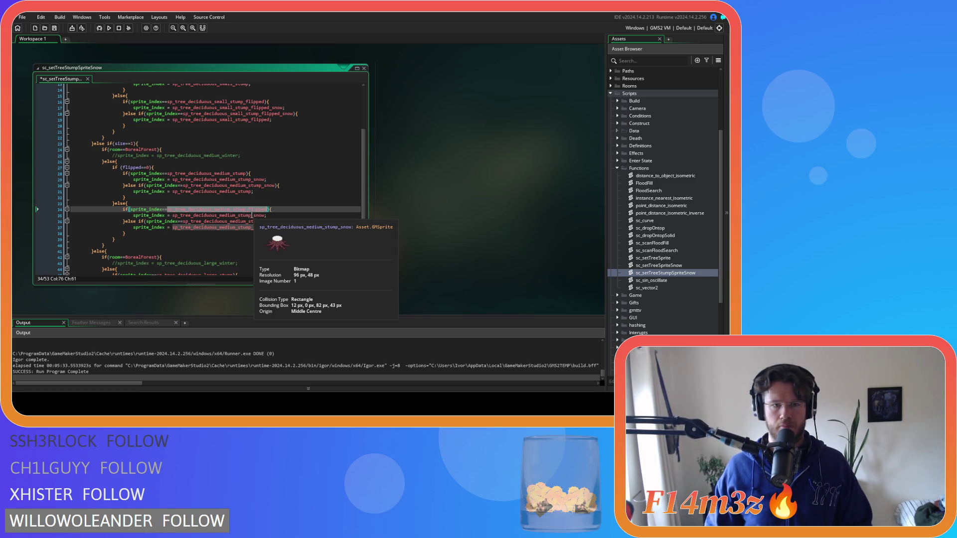
left_click_drag(246, 209, 264, 210)
key("ctrl+c")
left_click(248, 215)
key("ctrl+v")
key("ctrl+s")
- Recheck the flipped medium lines, undo one edit, and select the if (flipped==0) line
left_click(310, 216)
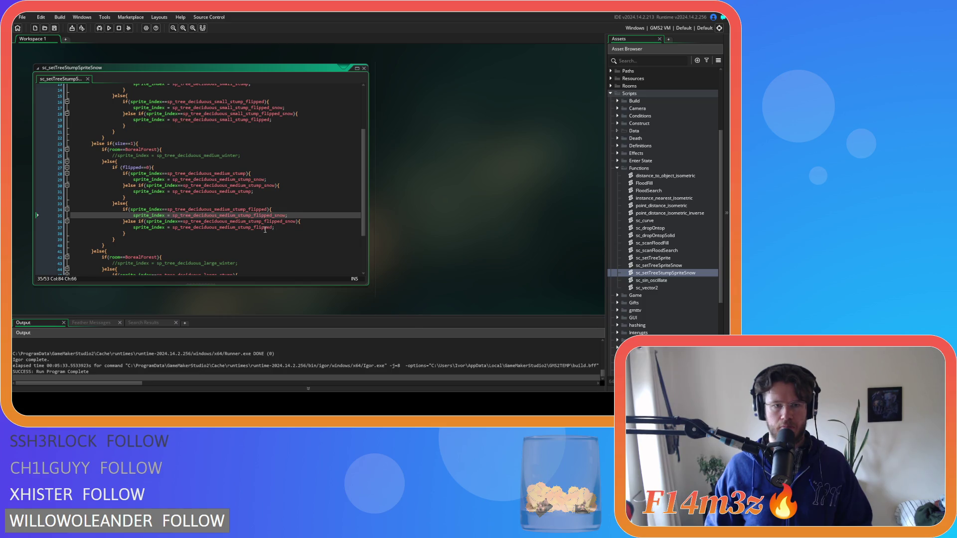
left_click(250, 209)
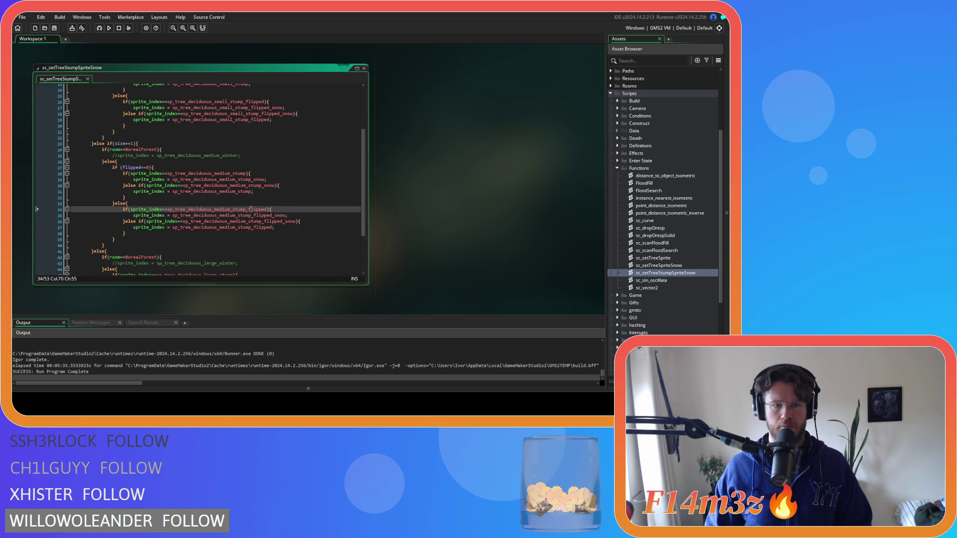
left_click(276, 209)
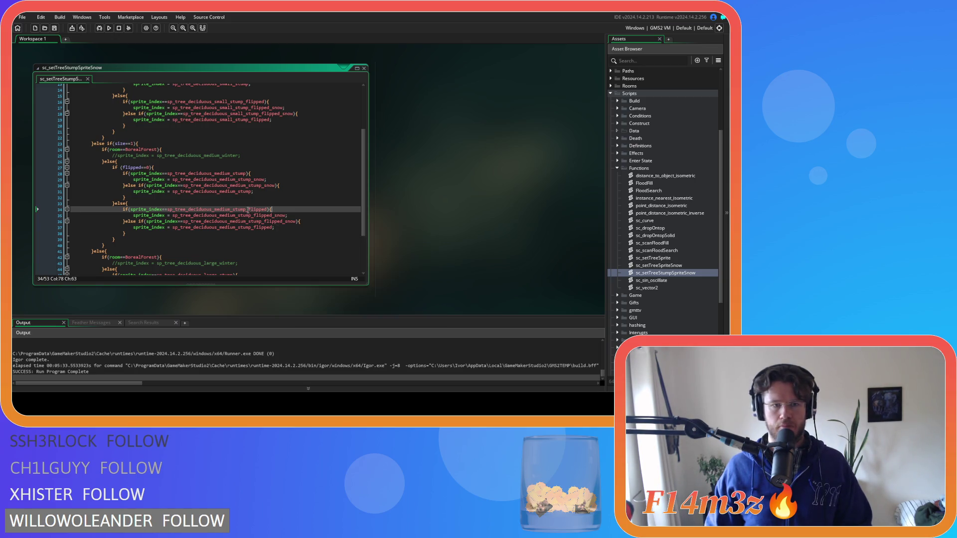
mouse_move(278, 218)
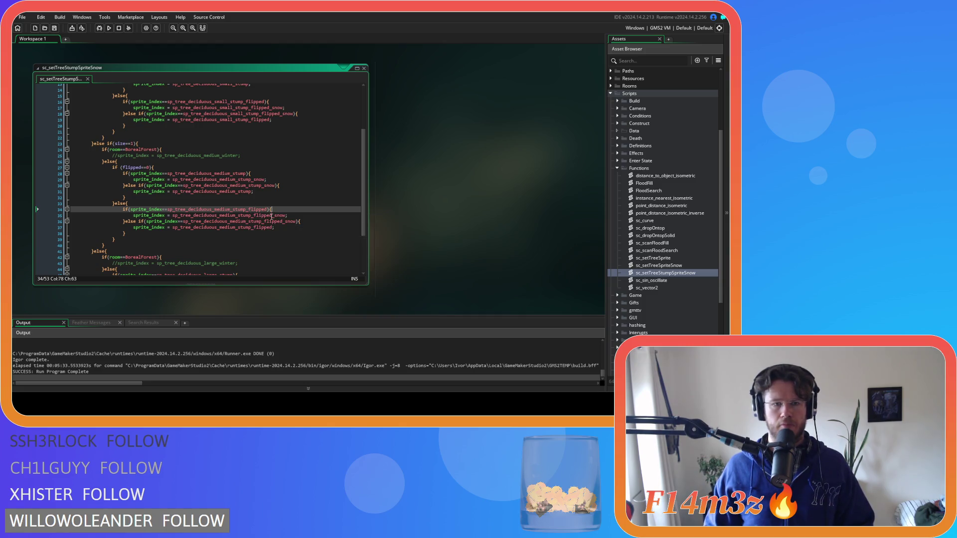
left_click(264, 214)
key("ctrl+z")
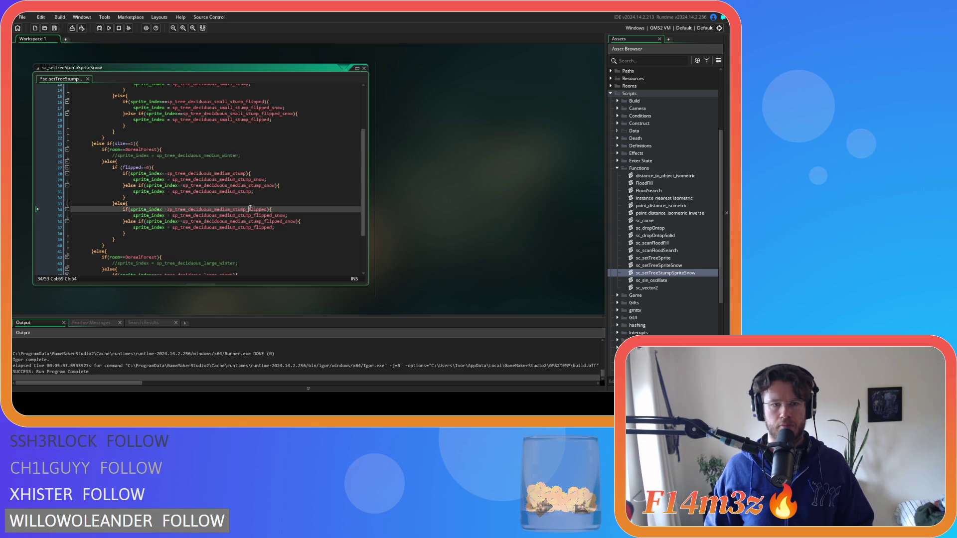
left_click(303, 221)
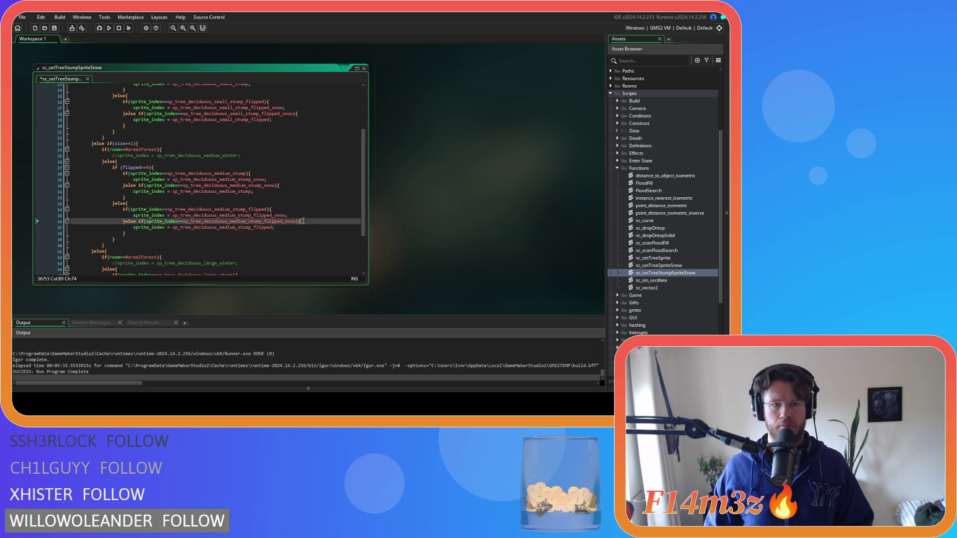
scroll(303, 231, "down", 3)
left_click_drag(155, 105, 112, 105)
- Paste the flipped check into the large stump block and indent its if/else-if lines under it
key("ctrl+c")
left_click(142, 206)
key("Return")
key("ctrl+v")
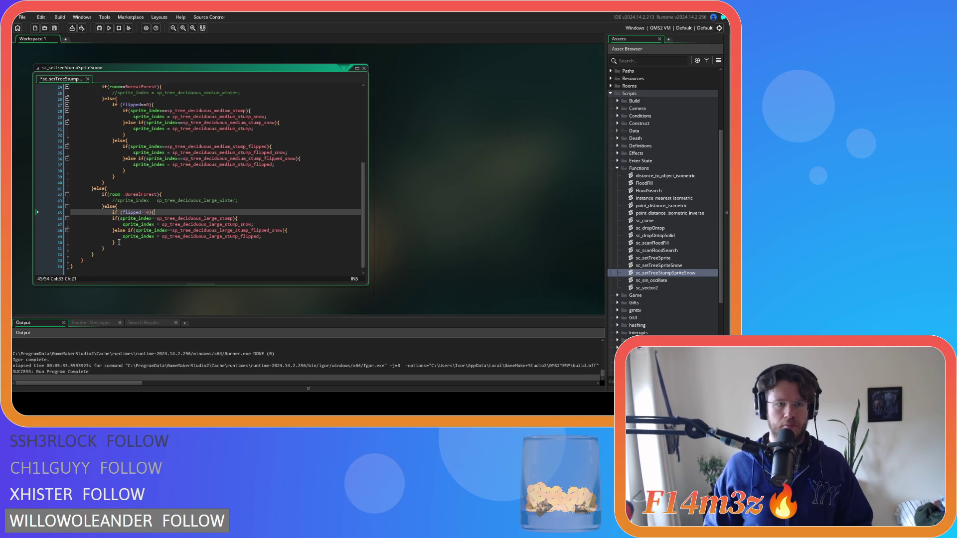
left_click_drag(118, 242, 112, 219)
key("Tab")
- Add an else branch after the flipped check containing a copy of the large stump lines
left_click(135, 243)
key("Return")
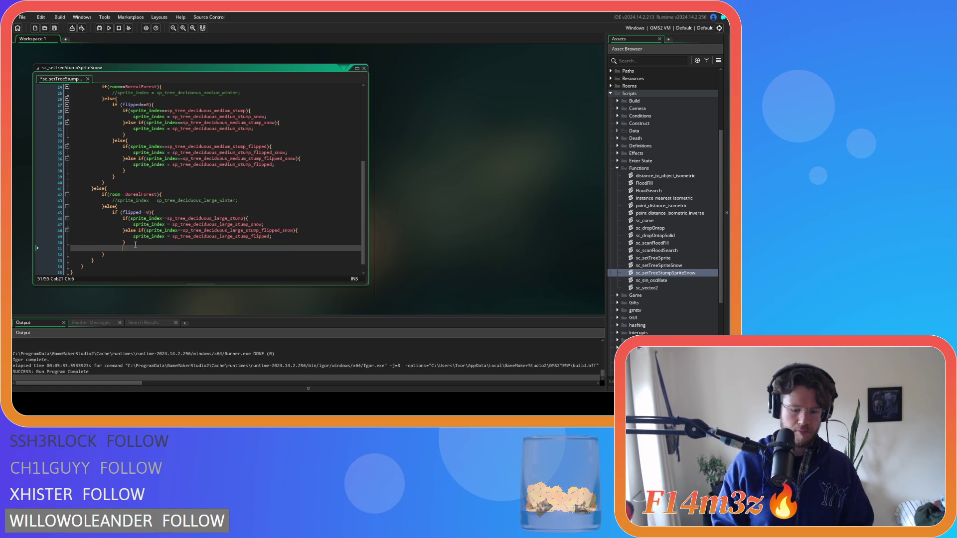
key("BackSpace")
key("BackSpace")
key("BackSpace")
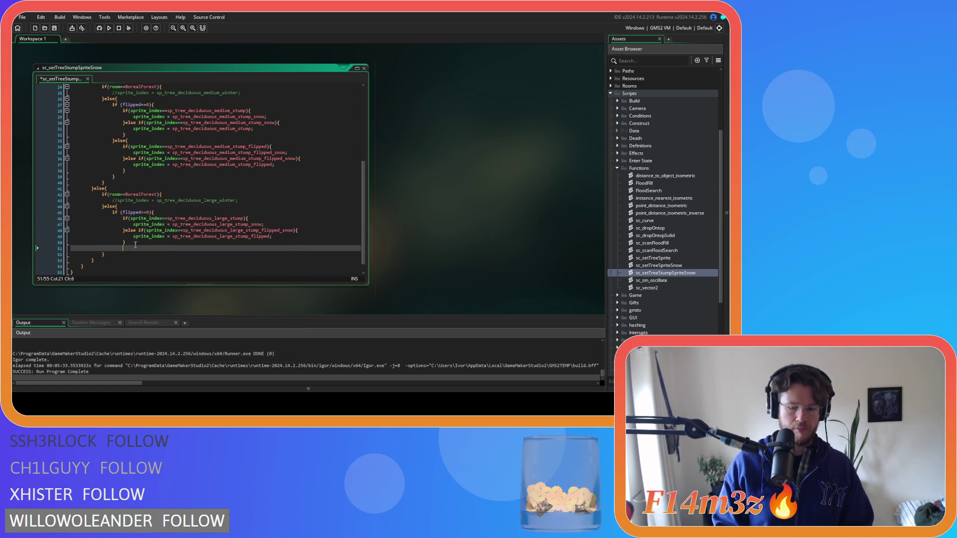
type("else{")
key("Return")
key("Down")
key("Return")
key("BackSpace")
key("BackSpace")
key("BackSpace")
left_click_drag(135, 244, 120, 218)
key("ctrl+c")
left_click(138, 259)
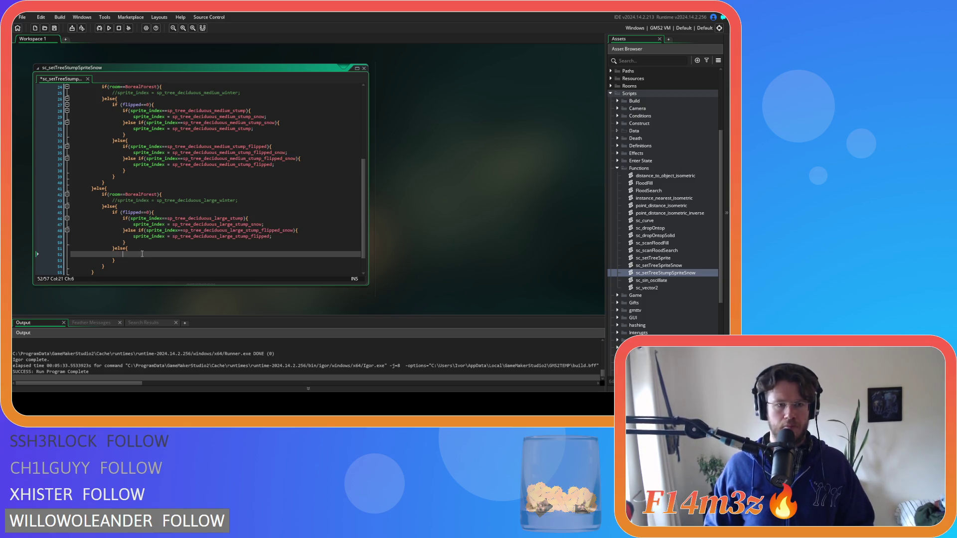
key("ctrl+v")
- Set line 48 to the large stump snow sprite and line 49 to the plain large stump sprite
left_click(225, 213)
double_click(225, 213)
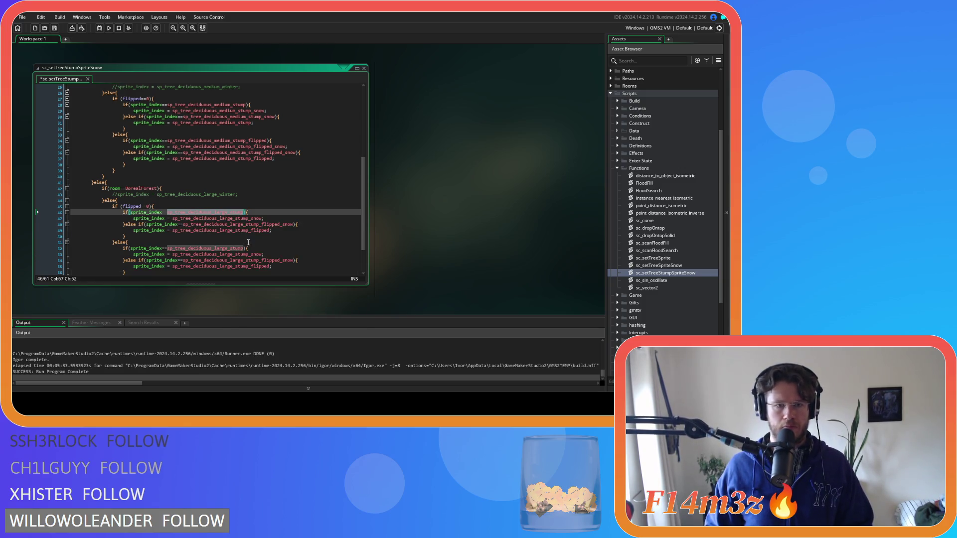
double_click(260, 219)
key("ctrl+c")
double_click(264, 224)
key("ctrl+v")
double_click(225, 213)
double_click(244, 230)
key("ctrl+v")
- Review the medium and small stump lines of the script for mistakes
scroll(251, 234, "down", 1)
scroll(253, 235, "up", 2)
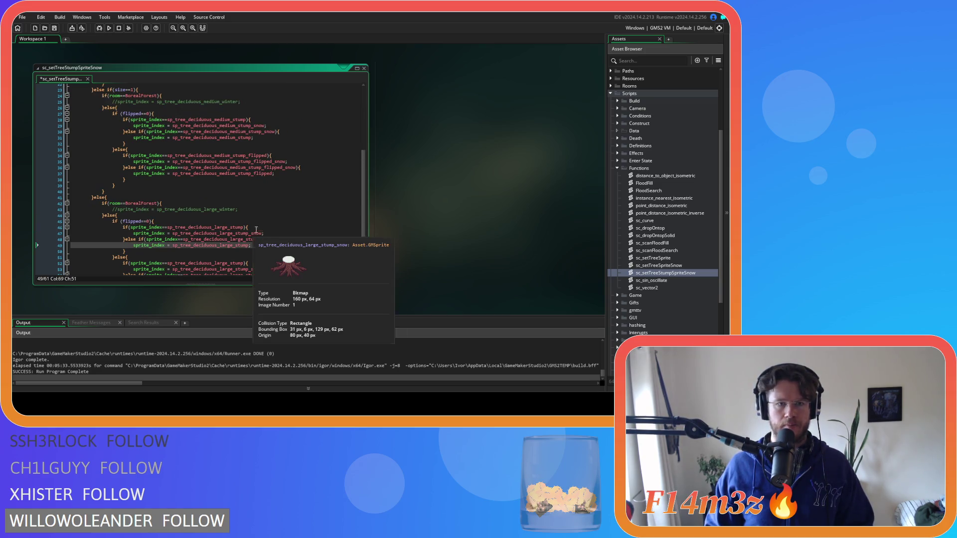
left_click(264, 120)
key("Down")
key("Down")
key("Down")
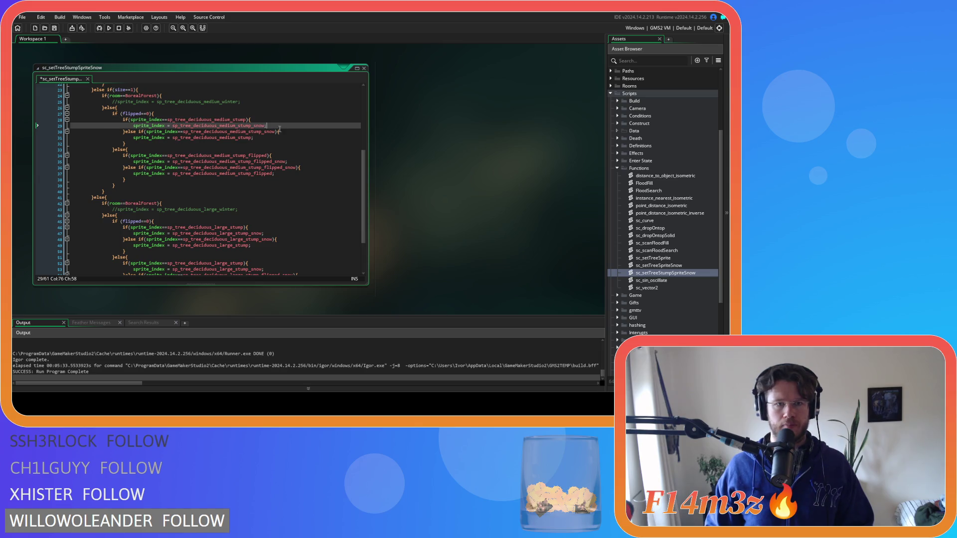
left_click(288, 157)
left_click(298, 162)
left_click(309, 168)
left_click(312, 174)
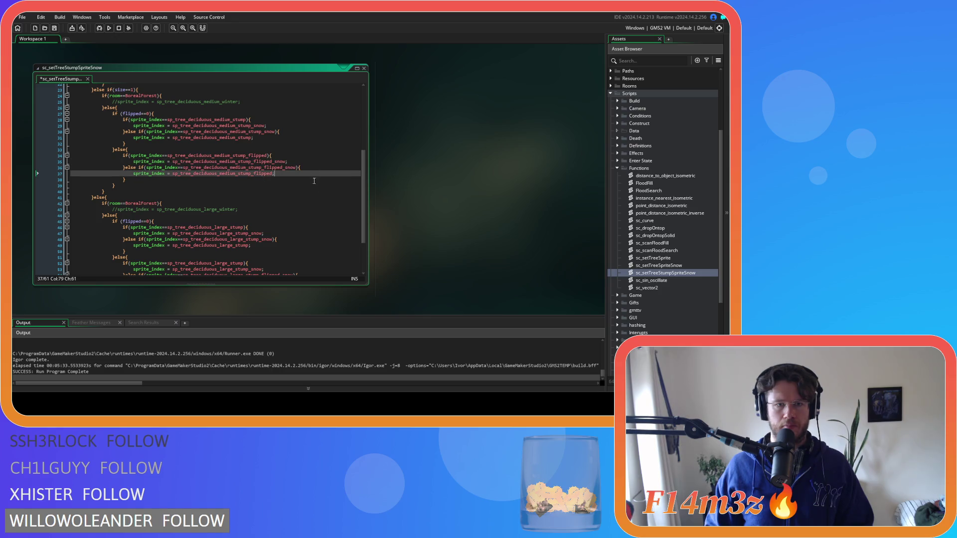
scroll(283, 138, "up", 8)
left_click(284, 138)
left_click(287, 144)
left_click(289, 149)
left_click(291, 167)
left_click(294, 173)
left_click(302, 179)
left_click(305, 185)
- Check the large stump condition and sprite assignments on lines 46–49
scroll(306, 238, "down", 8)
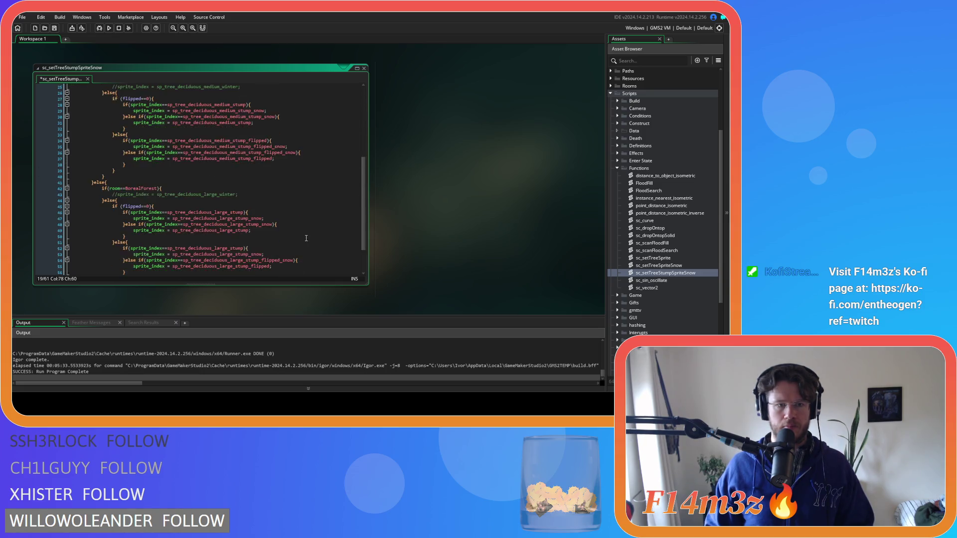
scroll(306, 239, "down", 2)
left_click(228, 171)
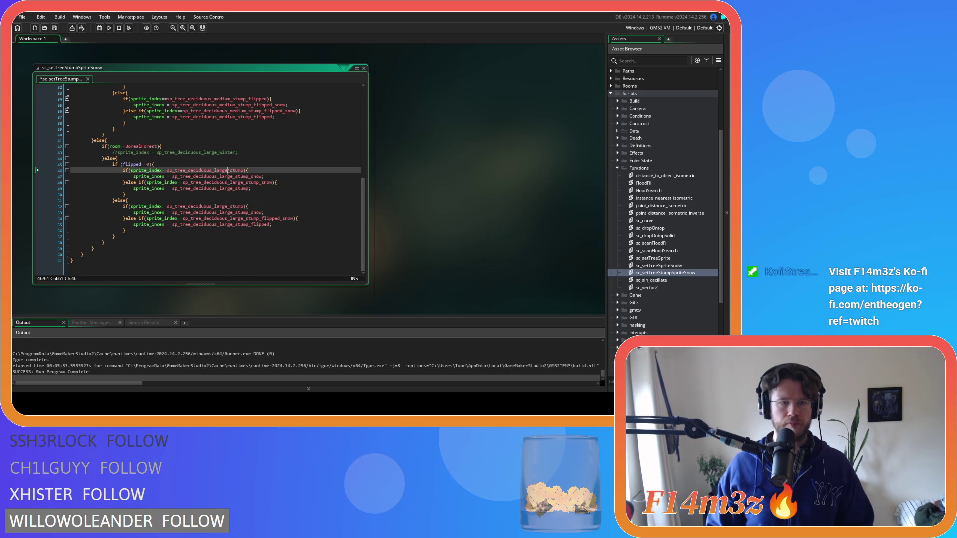
left_click(263, 177)
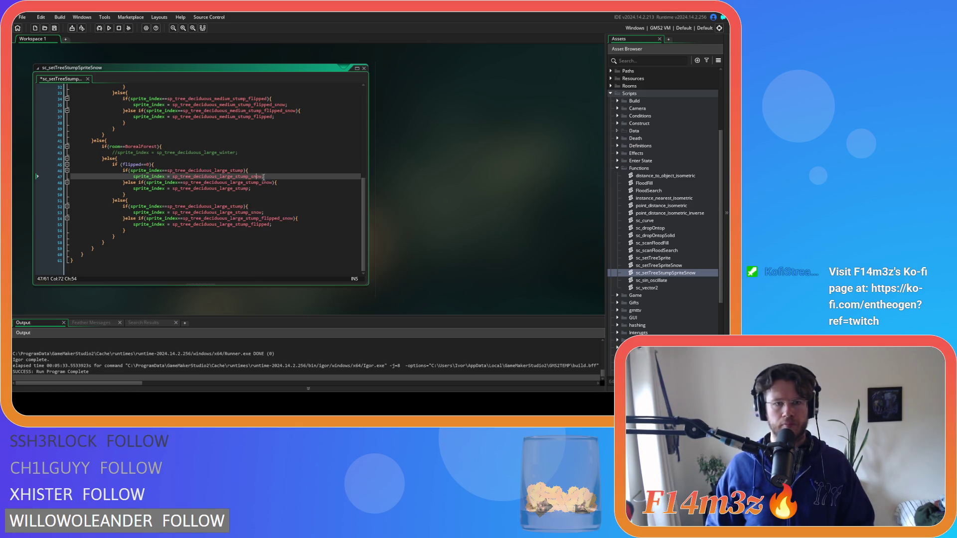
left_click(275, 185)
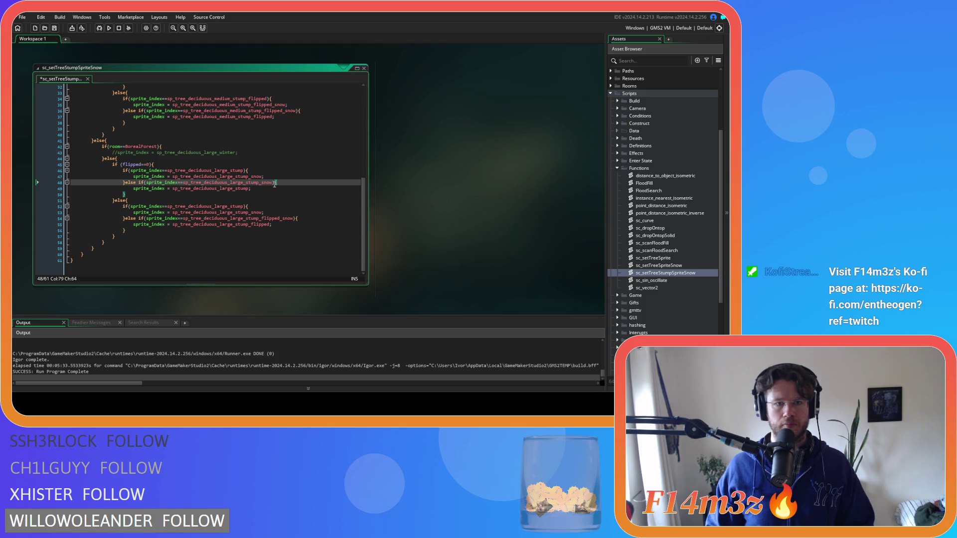
left_click(262, 189)
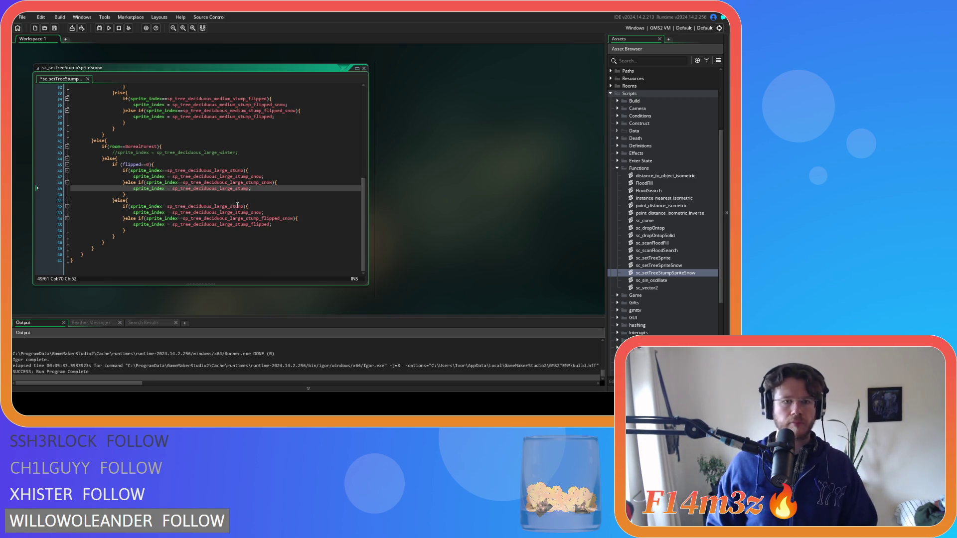
- Append _flipped to the stump sprite names on lines 52 and 53, and save the script
left_click(244, 207)
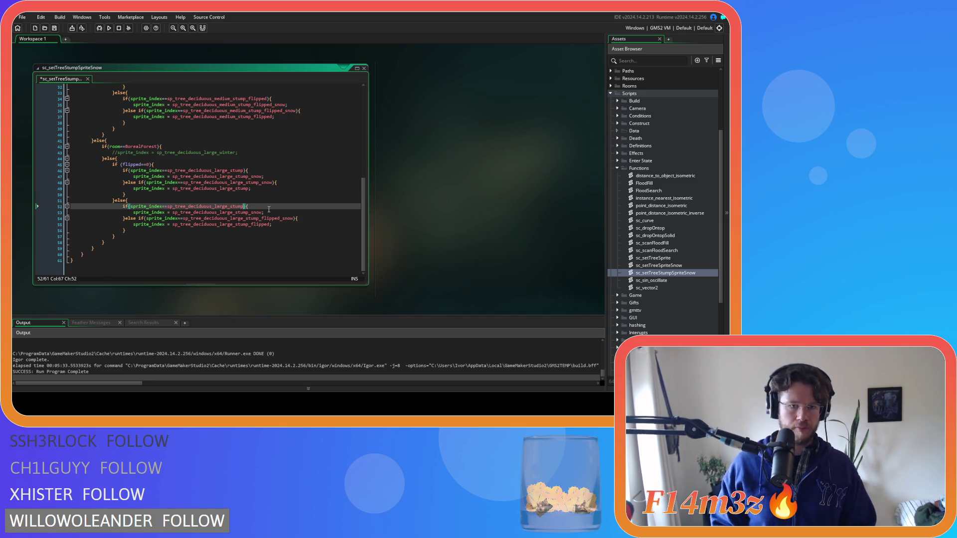
type("_flipped")
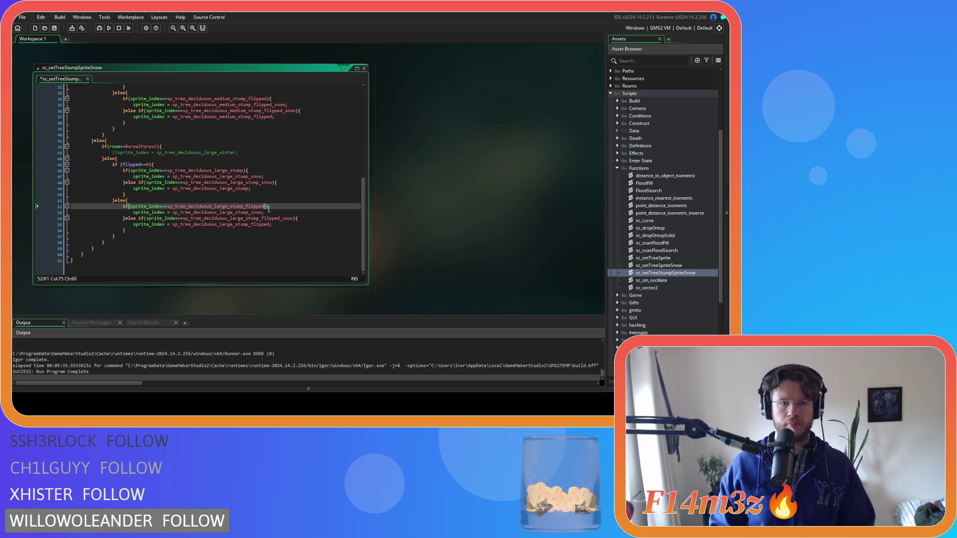
double_click(256, 207)
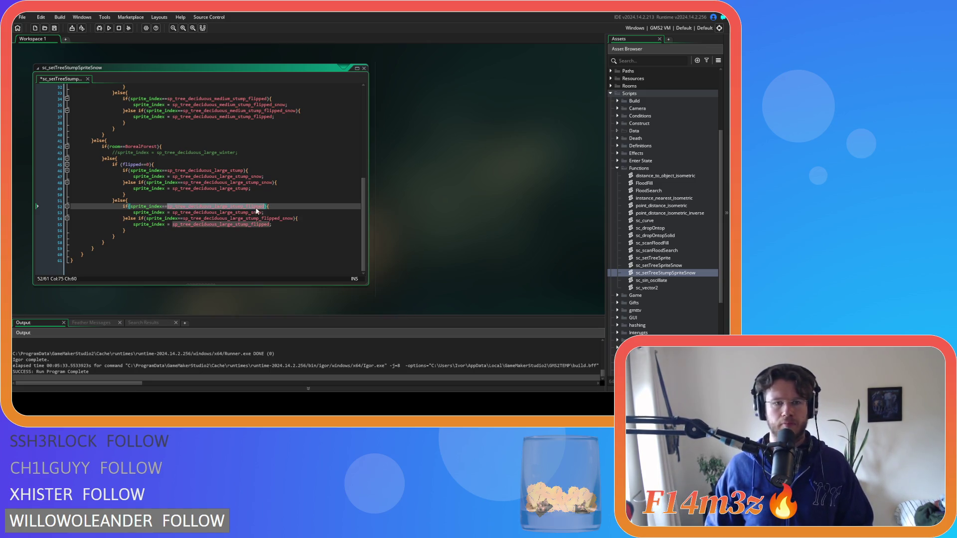
left_click_drag(243, 207, 260, 209)
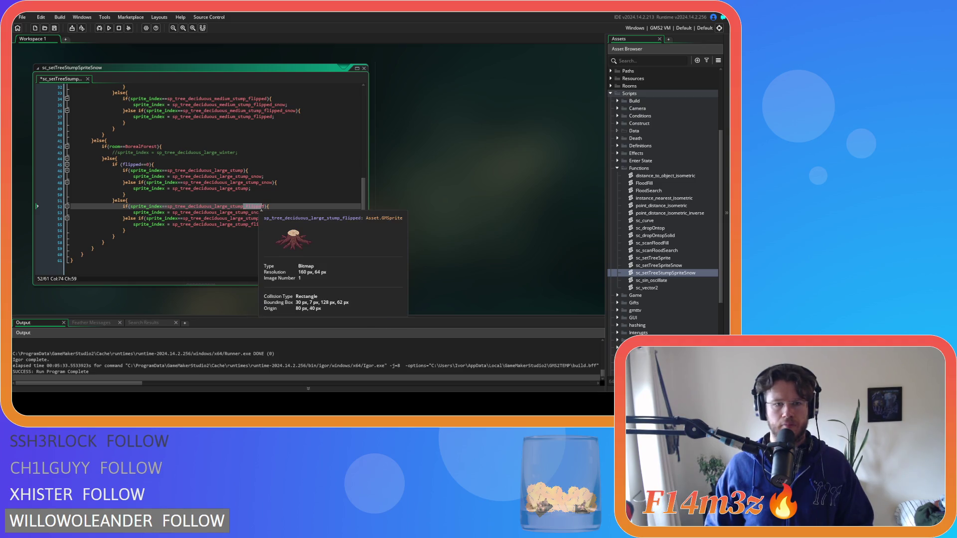
left_click(245, 212)
key("ctrl+v")
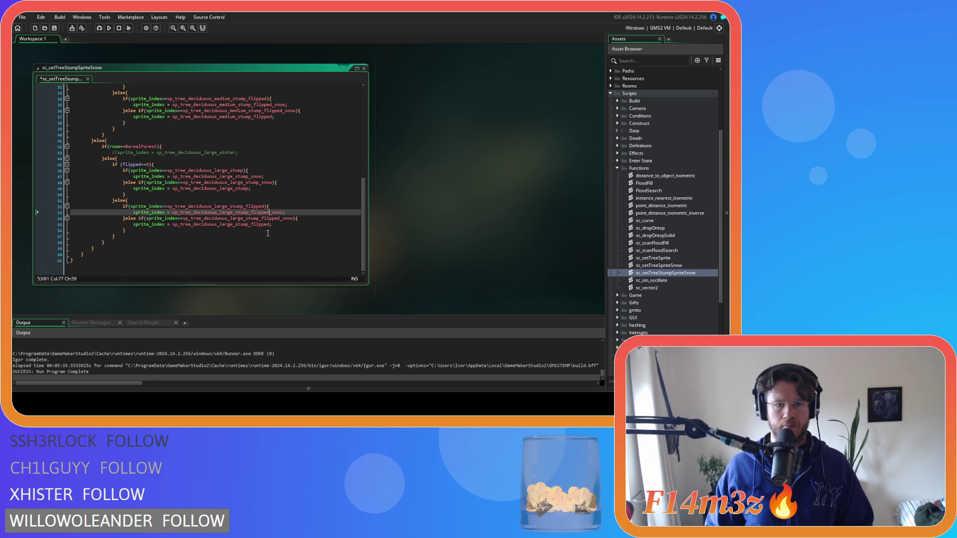
key("ctrl+s")
key("End")
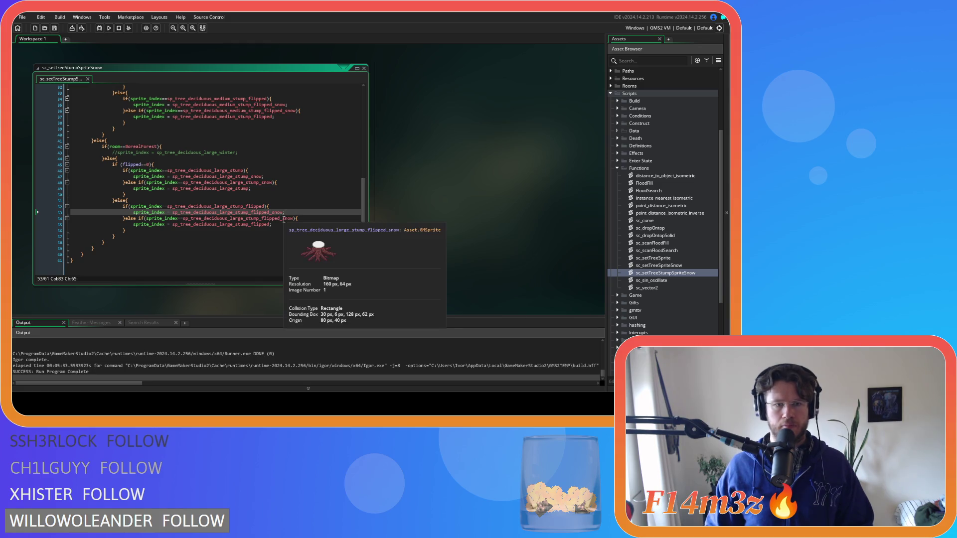
- Recheck the flipped snow condition and stump assignment on lines 54–55, then open the workspace's window options
mouse_move(267, 221)
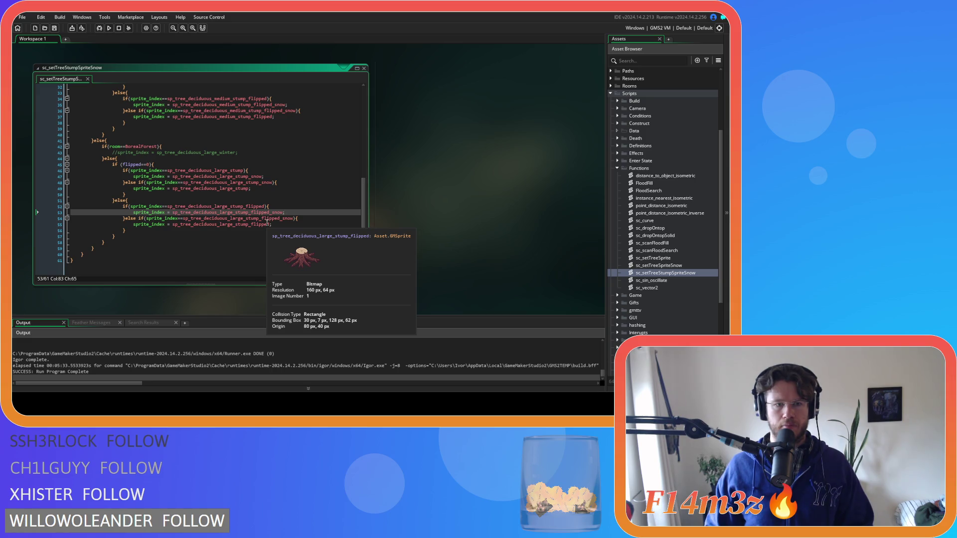
left_click(243, 219)
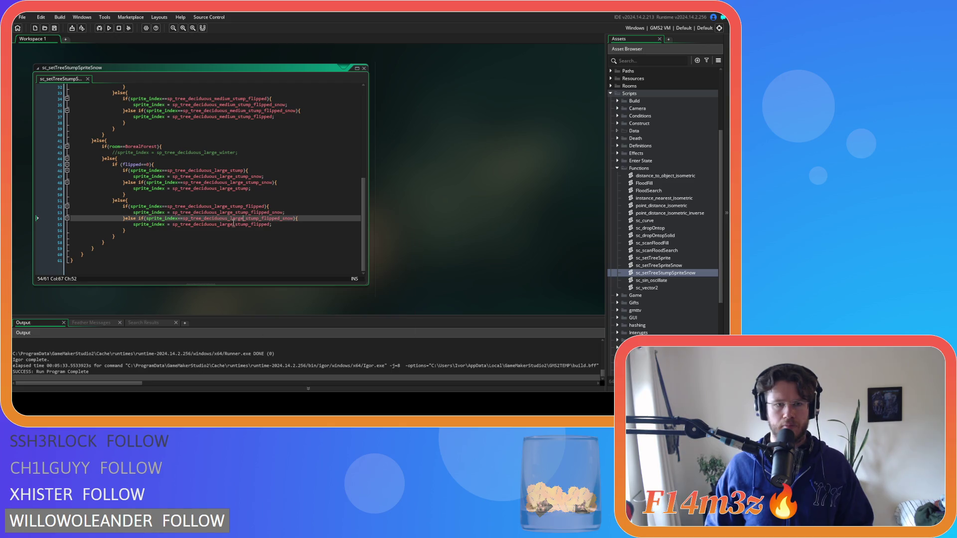
mouse_move(211, 219)
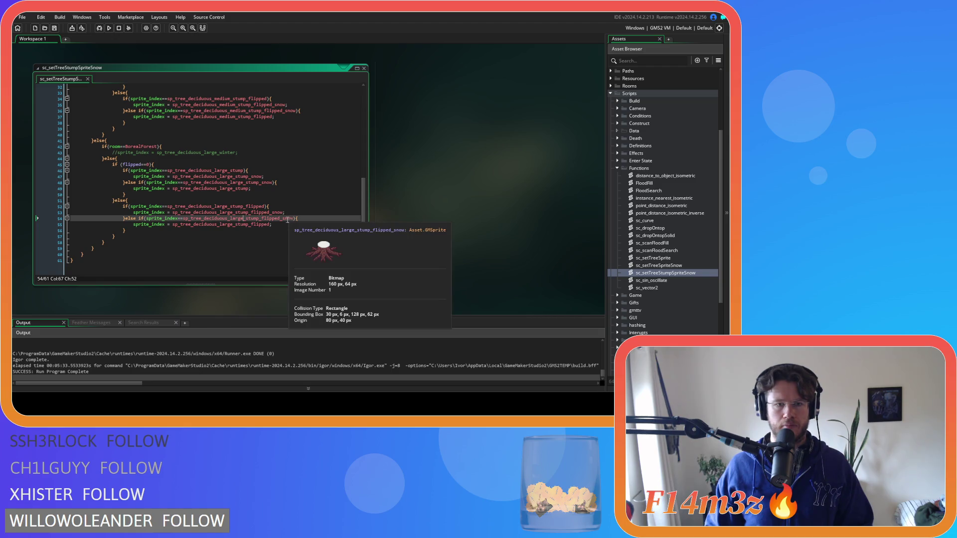
left_click(282, 224)
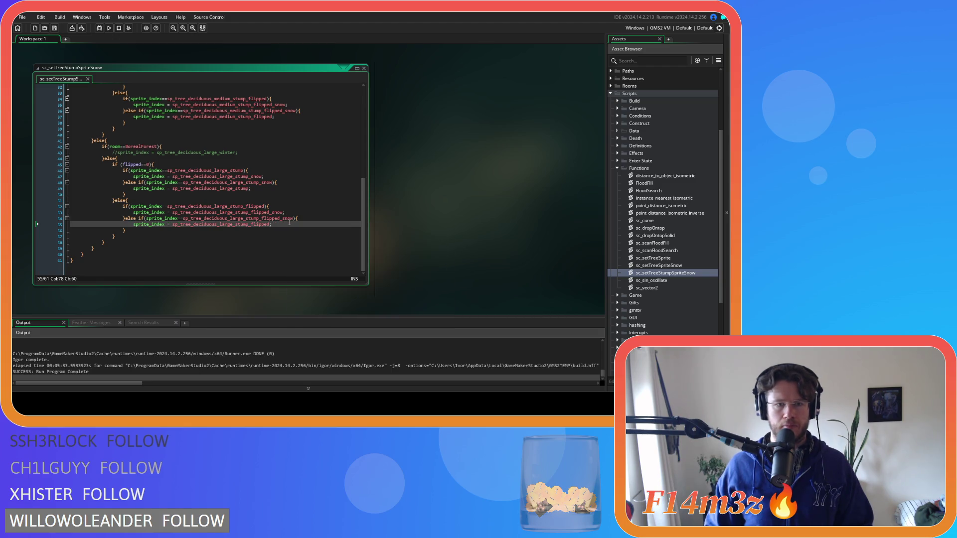
left_click(302, 220)
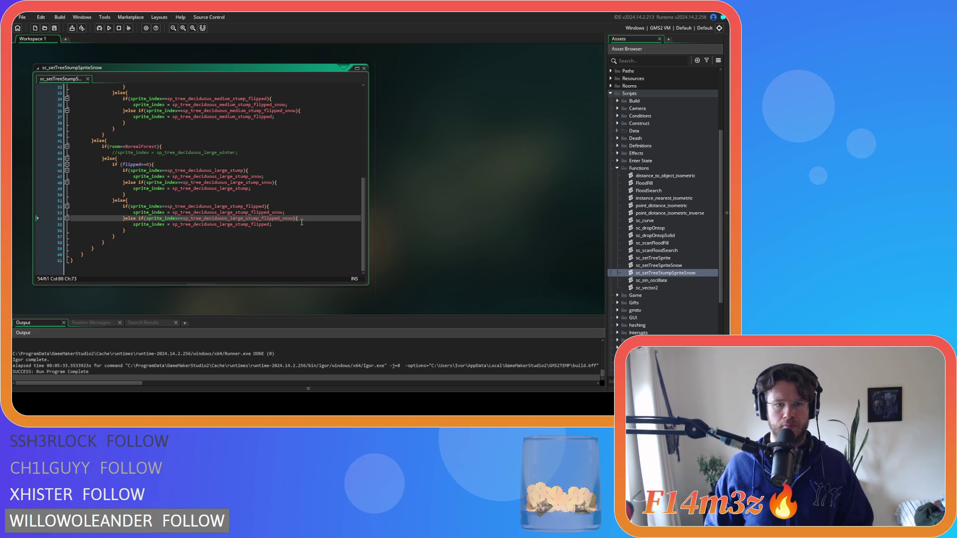
left_click(298, 224)
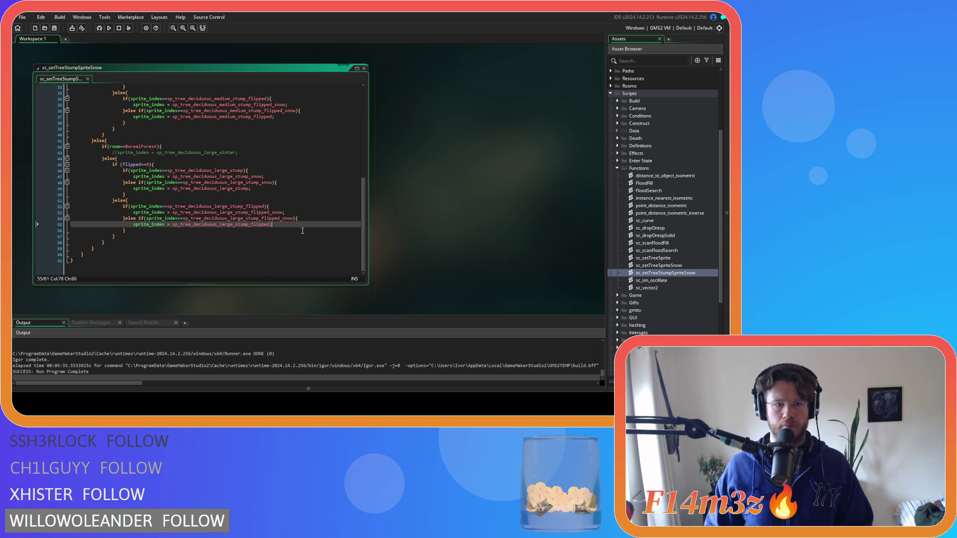
right_click(404, 178)
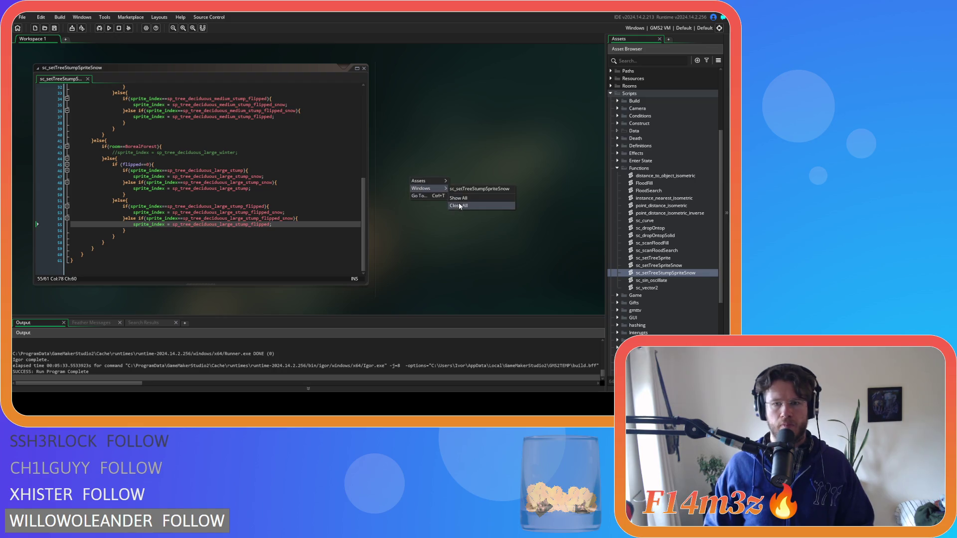
- Close all code windows and open sc_shadows from the Scripts > Lighting folder
left_click(496, 207)
left_click(617, 168)
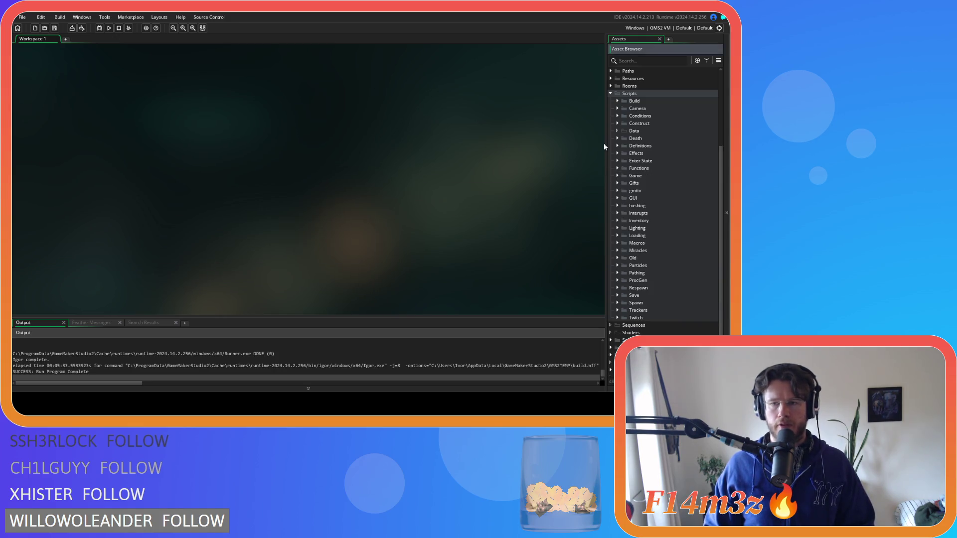
left_click(611, 94)
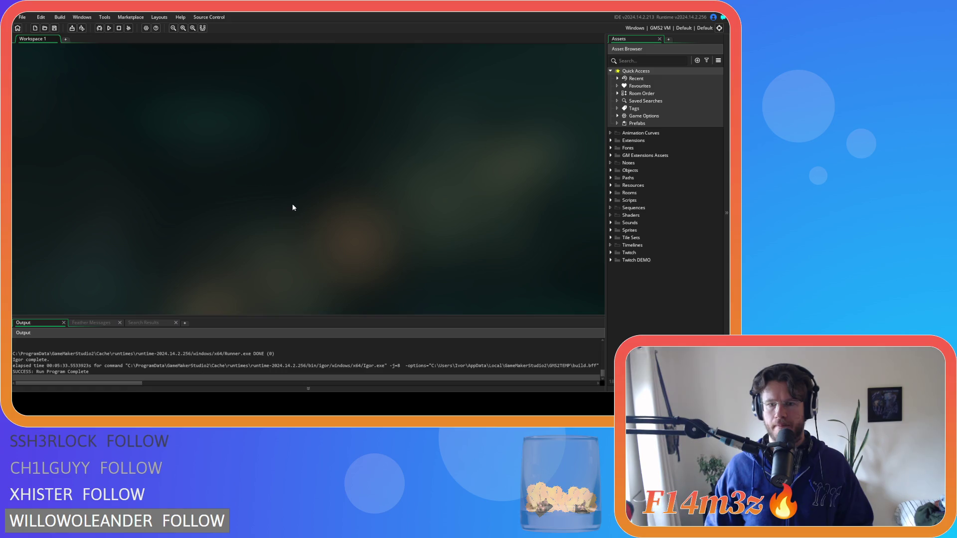
left_click(611, 200)
scroll(623, 214, "down", 2)
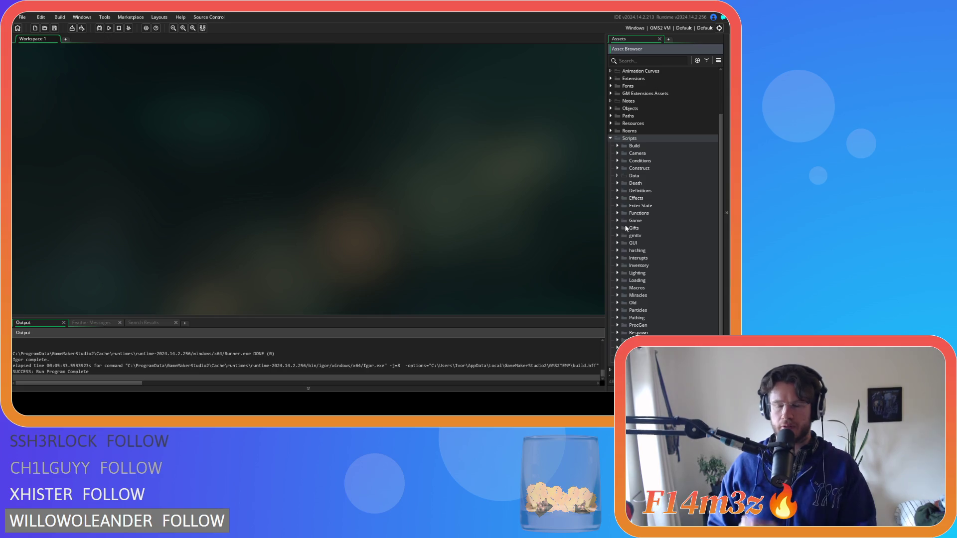
left_click(608, 138)
left_click(611, 198)
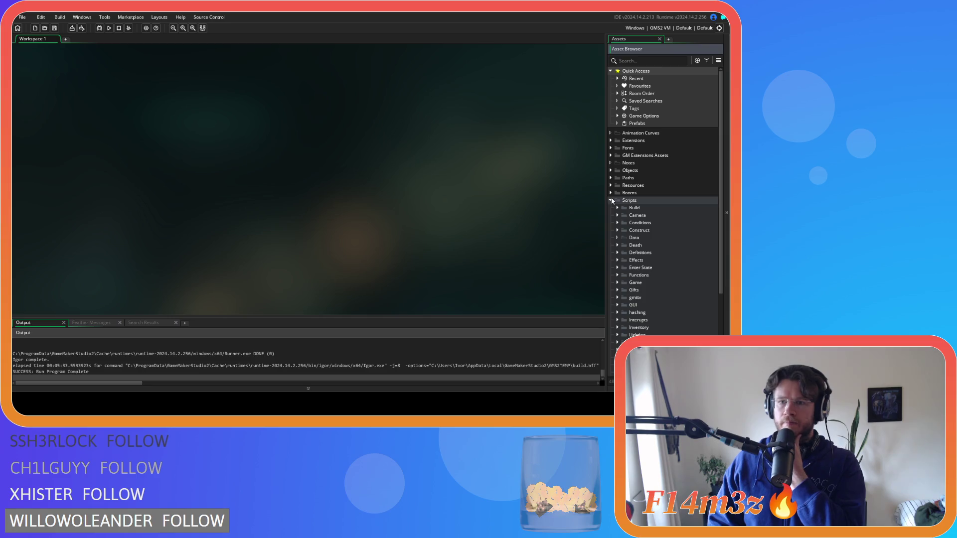
scroll(618, 224, "down", 2)
left_click(617, 243)
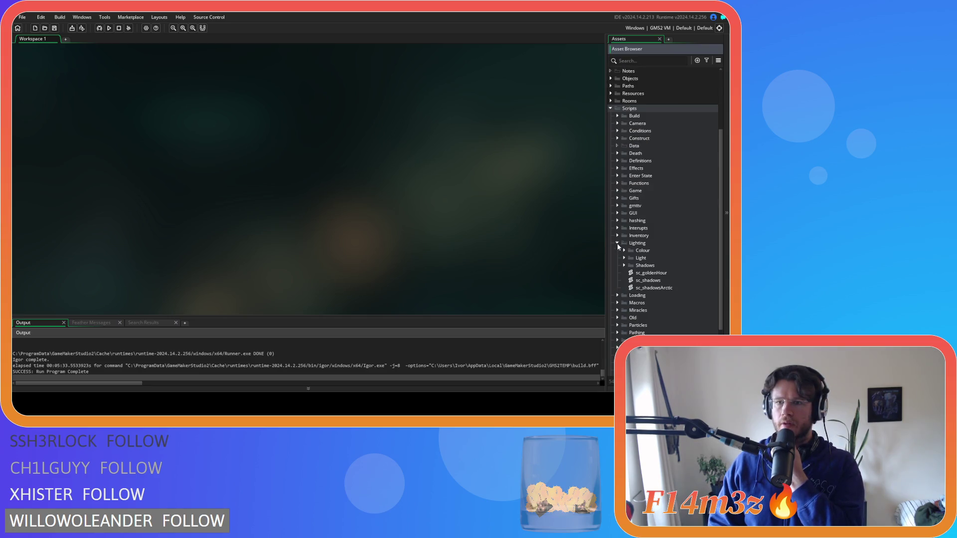
double_click(631, 281)
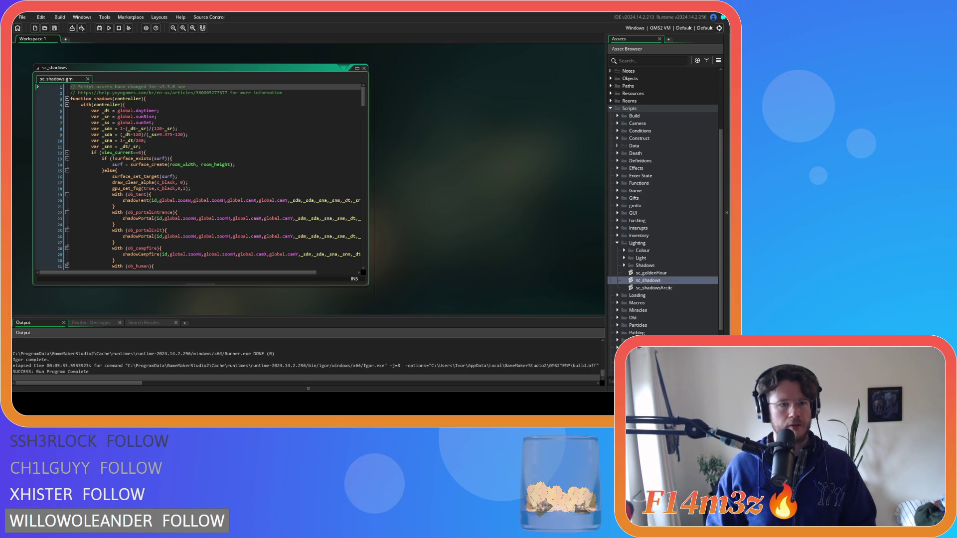
- Collapse the sc_shadows editor and open sc_shadowTreeArctic from the Shadows folder
scroll(269, 255, "down", 3)
scroll(270, 255, "up", 3)
left_click(38, 68)
left_click(623, 265)
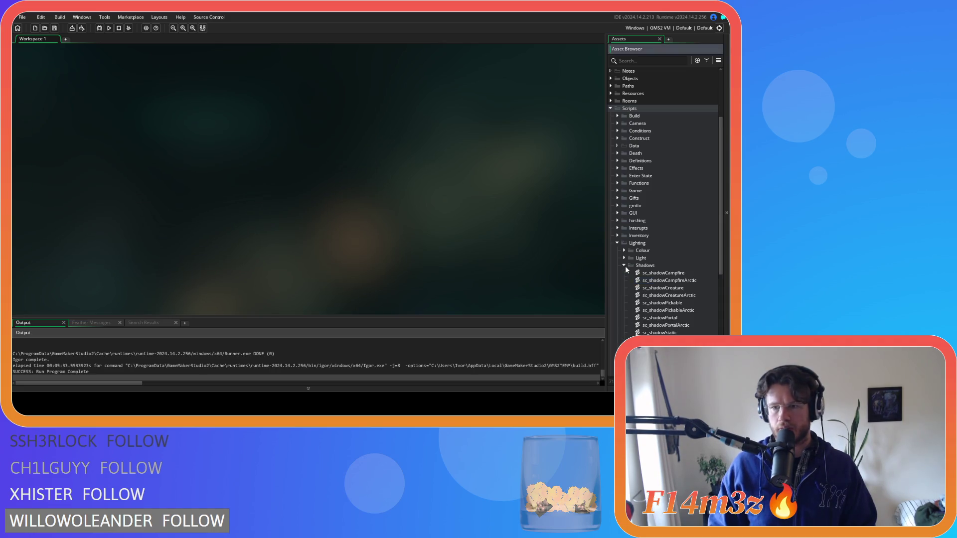
scroll(668, 269, "down", 3)
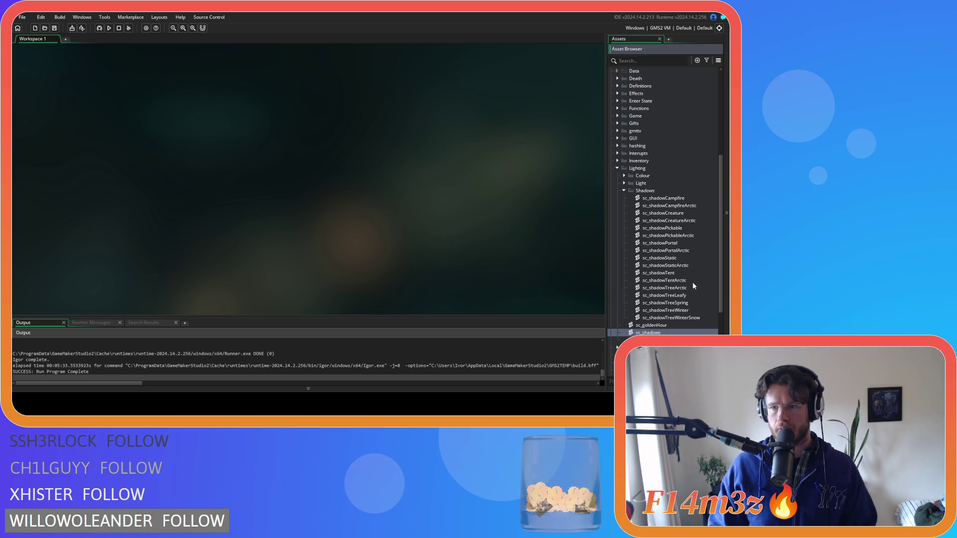
left_click(691, 287)
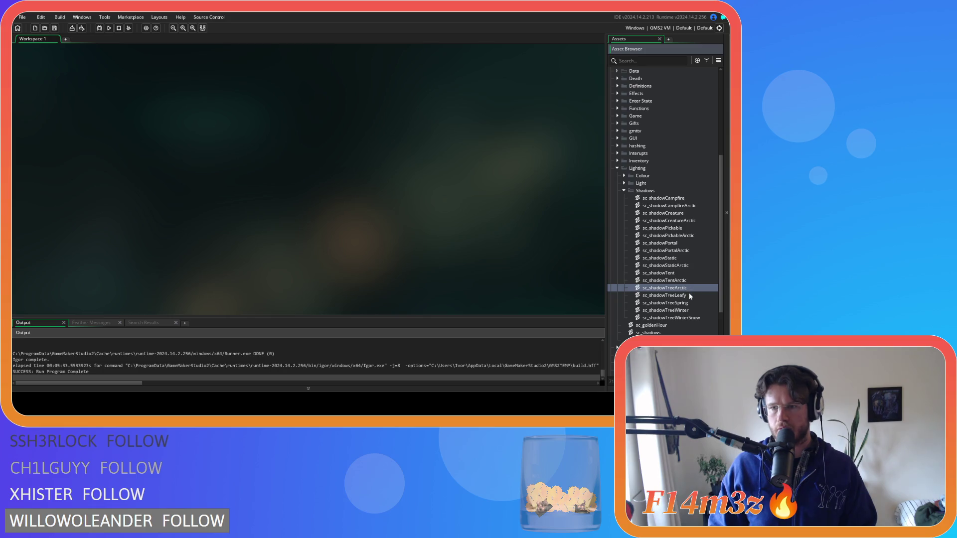
double_click(688, 289)
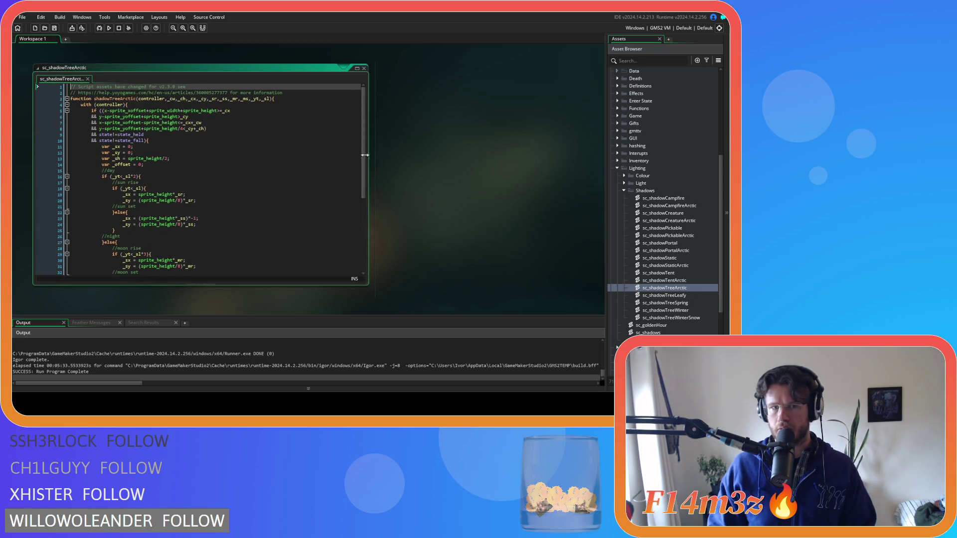
- Open sc_shadowTreeLeafy and scroll through its code
scroll(363, 136, "down", 6)
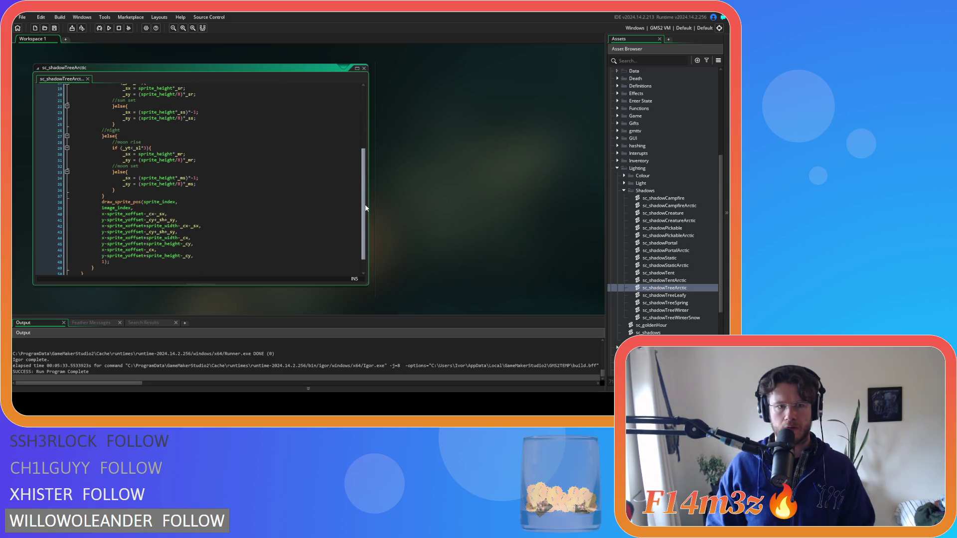
left_click(364, 68)
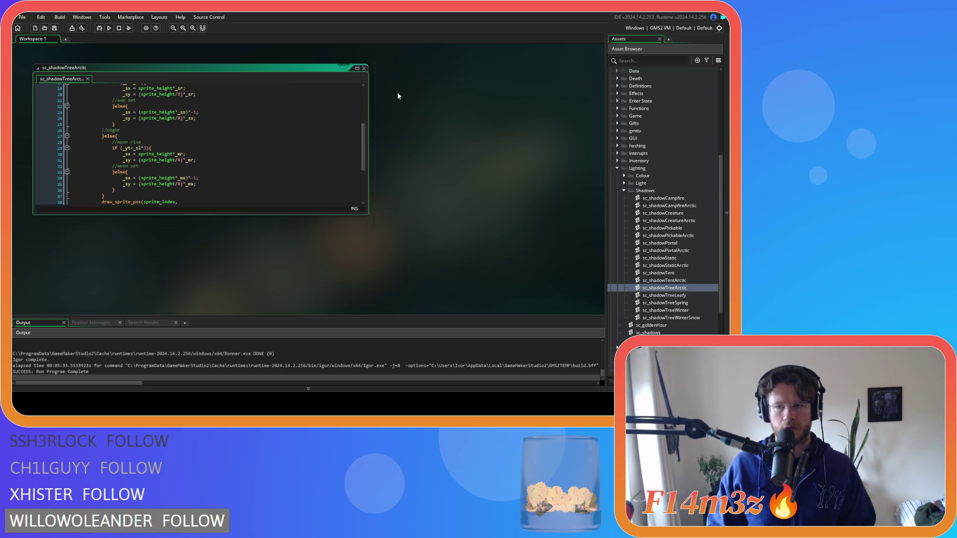
double_click(678, 296)
scroll(209, 178, "down", 20)
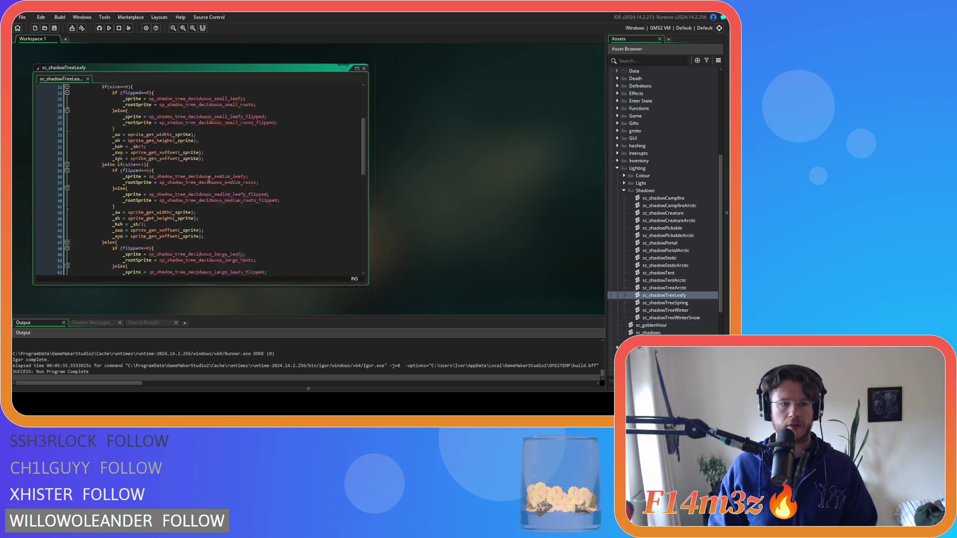
scroll(209, 179, "up", 4)
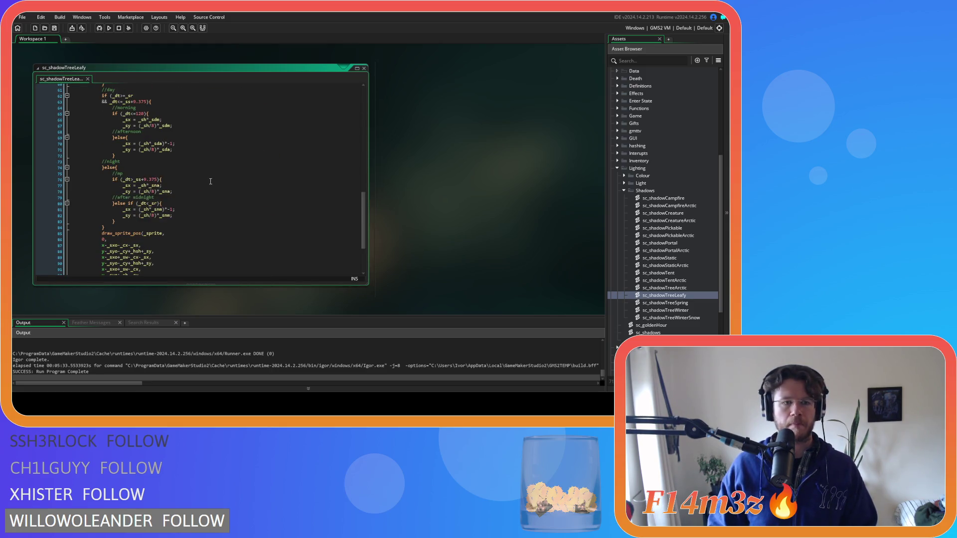
- Reopen sc_shadowTreeArctic and go to the draw call's x coordinate on line 40
left_click(364, 69)
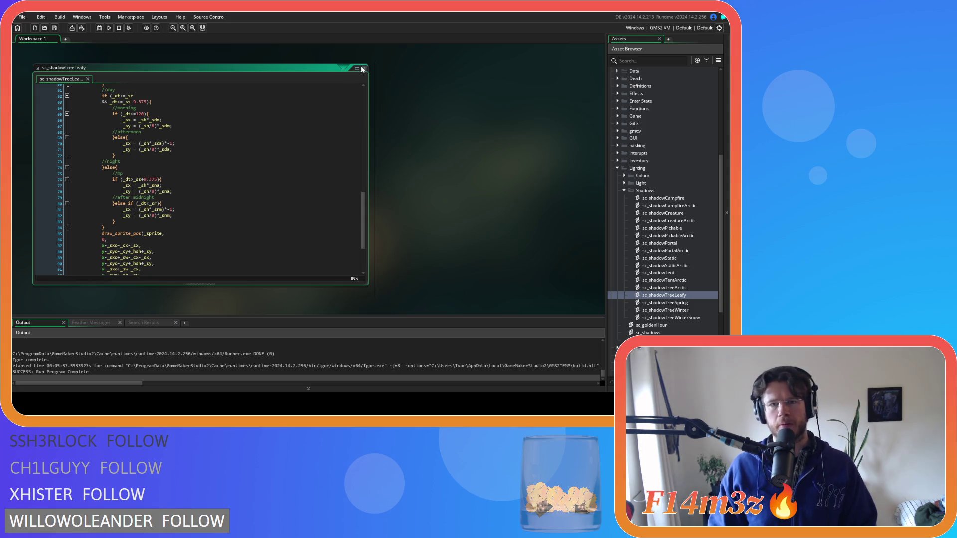
double_click(667, 288)
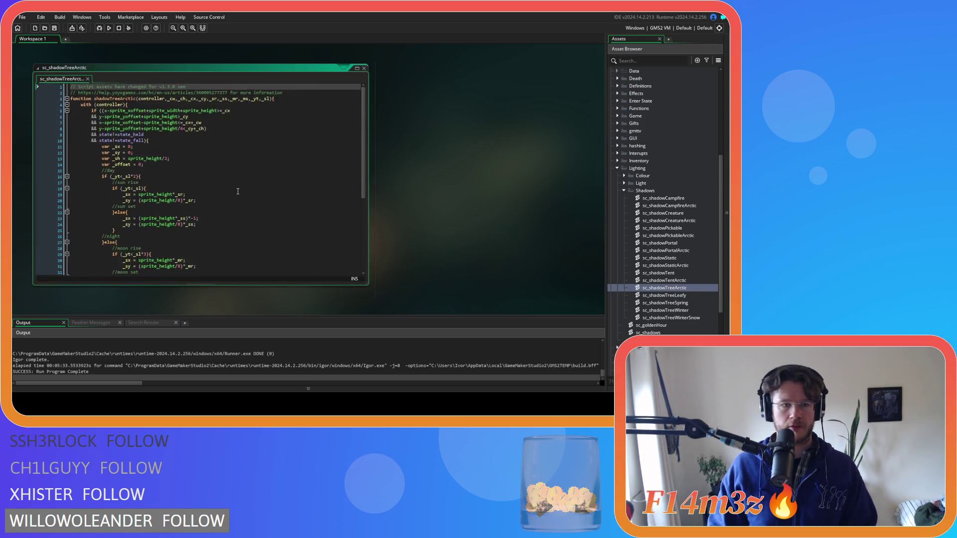
scroll(240, 188, "down", 7)
left_click(192, 200)
left_click(193, 194)
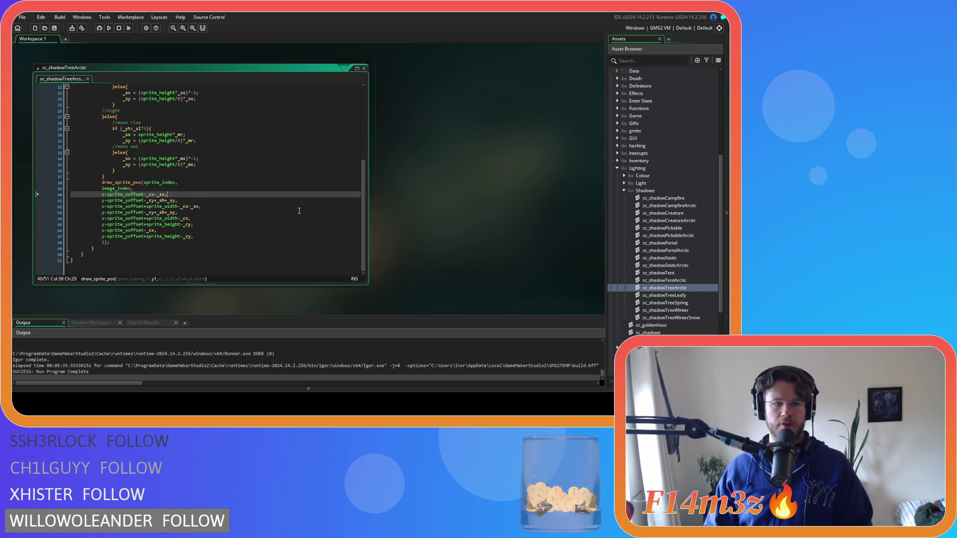
- Append +current to _sx on line 40 of the draw_sprite_pos call
key("Left")
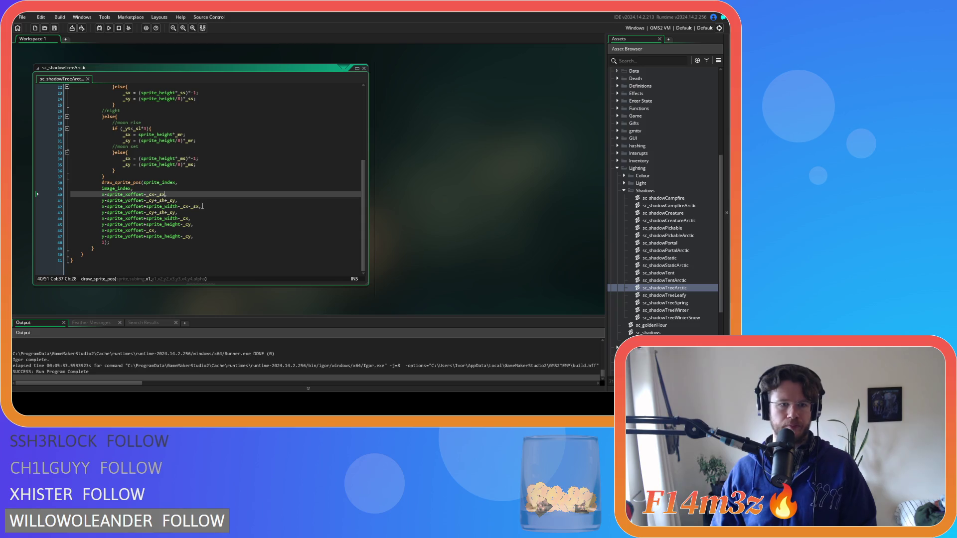
type("+")
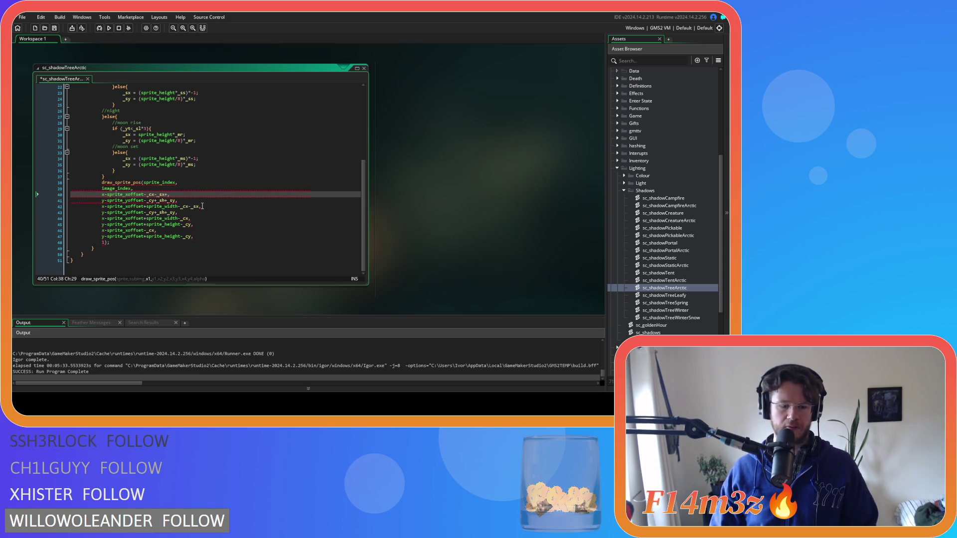
type("current")
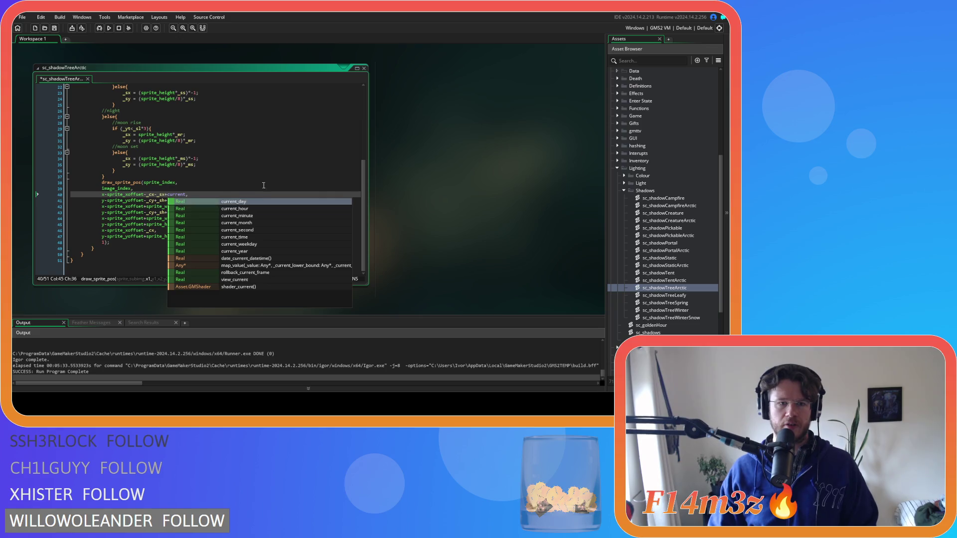
left_click(235, 189)
left_click(169, 195)
left_click_drag(168, 197, 169, 194)
left_click(185, 196)
mouse_move(361, 193)
left_mouse_down()
mouse_move(362, 105)
mouse_move(361, 184)
left_mouse_up()
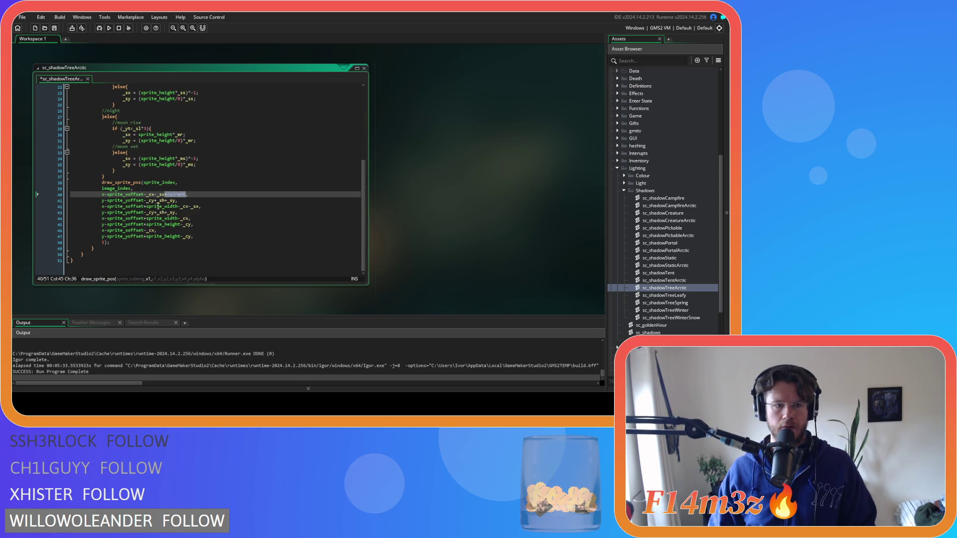
- Add current to _sx on line 42 and save sc_shadowTreeArctic
left_click(198, 205)
type("+current")
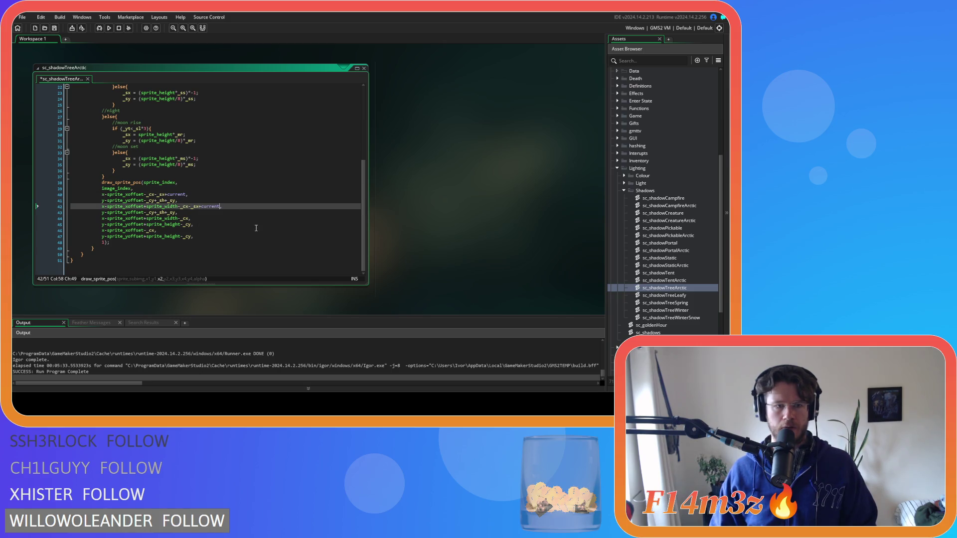
key("ctrl+s")
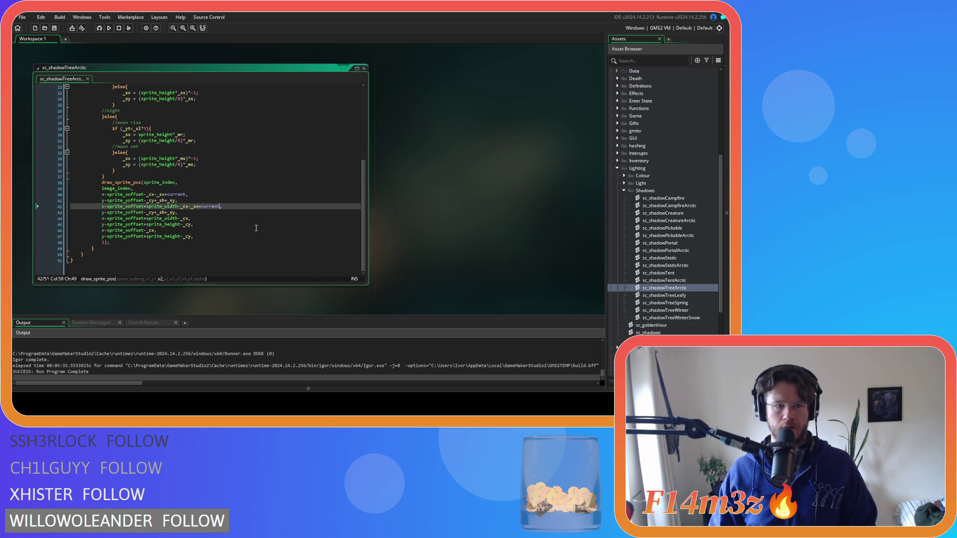
double_click(639, 295)
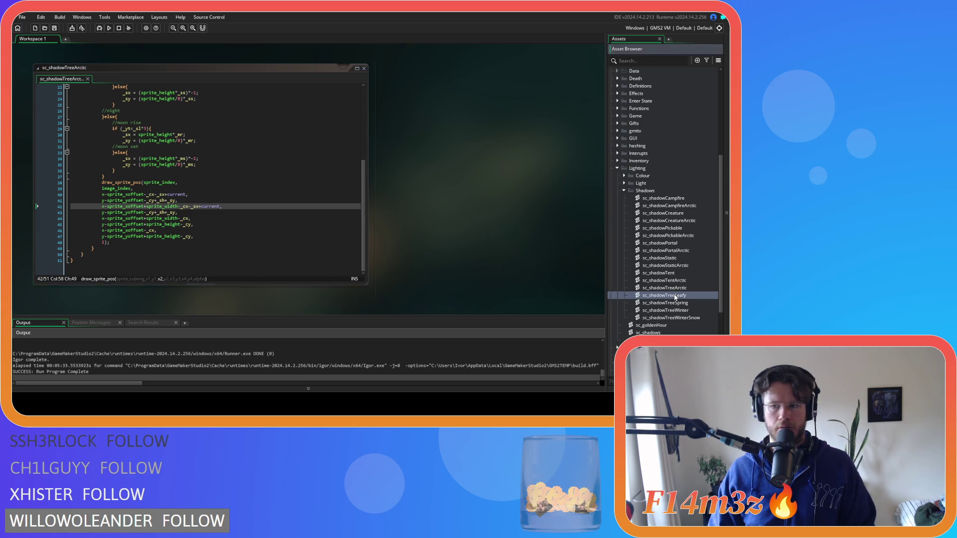
- In sc_shadowTreeLeafy, append +current to _sx on lines 87 and 89, then save
scroll(177, 222, "down", 4)
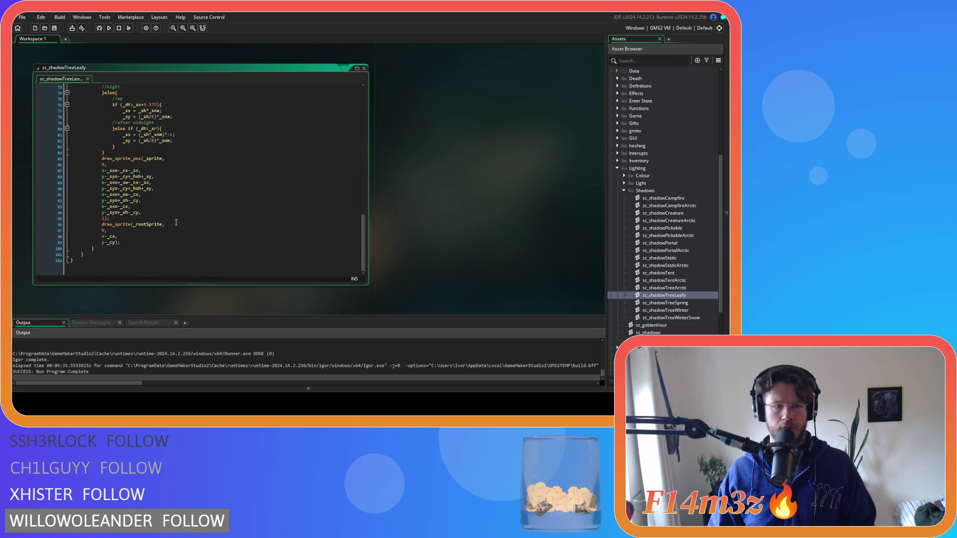
left_click(140, 170)
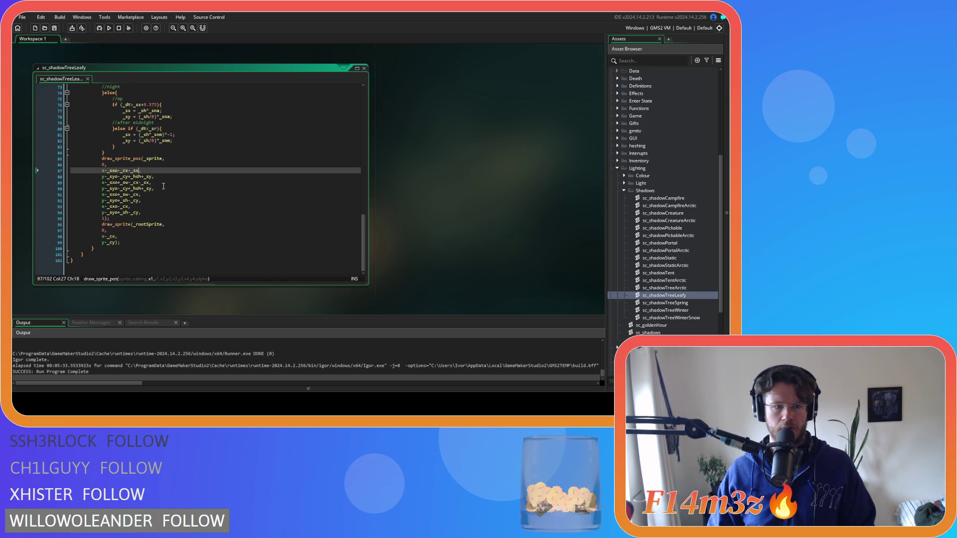
type("+current")
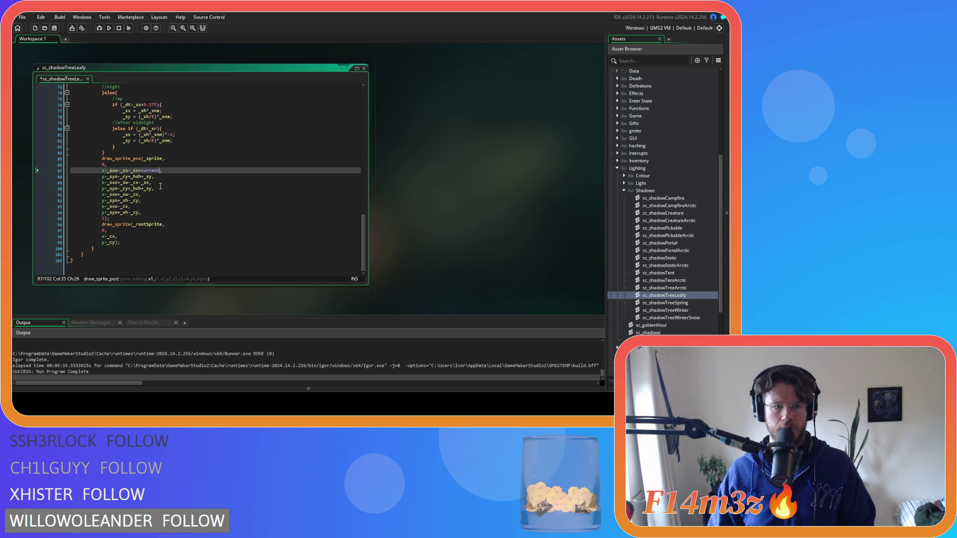
left_click(152, 183)
type("+current")
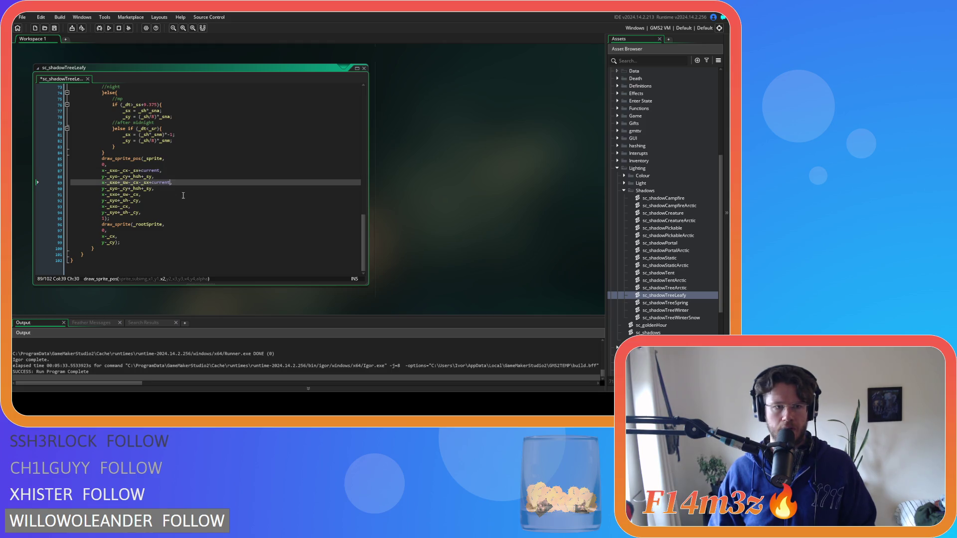
key("ctrl+s")
- In sc_shadowTreeSpring, append +current to _sx on lines 87 and 89, then save
double_click(668, 303)
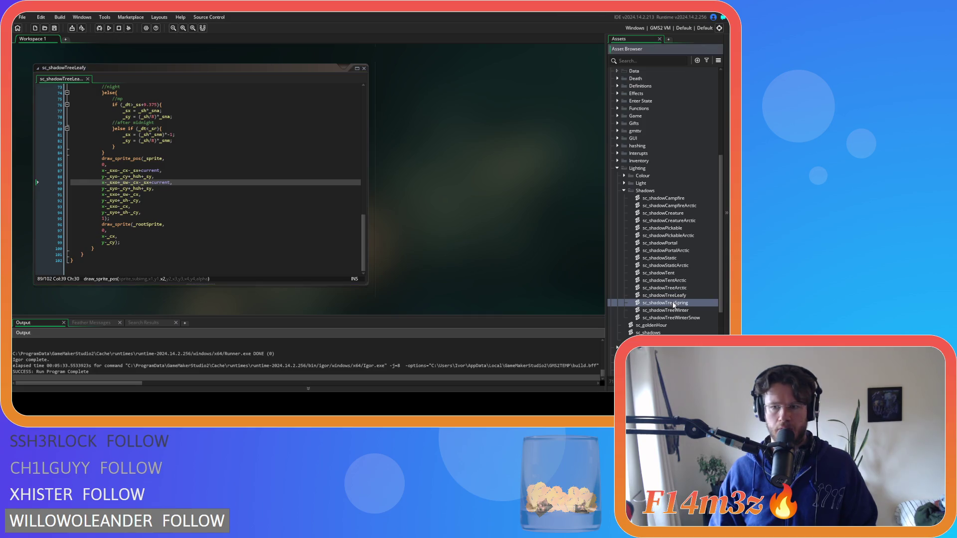
scroll(154, 191, "down", 5)
scroll(154, 191, "down", 10)
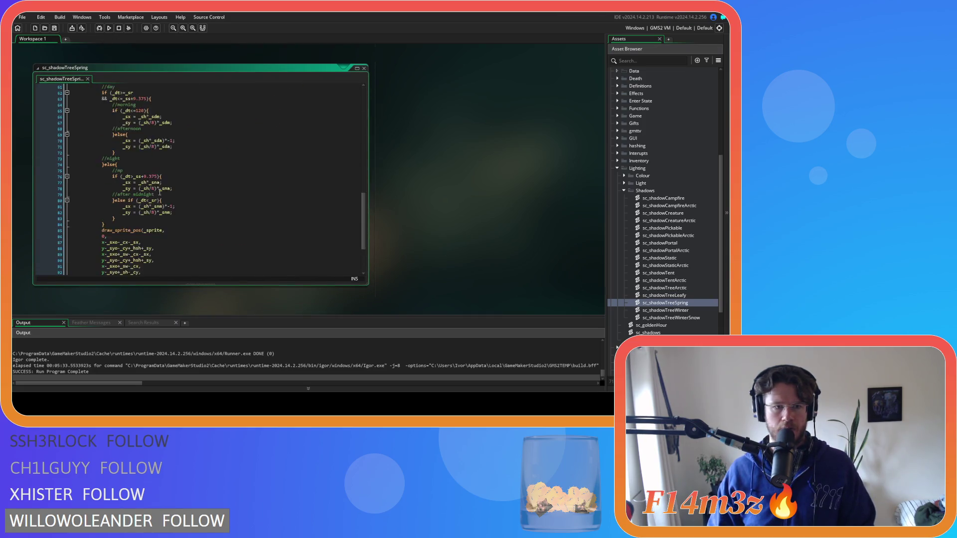
left_click(140, 171)
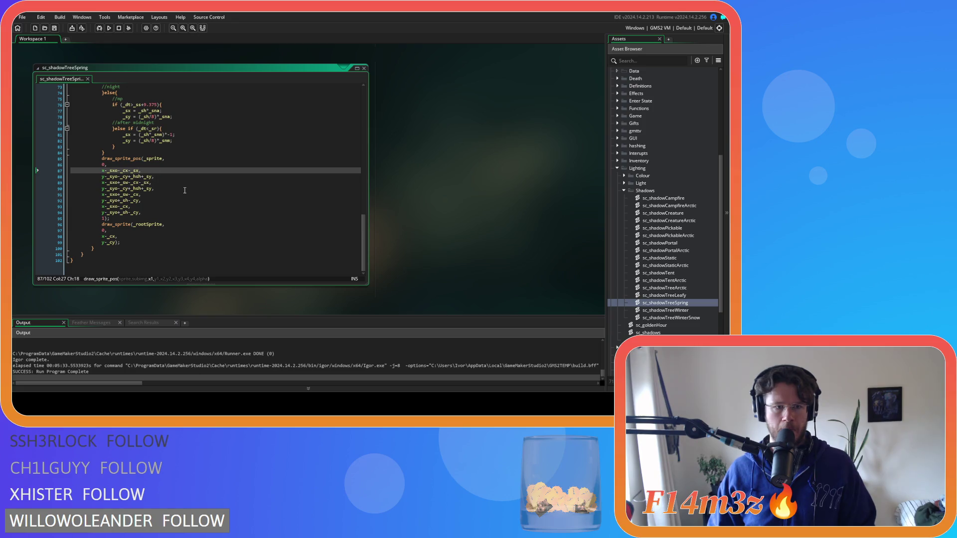
type("+current")
left_click(153, 184)
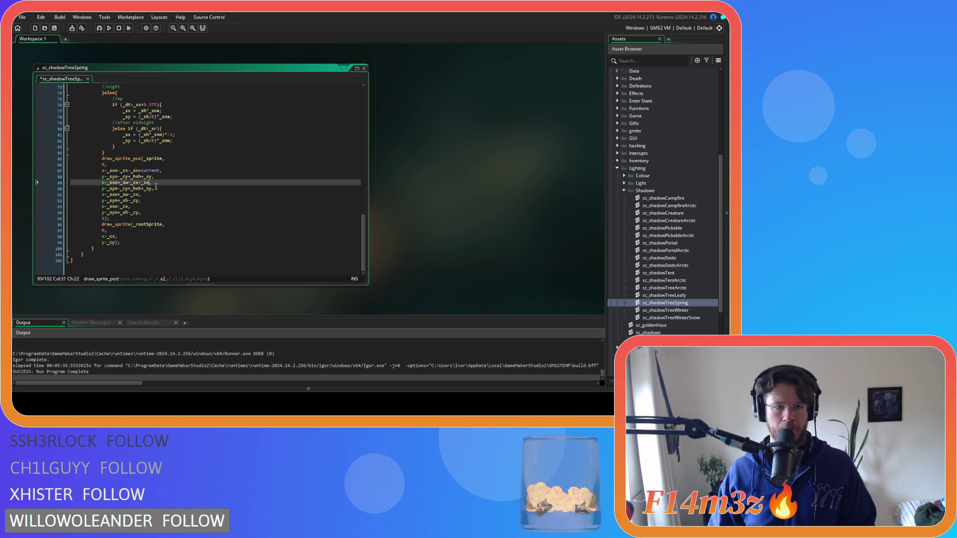
type("+current")
key("ctrl+s")
- In sc_shadowTreeWinter, append +current to _sx on lines 87 and 89, then save
double_click(668, 310)
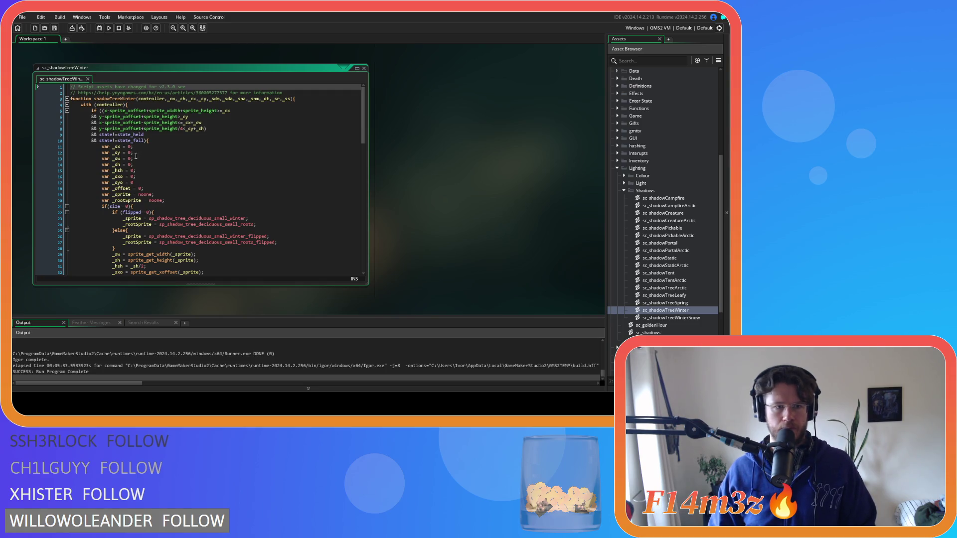
scroll(140, 186, "down", 15)
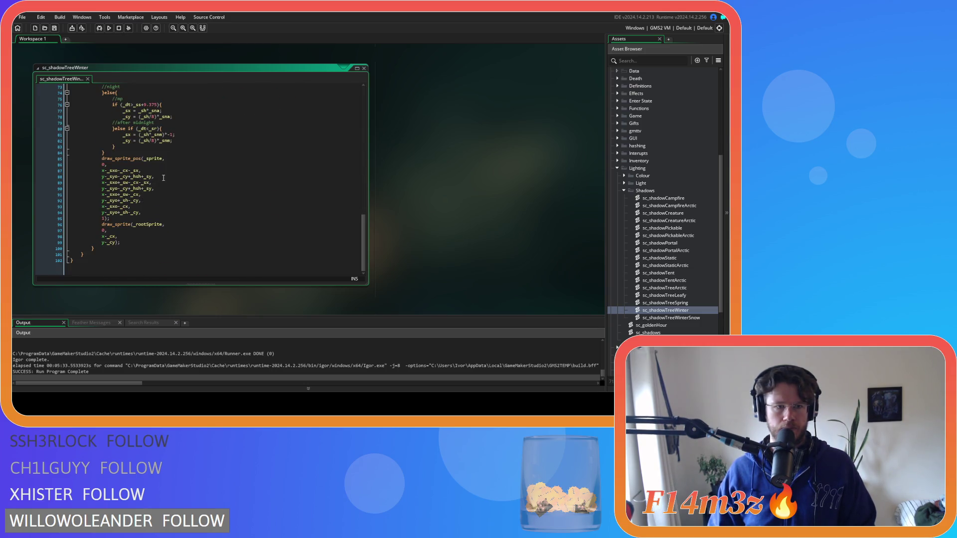
left_click(141, 170)
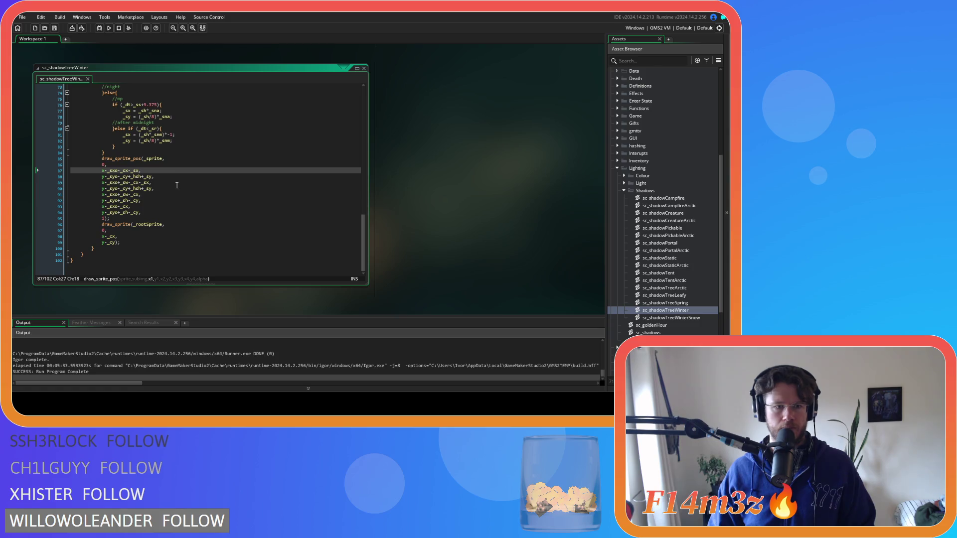
type("+current")
left_click(149, 182)
type("+current")
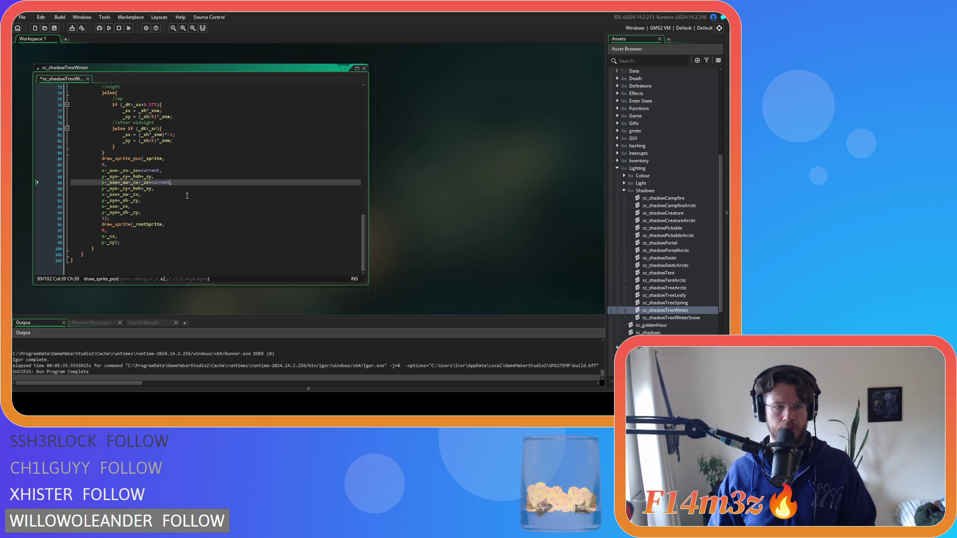
key("ctrl+s")
- Open sc_shadowTreeWinterSnow at its draw_sprite_pos x lines, then build and run the game with F5
double_click(685, 318)
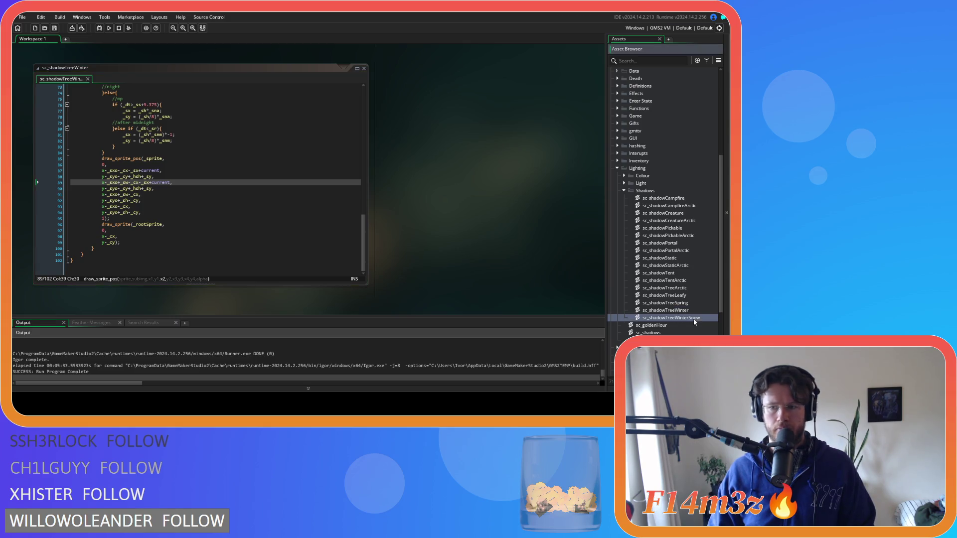
scroll(173, 226, "down", 10)
scroll(173, 227, "down", 7)
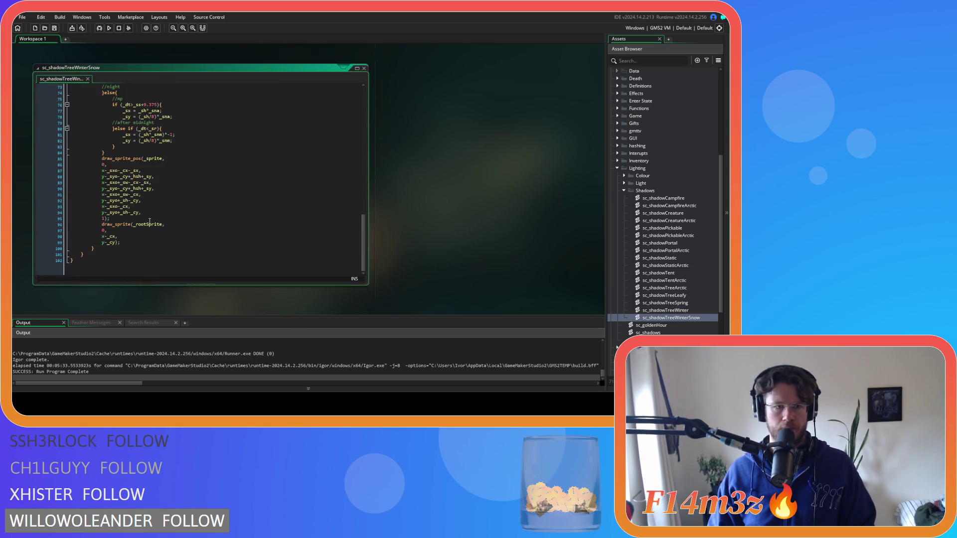
left_click(140, 171)
type("+current")
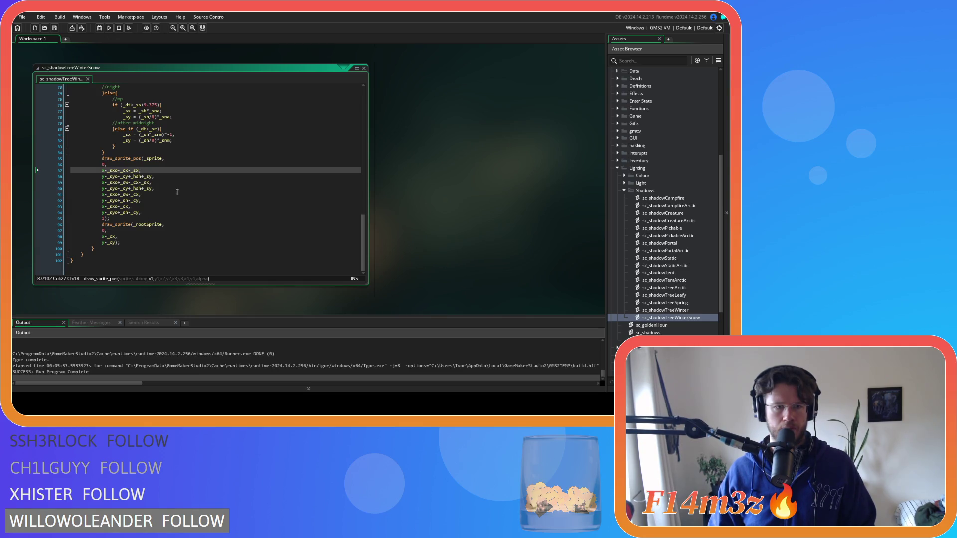
left_click(150, 182)
type("+current")
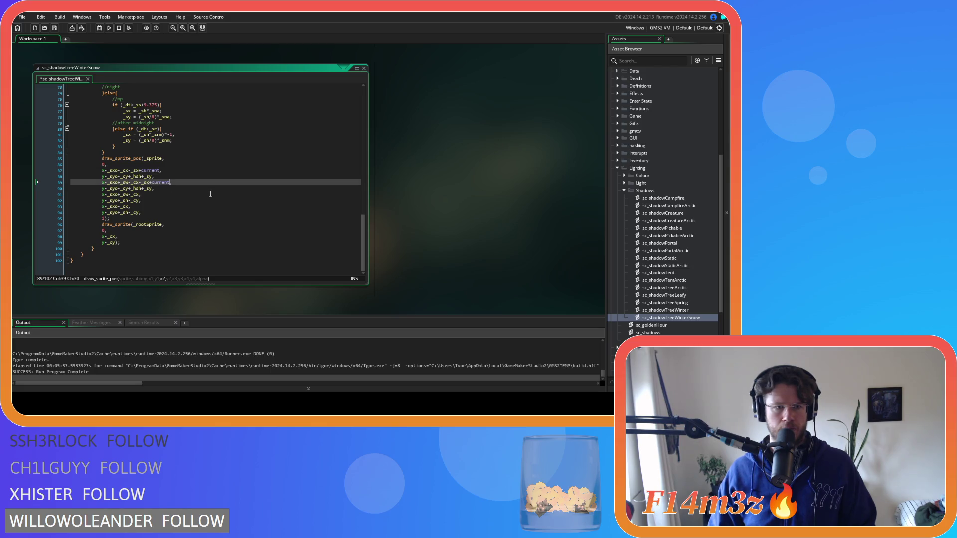
left_click(197, 153)
key("F5")
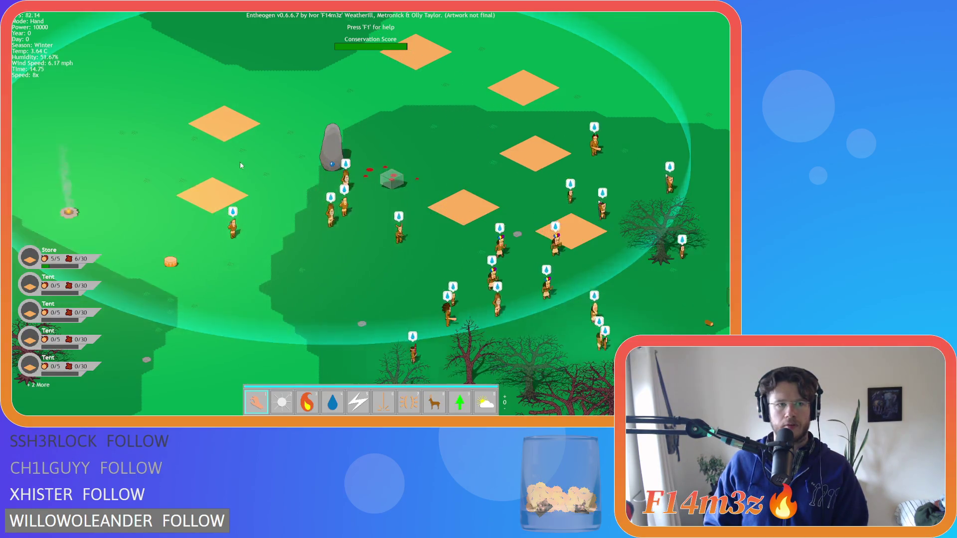
- Pan around the village, then drop the game speed to 1x
mouse_move(154, 141)
left_mouse_down()
mouse_move(217, 154)
mouse_move(188, 133)
left_mouse_up()
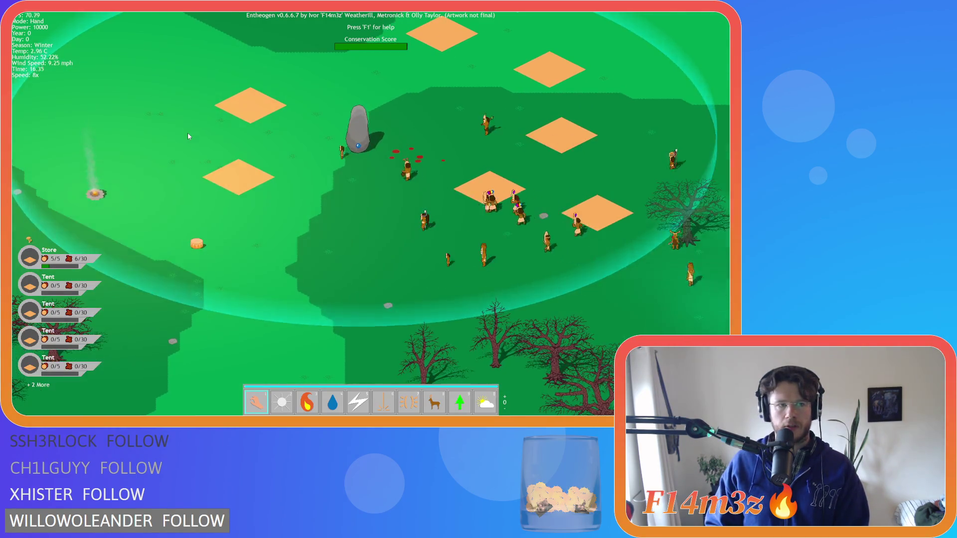
key("Up")
key("Left")
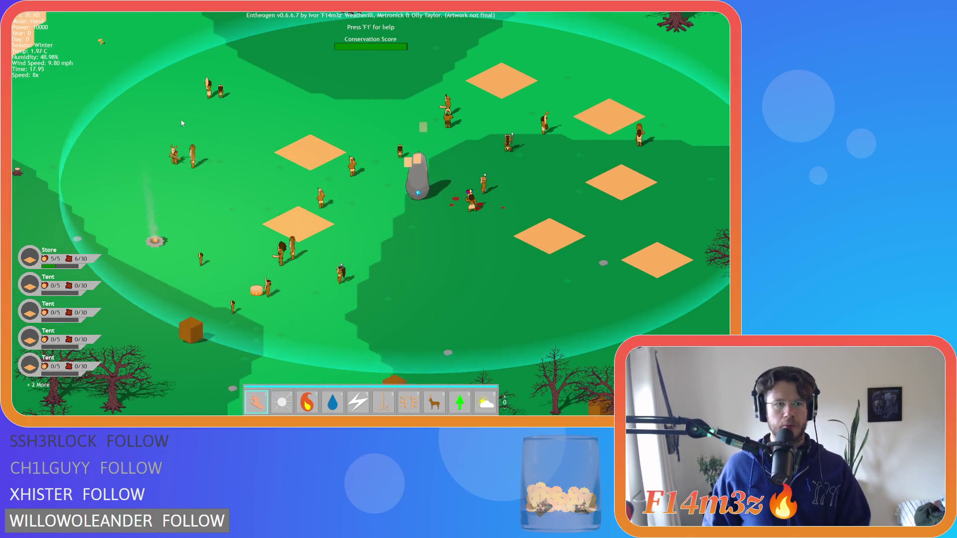
key("Down")
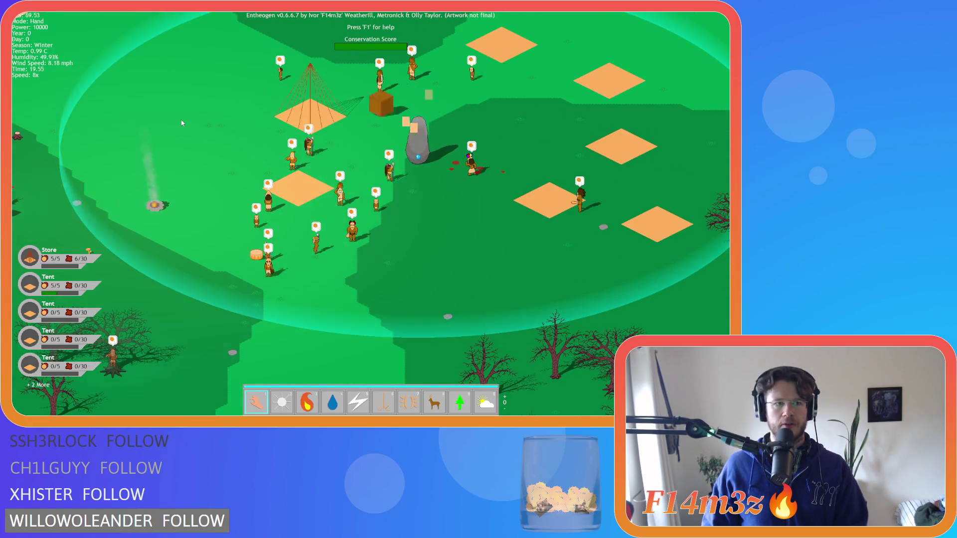
key("minus")
key("minus")
key("minus")
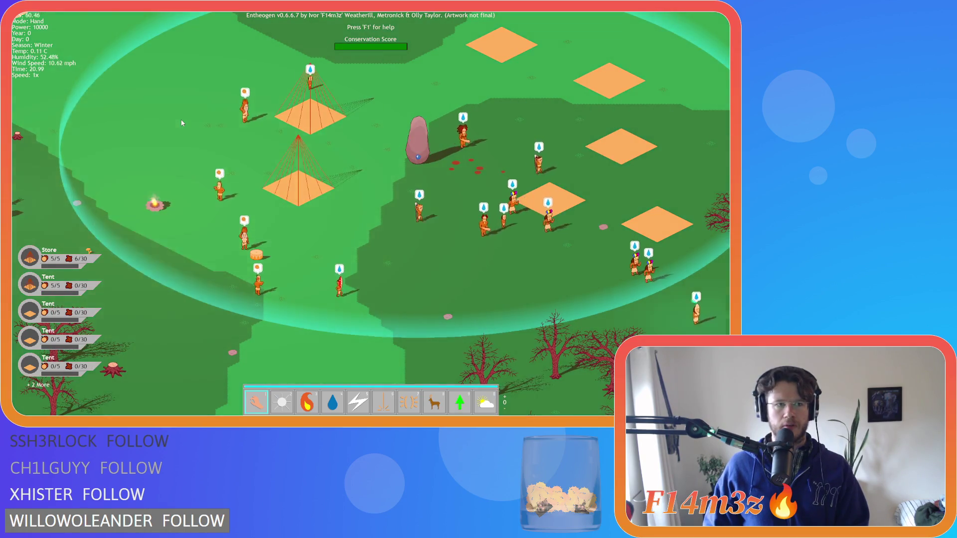
- Use Storm powers to summon clouds, then return to Hand mode
key("0")
key("Tab")
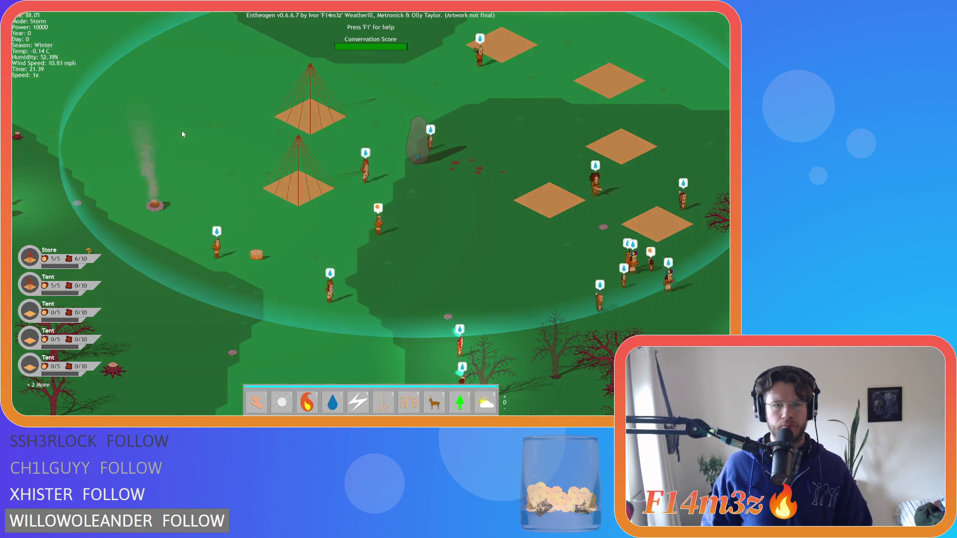
key("2")
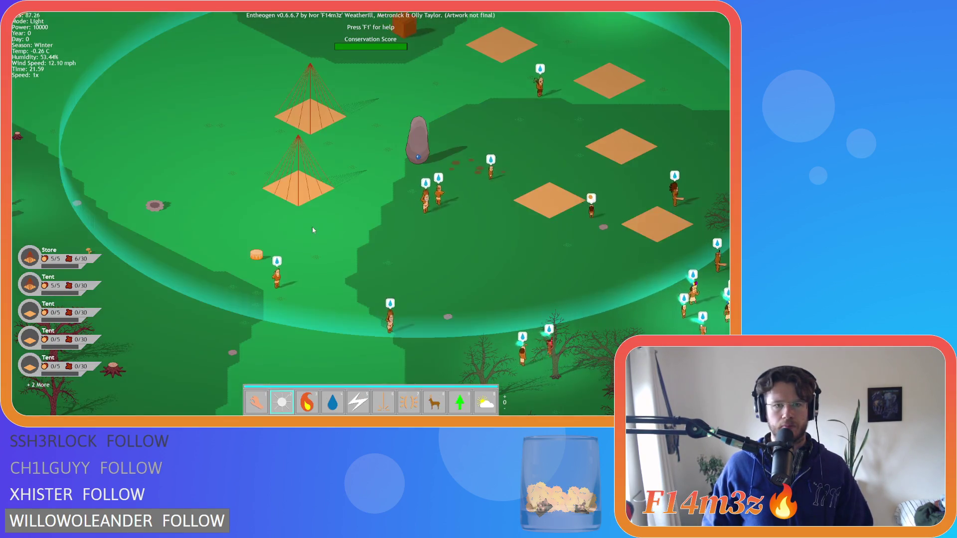
key("Tab")
key("d")
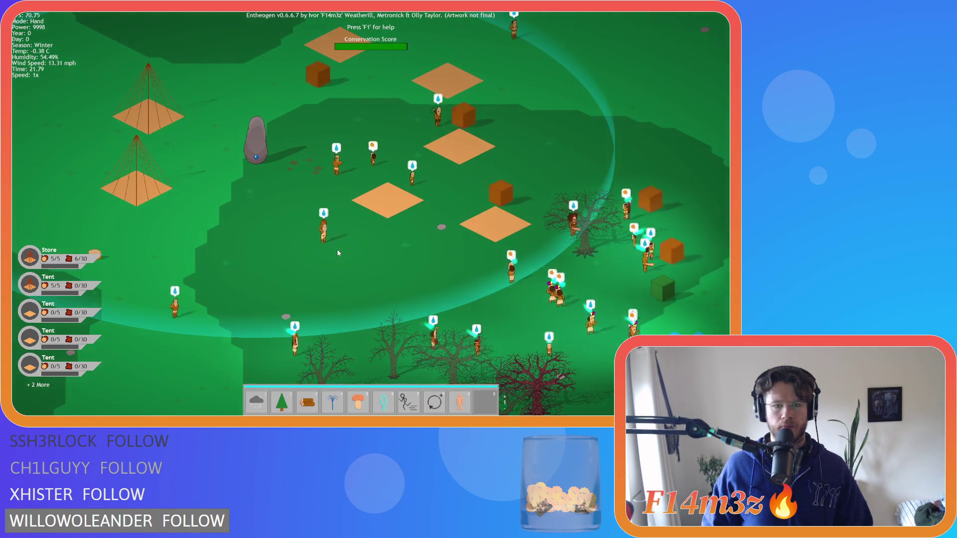
key("1")
key("a")
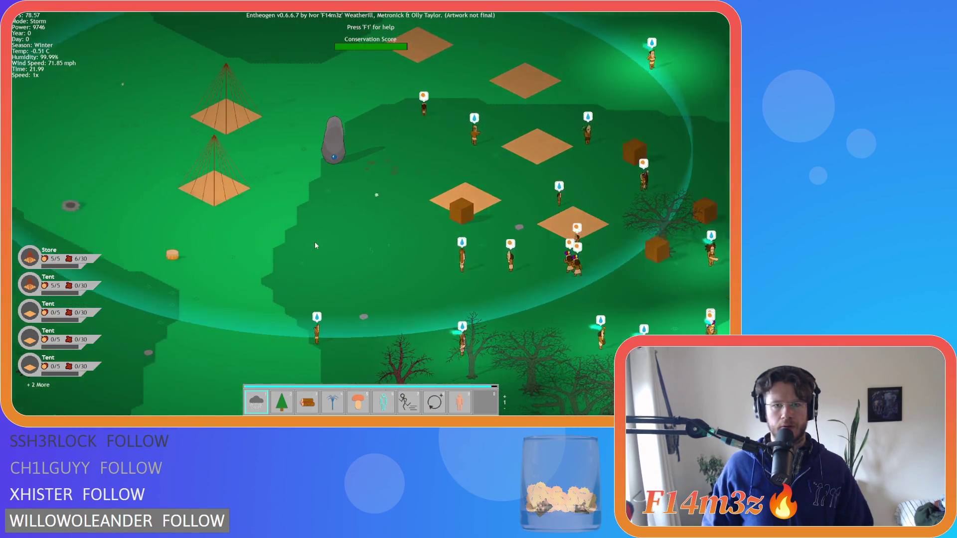
key("Tab")
key("a")
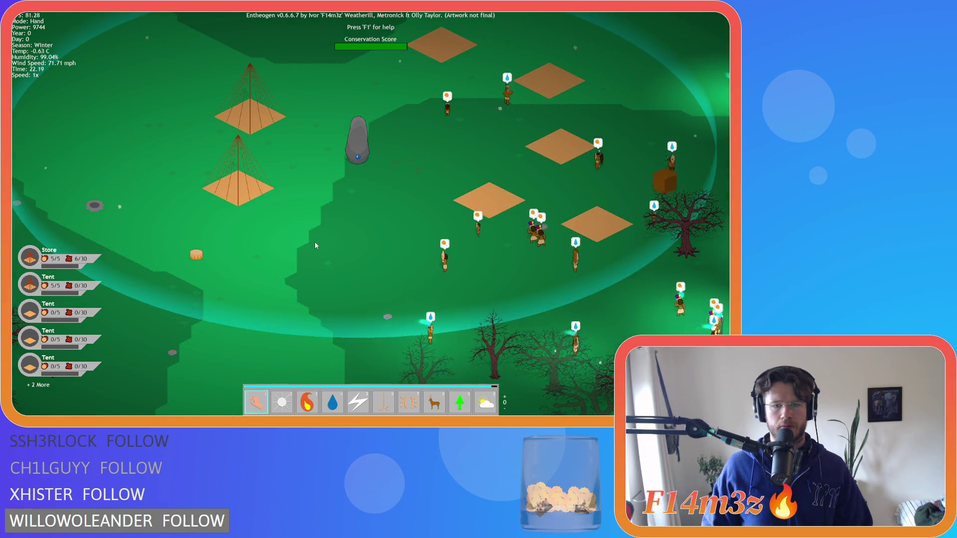
- Zoom and pan over the village as humidity nears 100% and snow falls
scroll(315, 241, "down", 5)
scroll(330, 232, "up", 5)
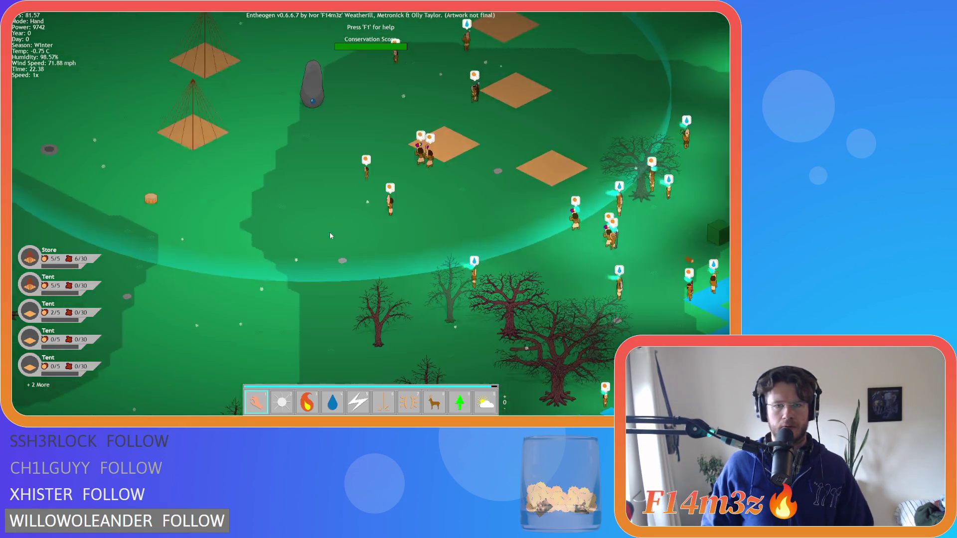
key("a")
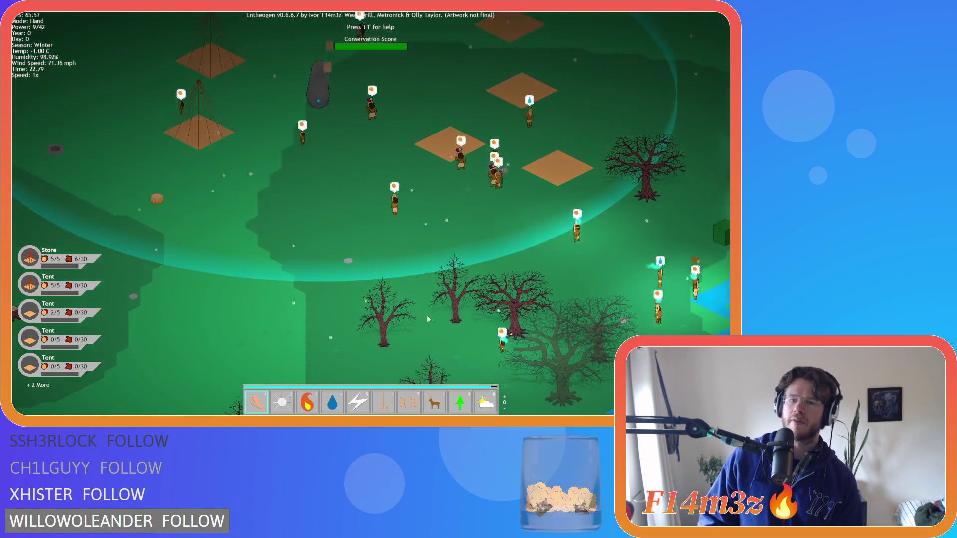
scroll(428, 315, "up", 5)
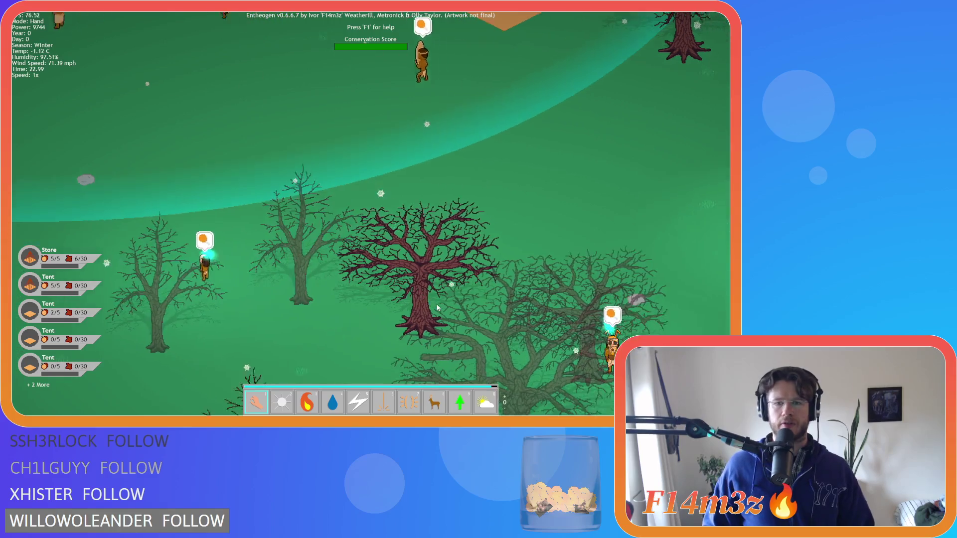
key("s")
key("d")
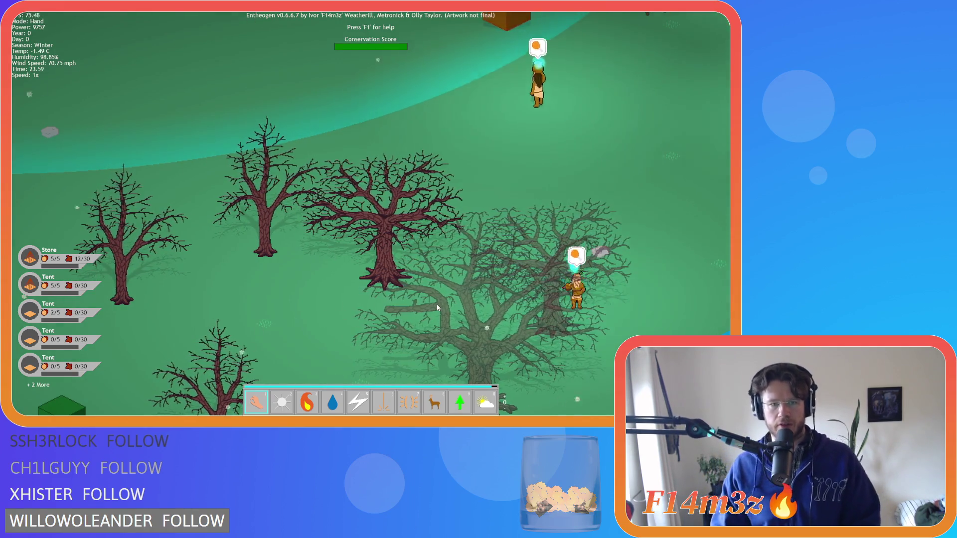
scroll(438, 308, "down", 5)
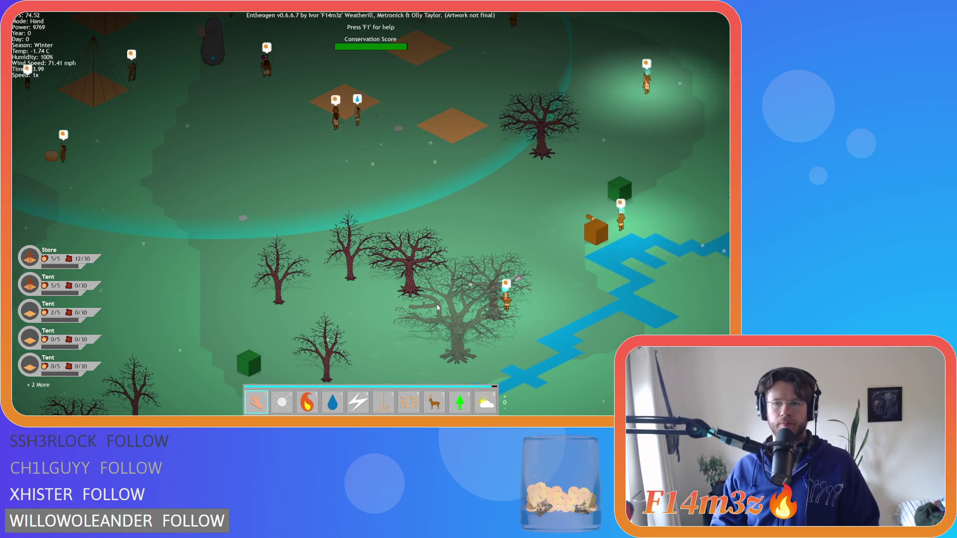
- Pan around the village toward the water, shoreline and snowy trees
key("w")
key("a")
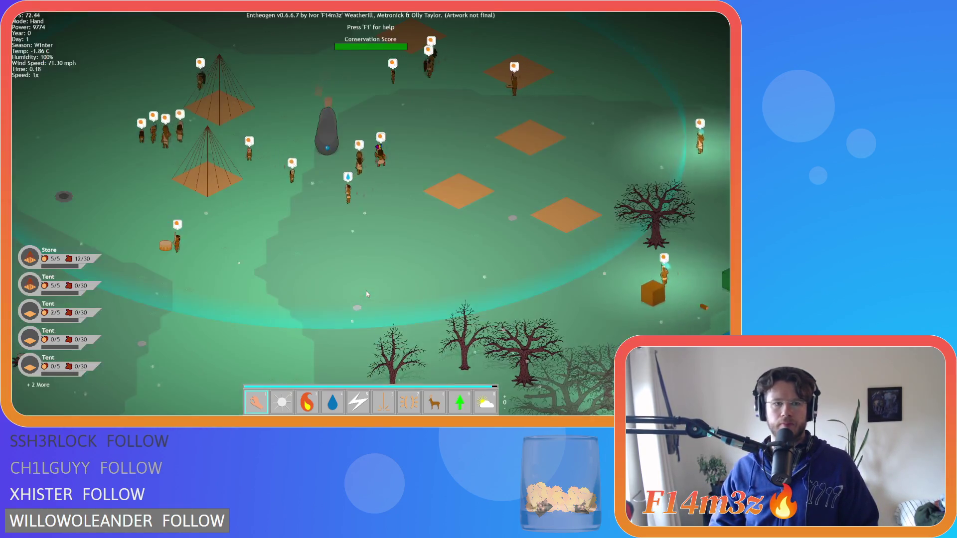
key("w")
key("a")
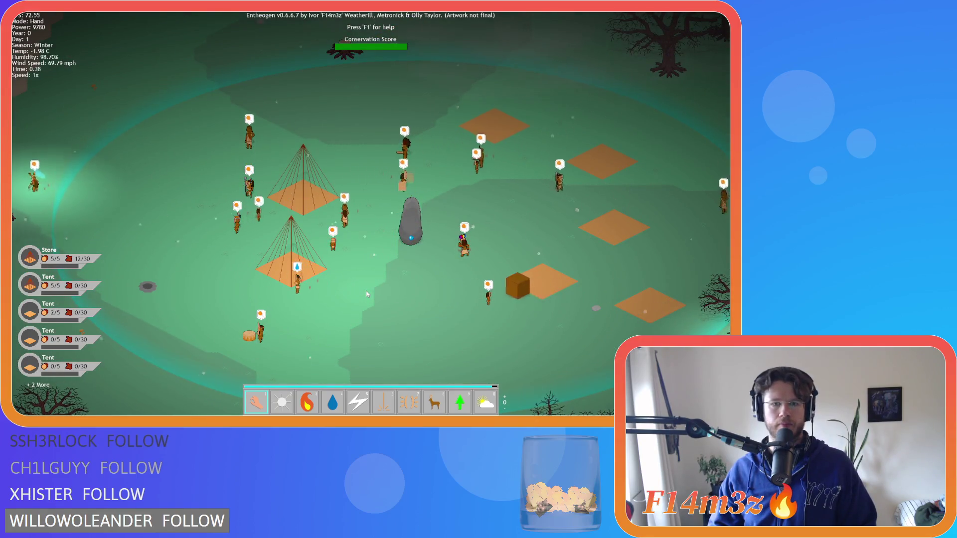
key("a")
key("s")
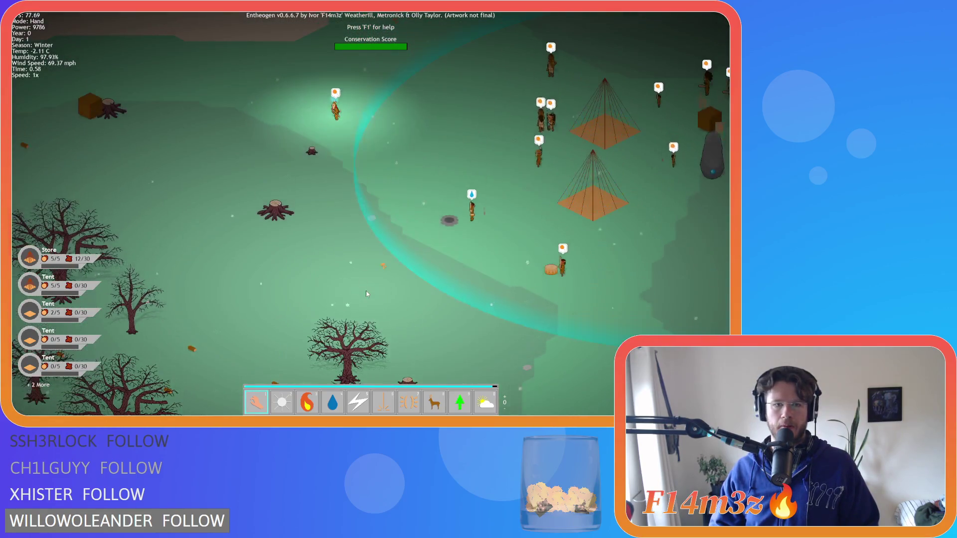
key("w")
key("a")
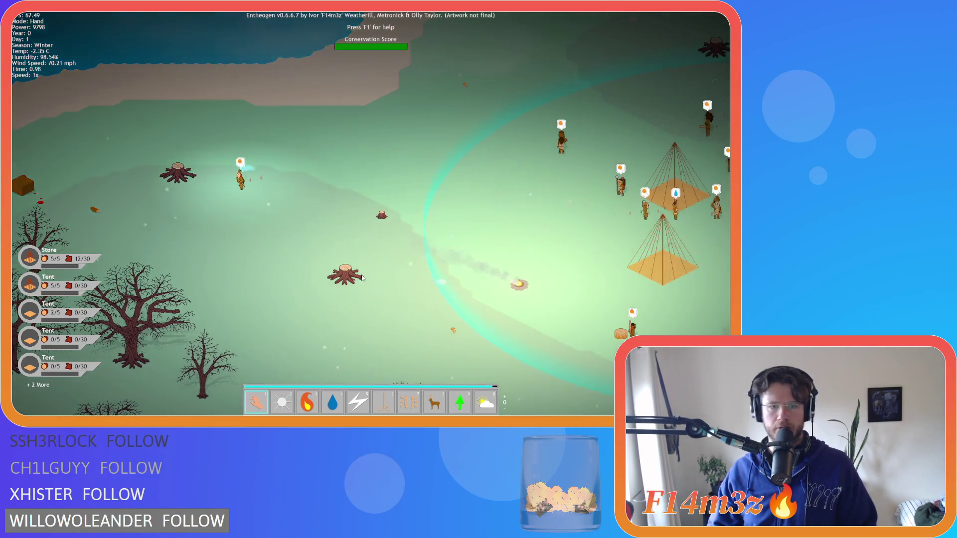
key("d")
key("s")
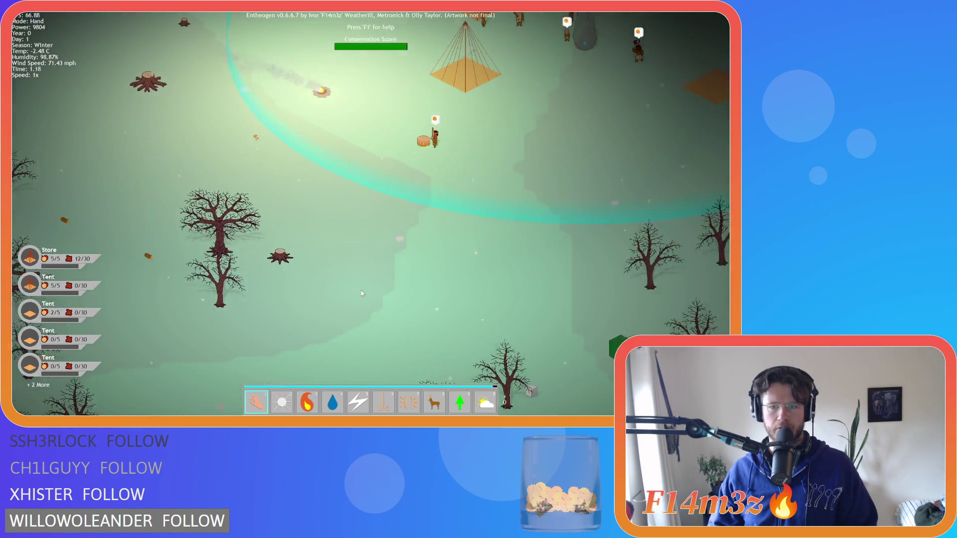
key("w")
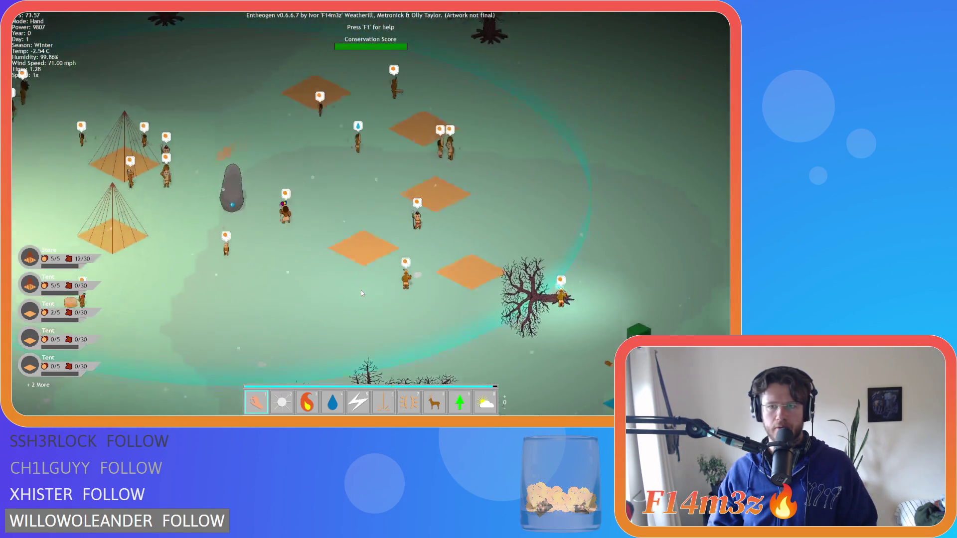
key("w")
key("a")
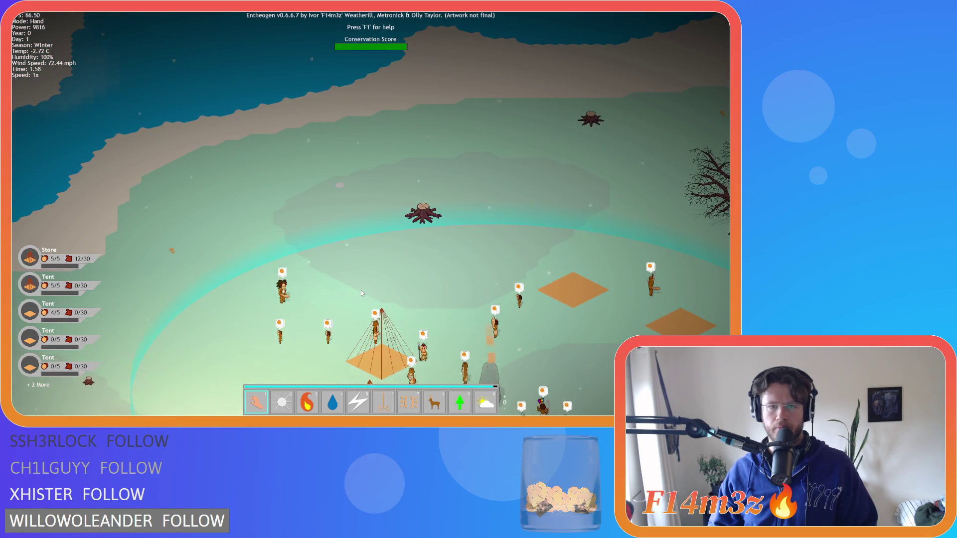
key("s")
key("a")
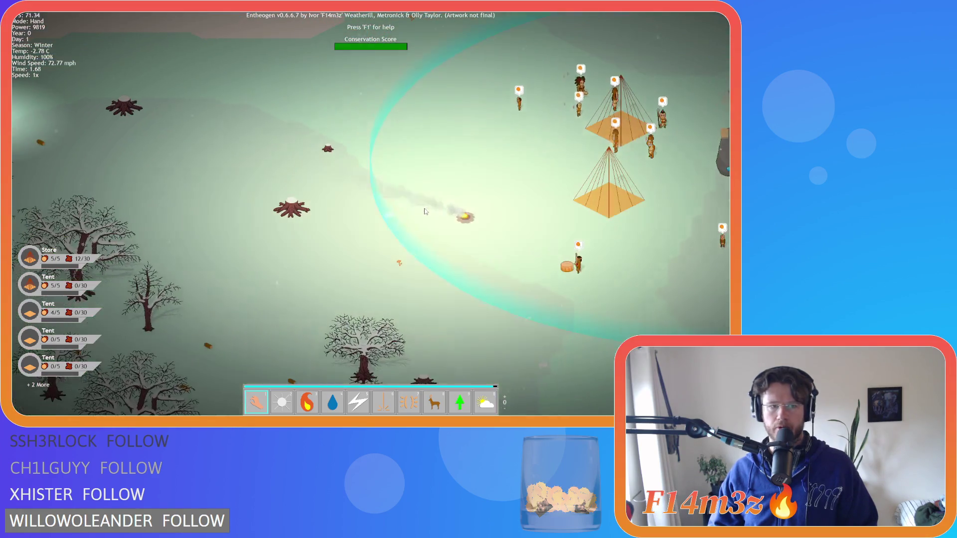
key("w")
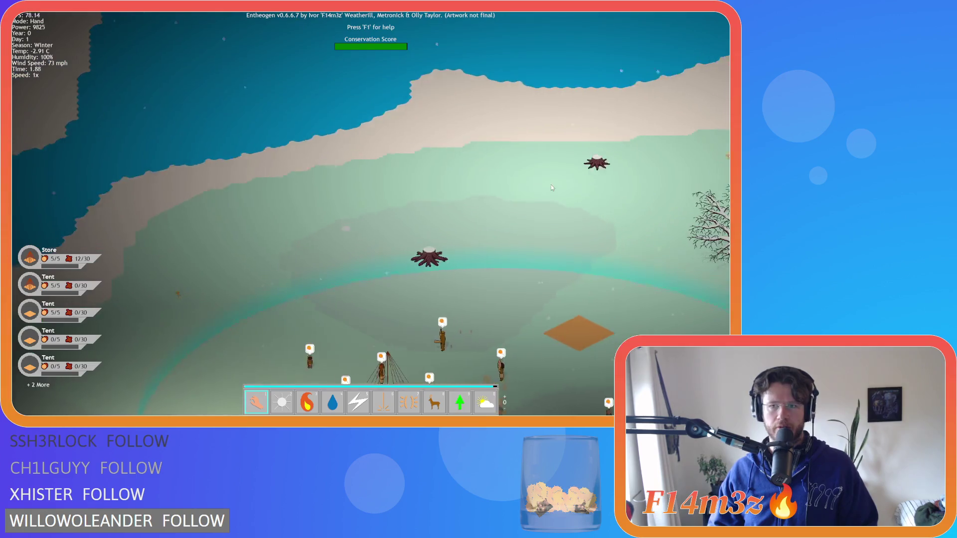
key("s")
key("d")
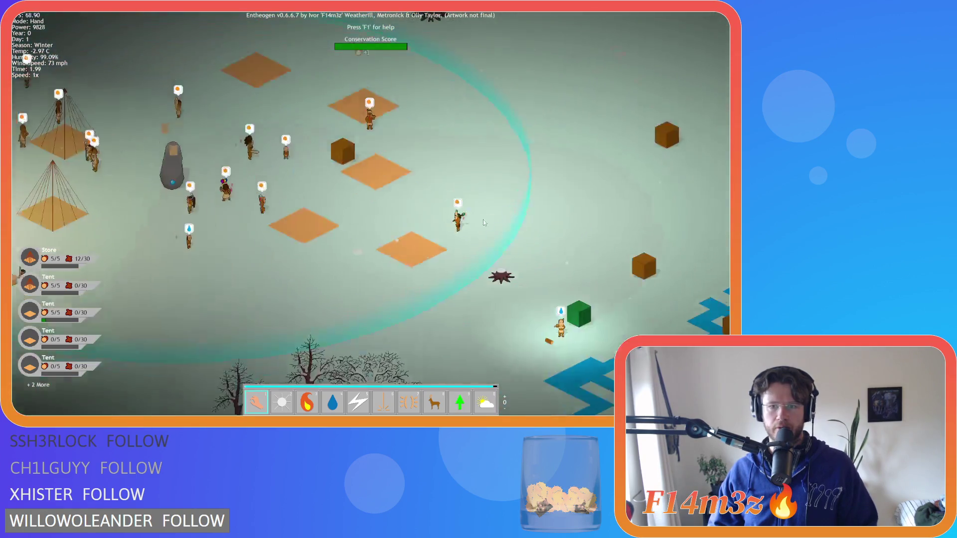
- Pan across the snowy trees and their shadows, recentring on the village
scroll(472, 228, "down", 5)
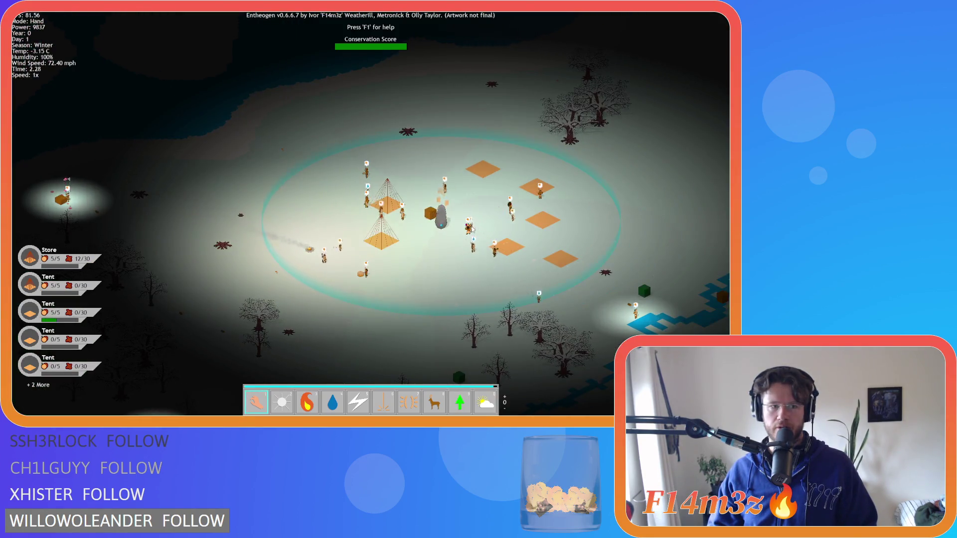
scroll(473, 230, "up", 4)
key("s")
key("d")
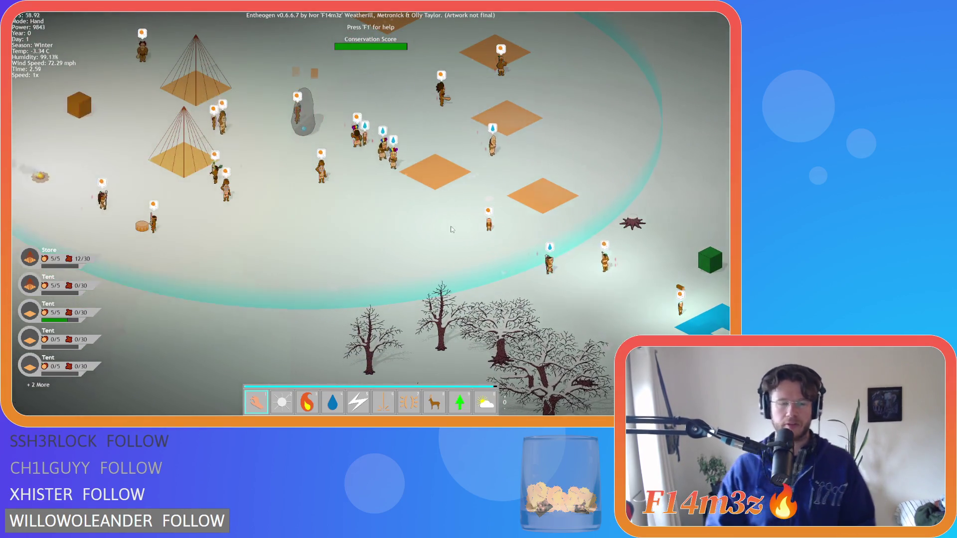
key("a")
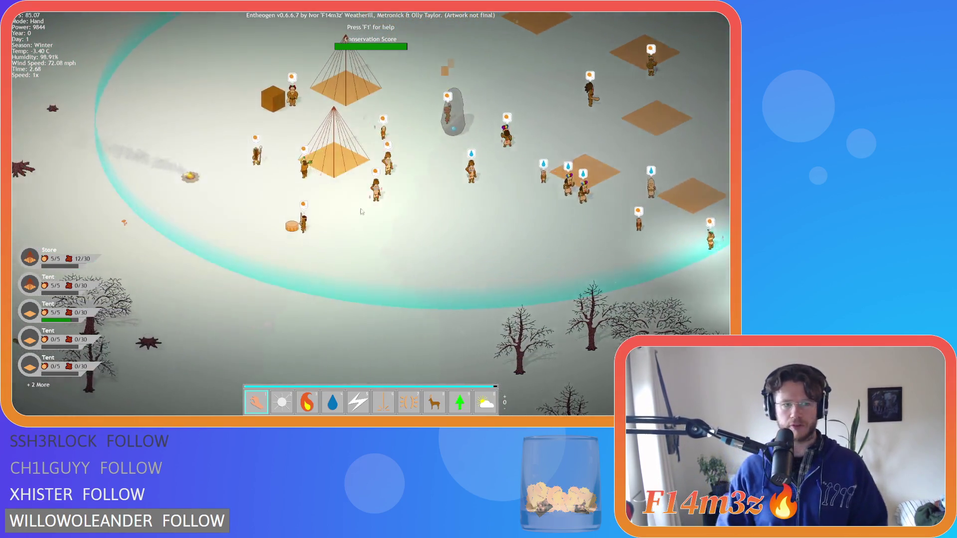
key("s")
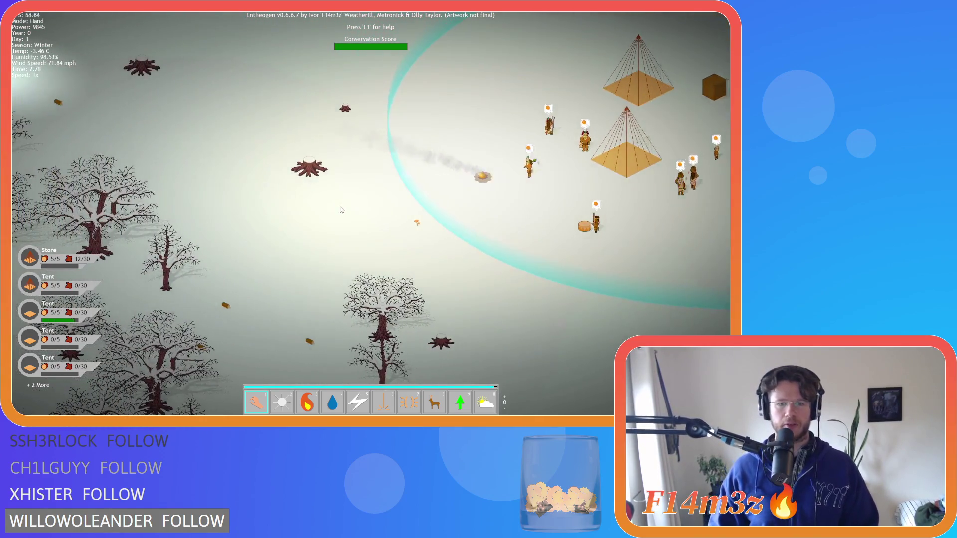
key("d")
key("w")
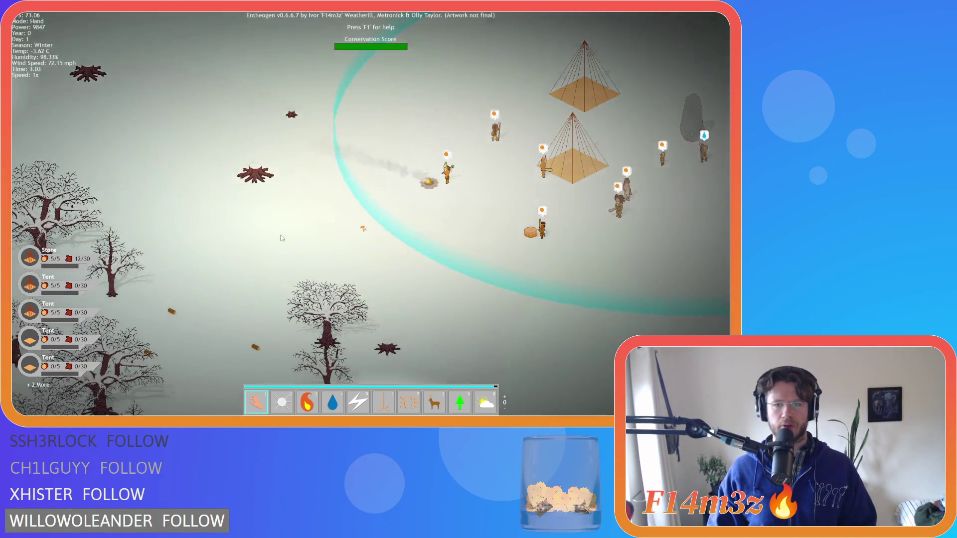
key("d")
key("s")
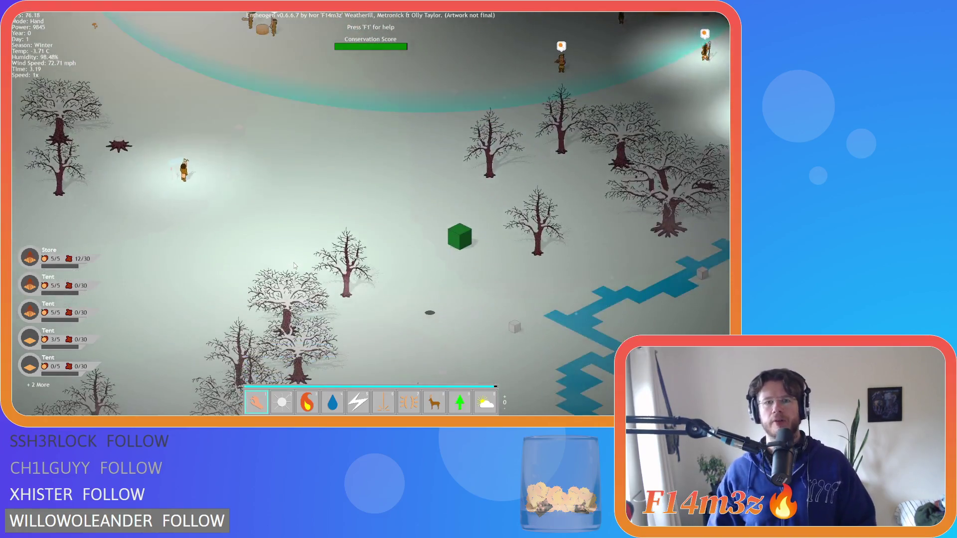
key("w")
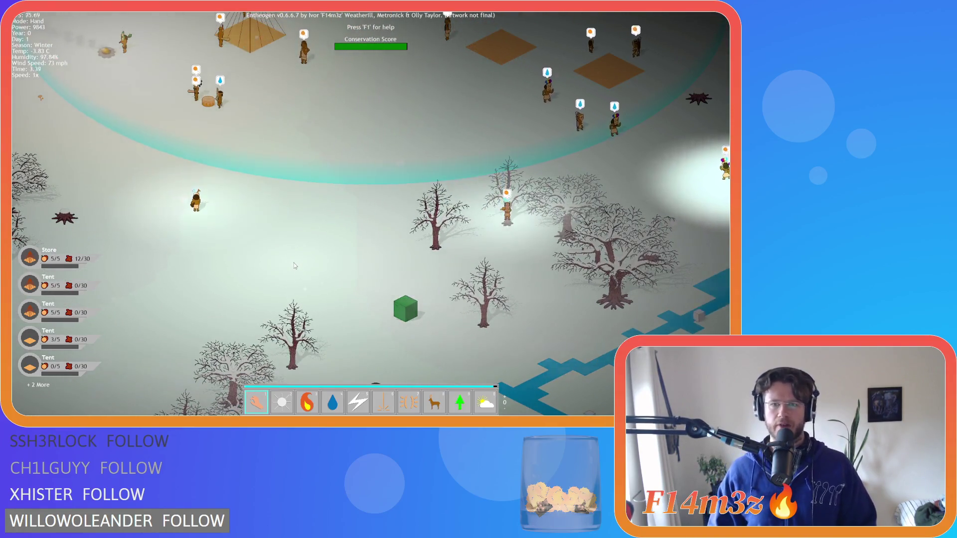
key("w")
scroll(403, 294, "up", 3)
- Zoom and pan around the camp to inspect a snow-covered tree
scroll(403, 294, "up", 3)
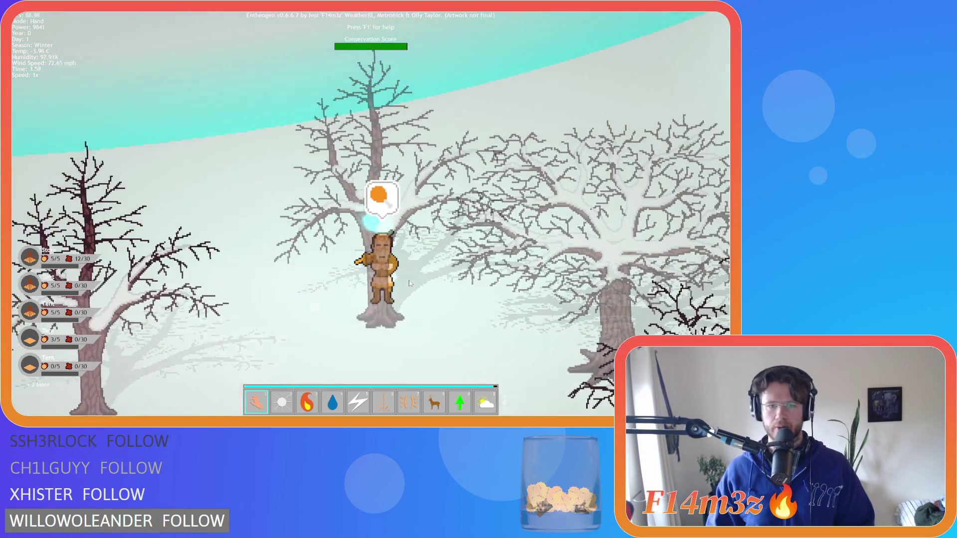
key("s")
key("a")
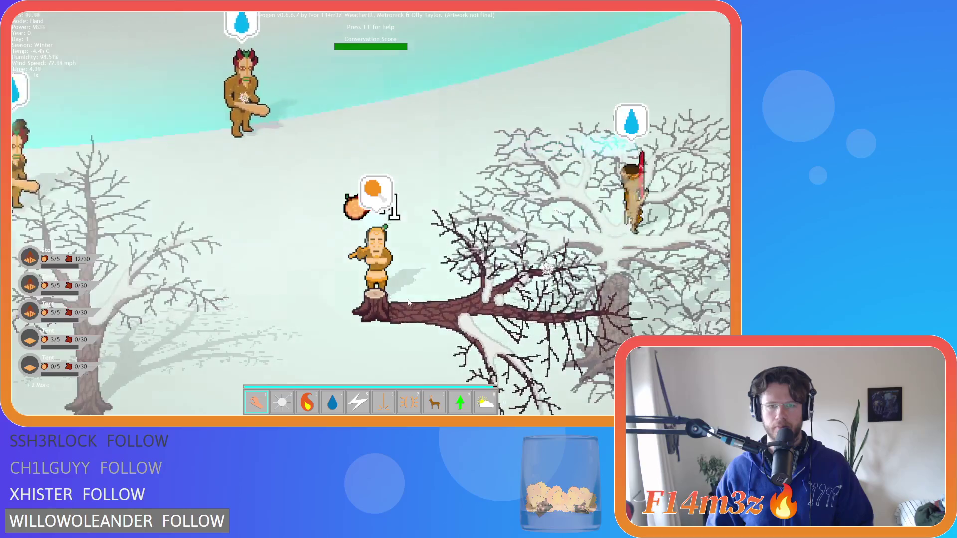
scroll(409, 303, "down", 5)
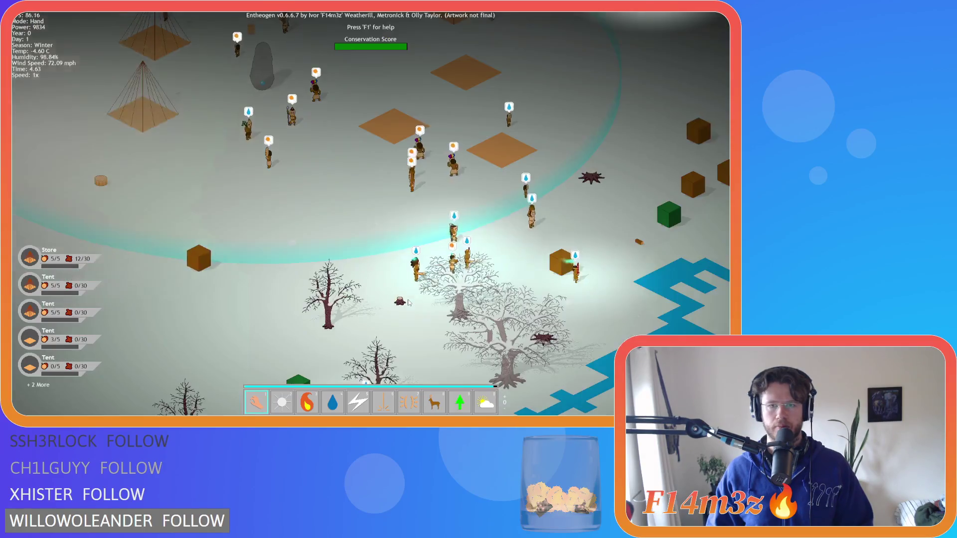
scroll(409, 303, "up", 2)
key("a")
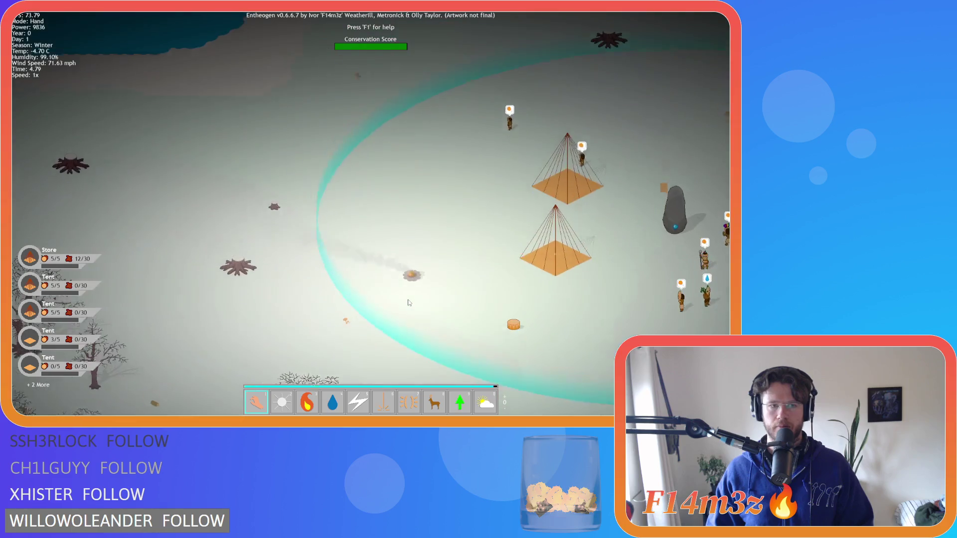
key("s")
key("d")
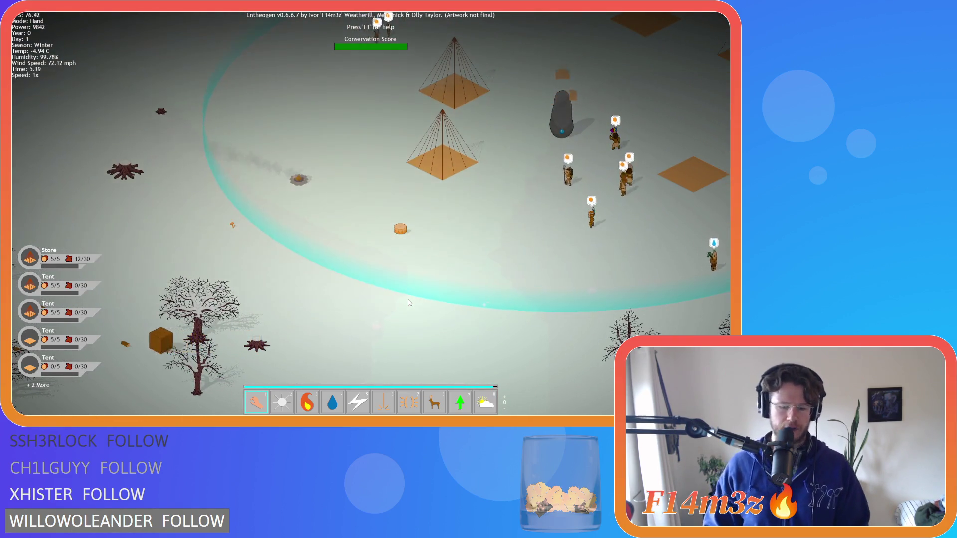
- Speed the game up to 8x and pan around the campfire and snowy trees
key("plus")
key("plus")
key("plus")
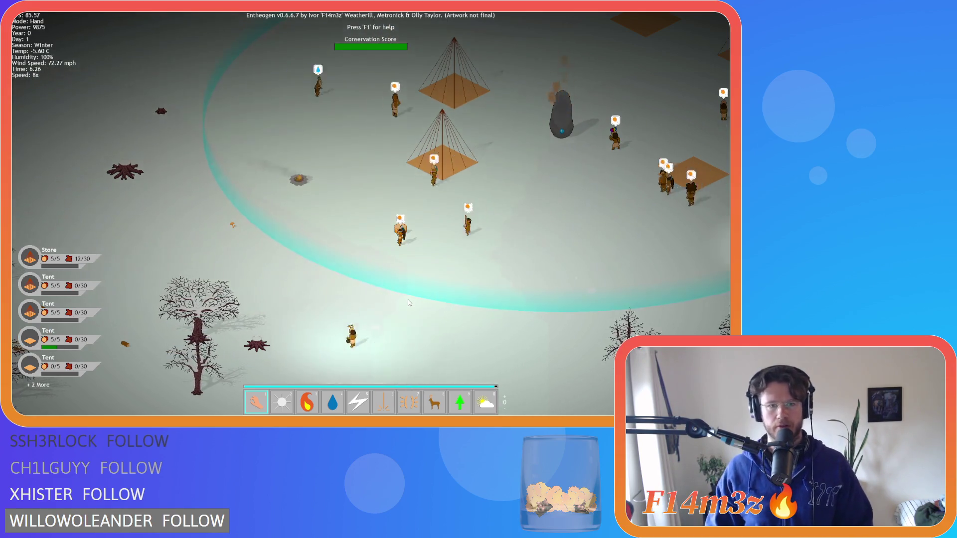
key("a")
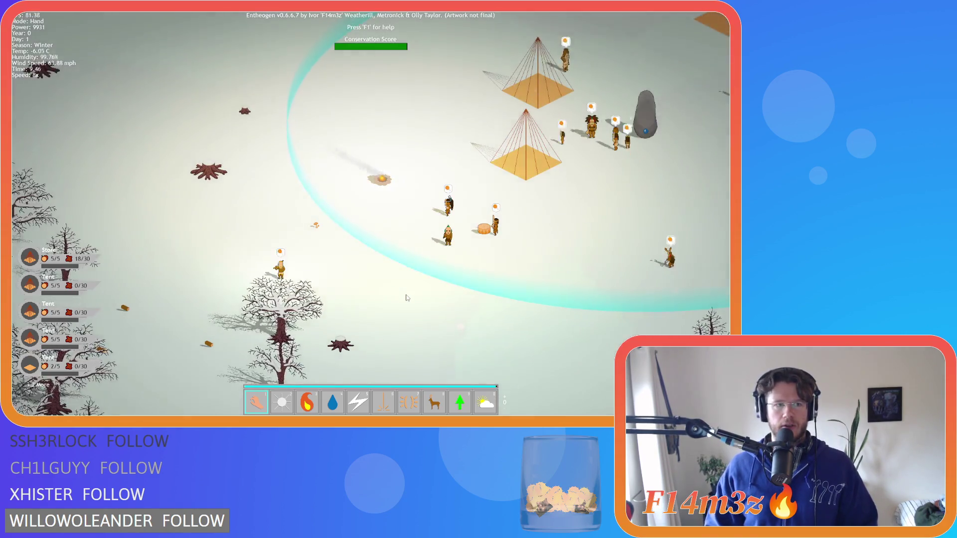
key("d")
key("a")
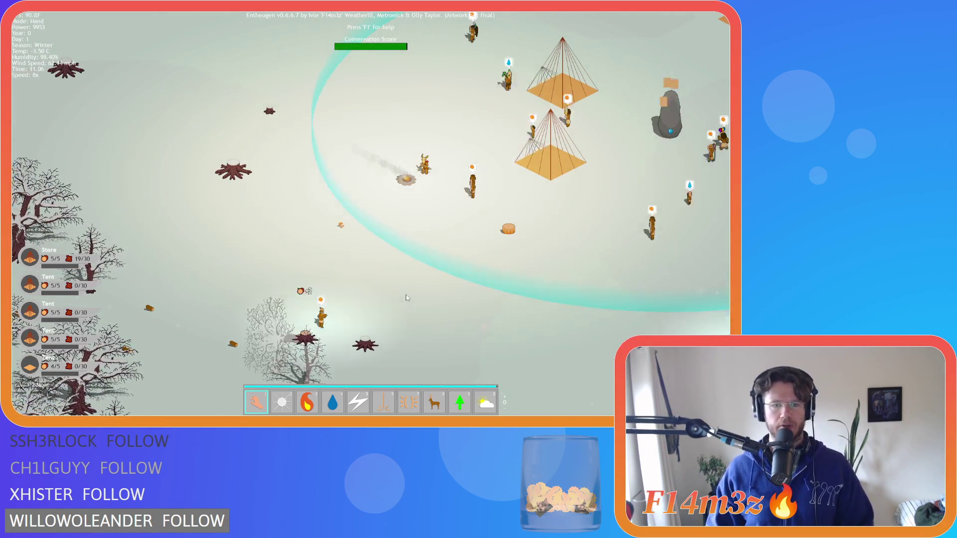
key("a")
key("d")
key("w")
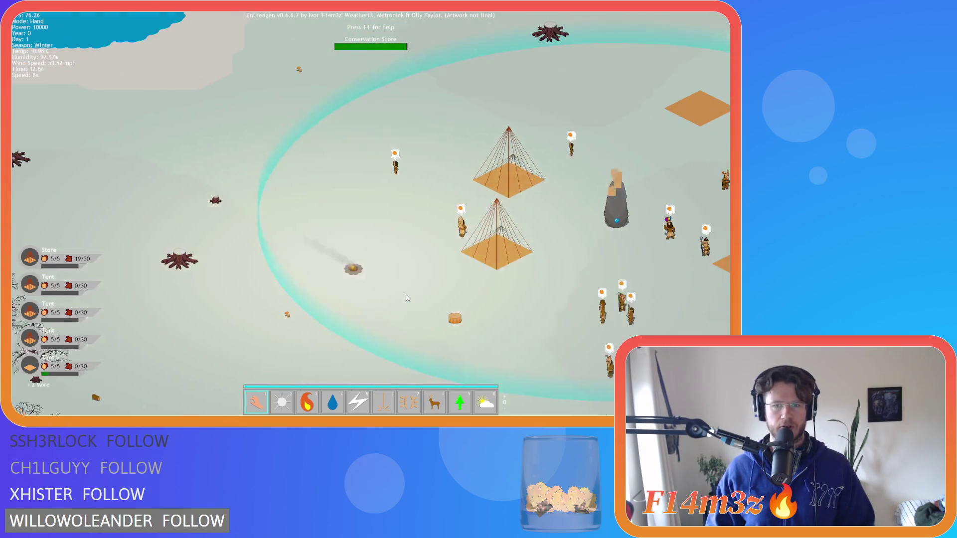
key("a")
key("w")
key("s")
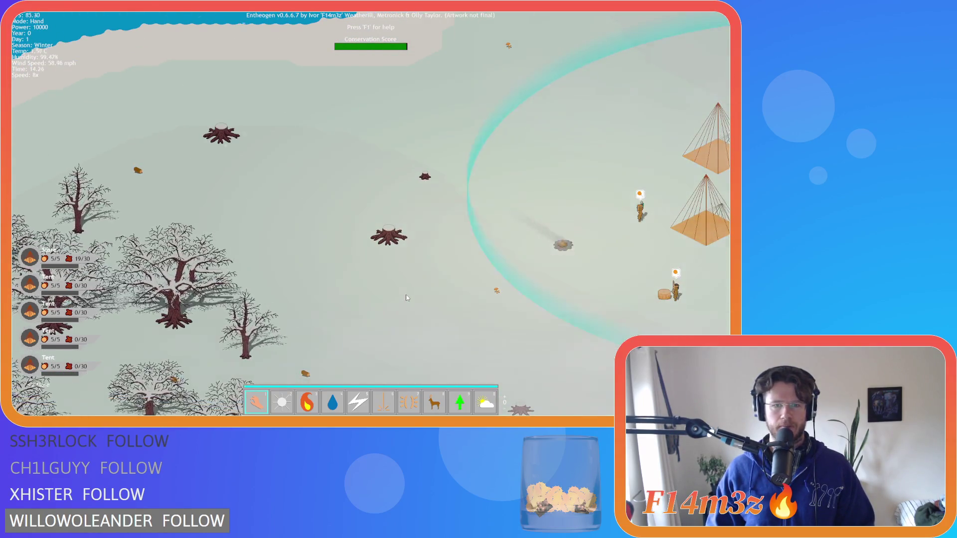
key("d")
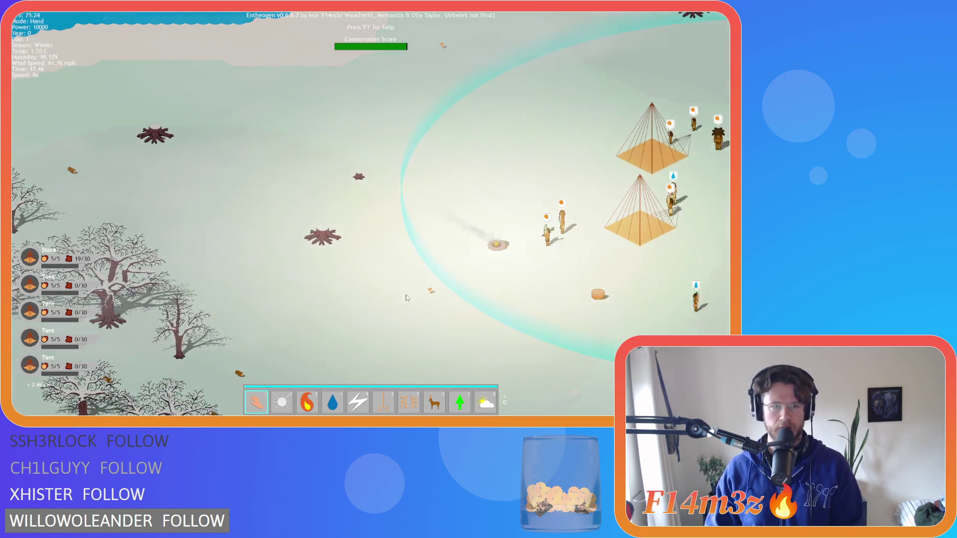
- Toggle speed to 1x, 8x, then back to 1x while panning toward the tents
key("minus")
key("minus")
key("minus")
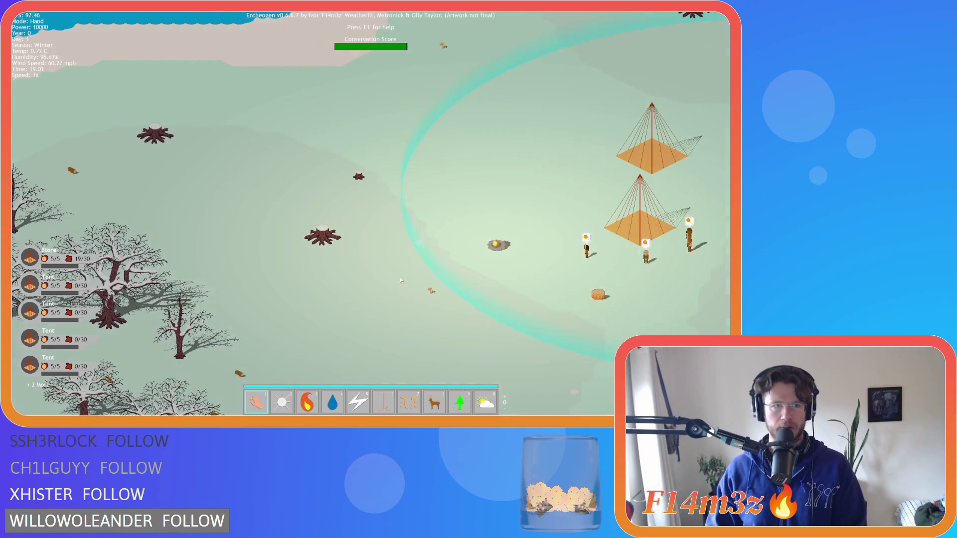
key("plus")
key("plus")
key("plus")
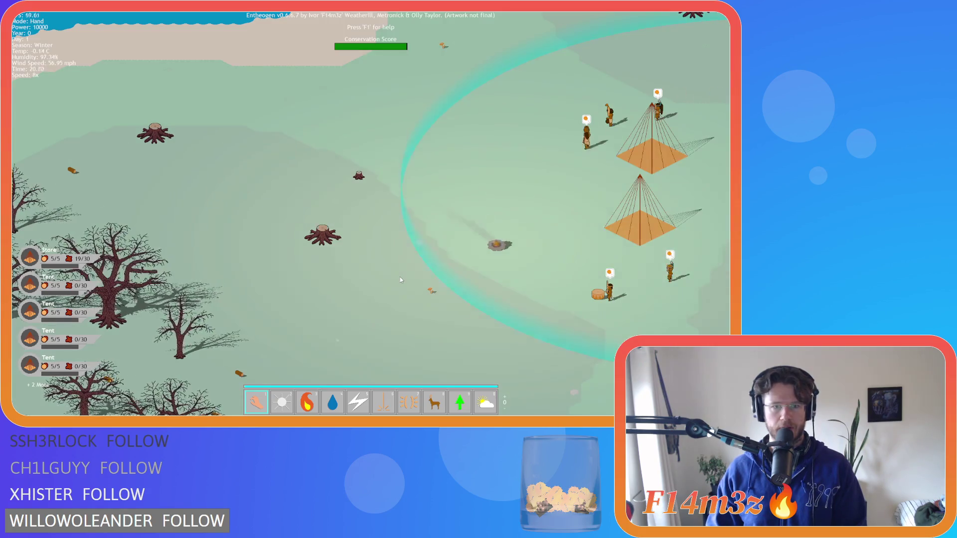
key("minus")
key("minus")
key("minus")
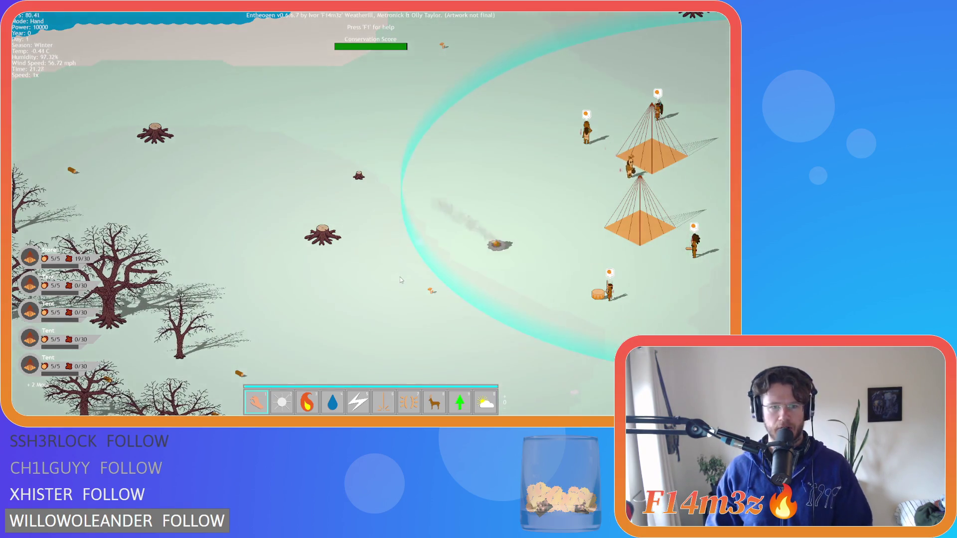
key("s")
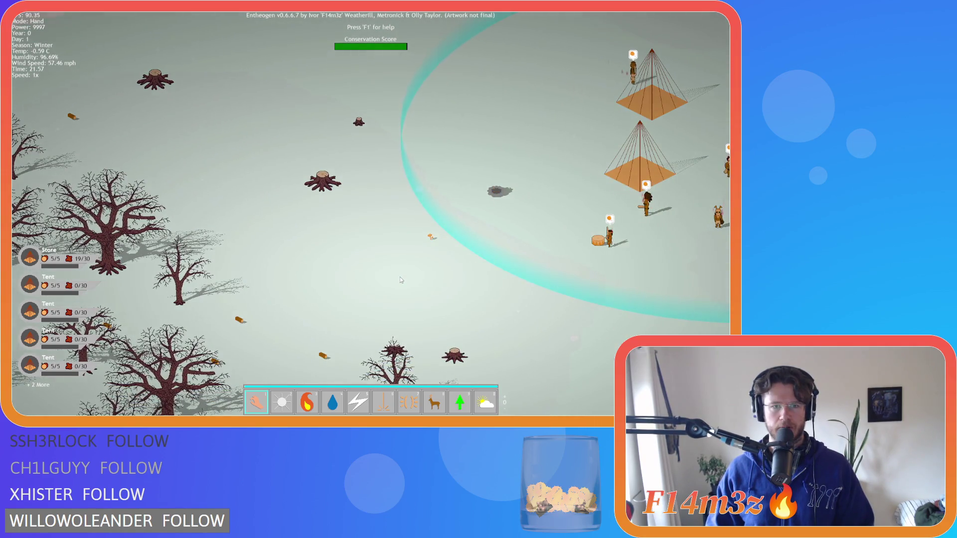
key("w")
key("a")
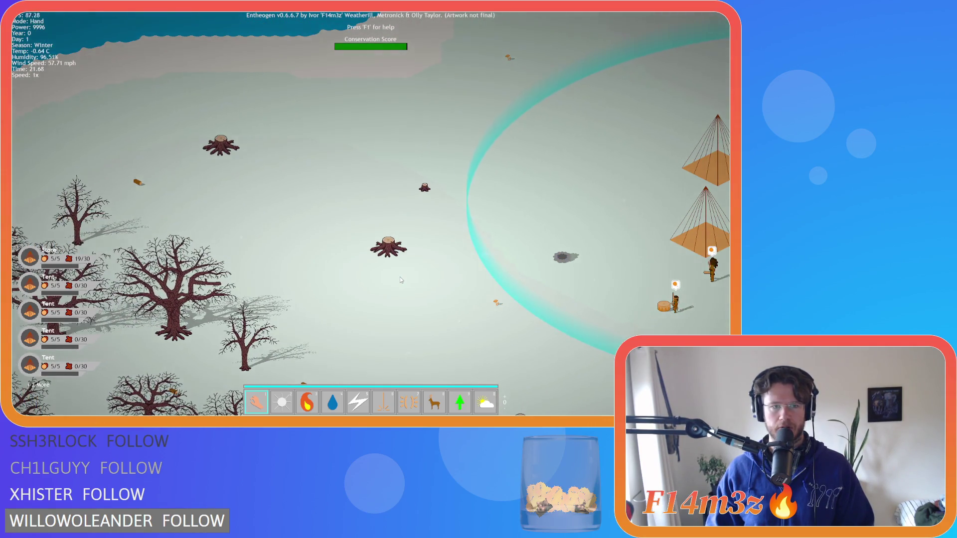
key("d")
key("d")
- Pan down toward the river and back to camp, then quit the game
key("s")
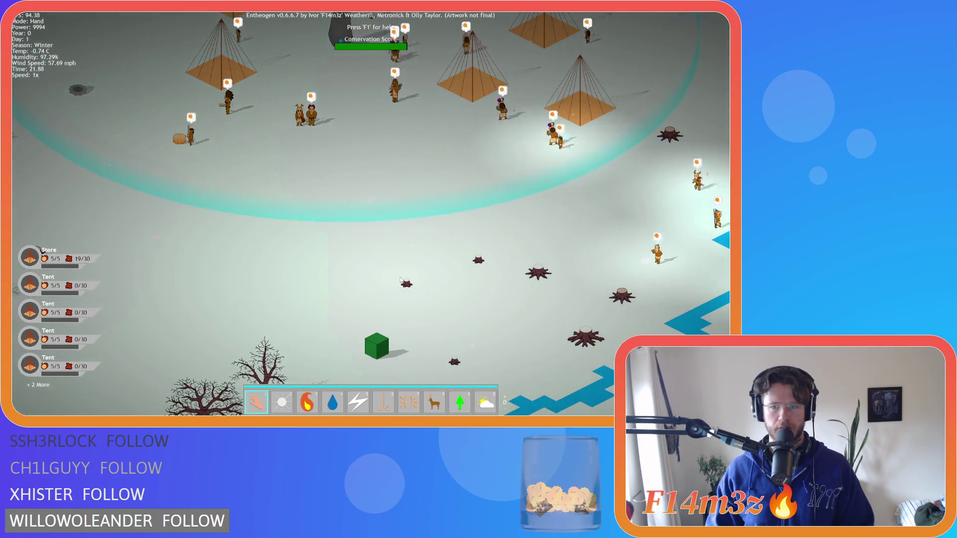
key("s")
key("a")
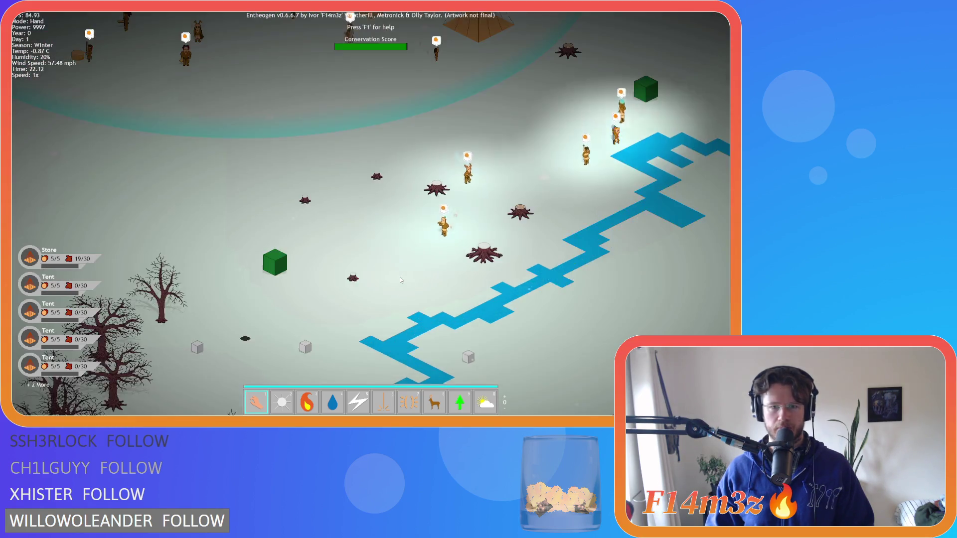
key("w")
key("d")
key("a")
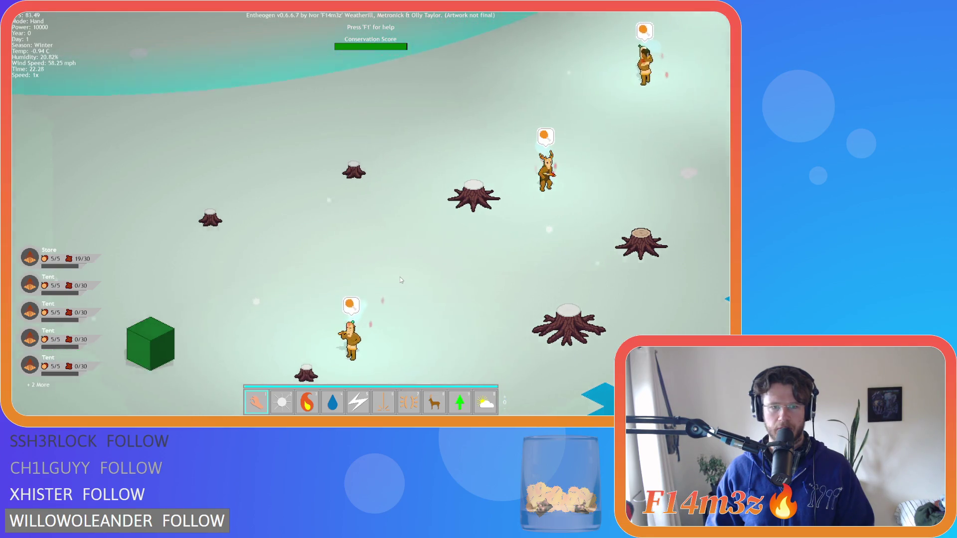
scroll(400, 279, "up", 3)
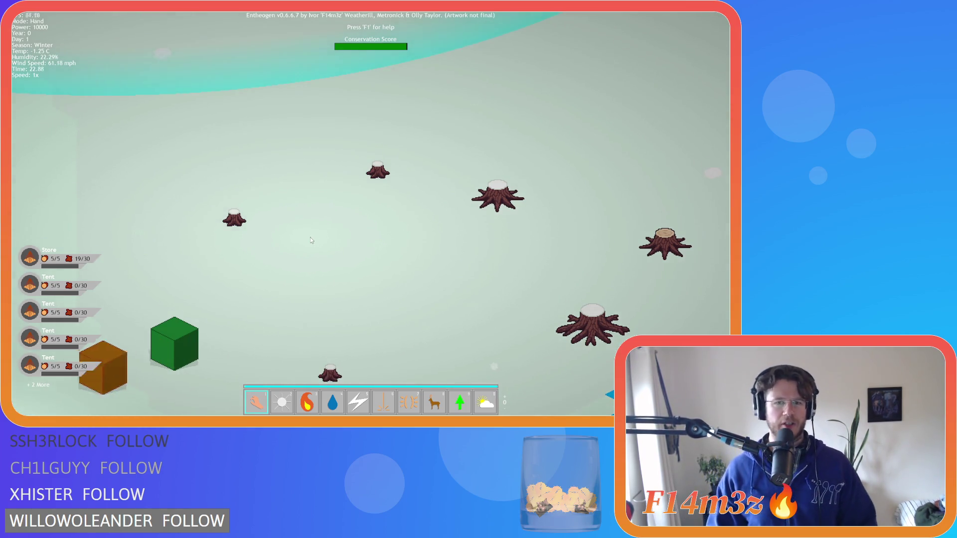
key("a")
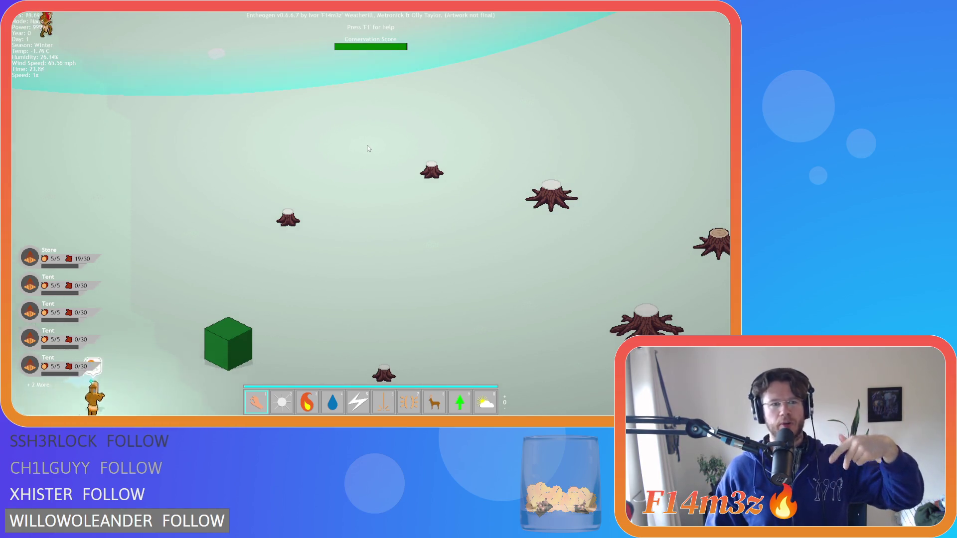
key("Escape")
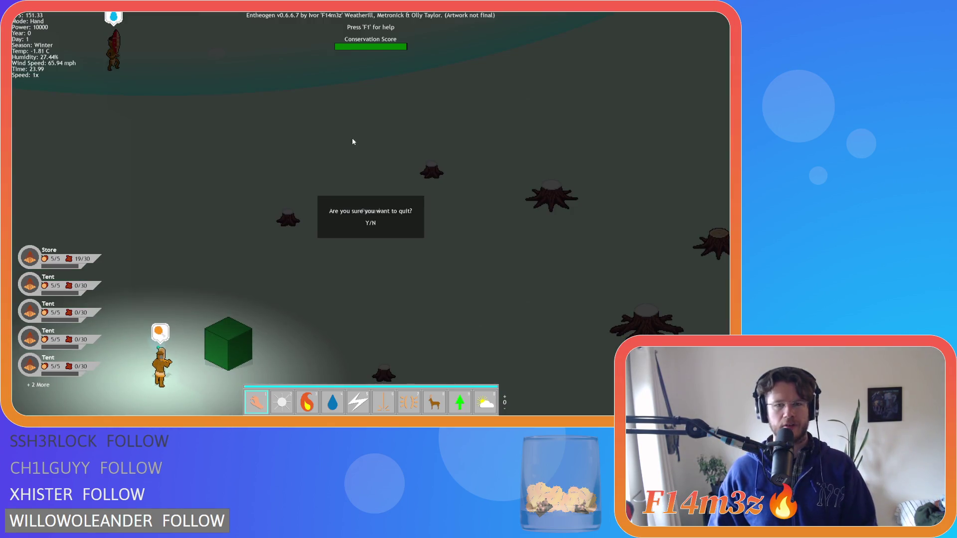
key("y")
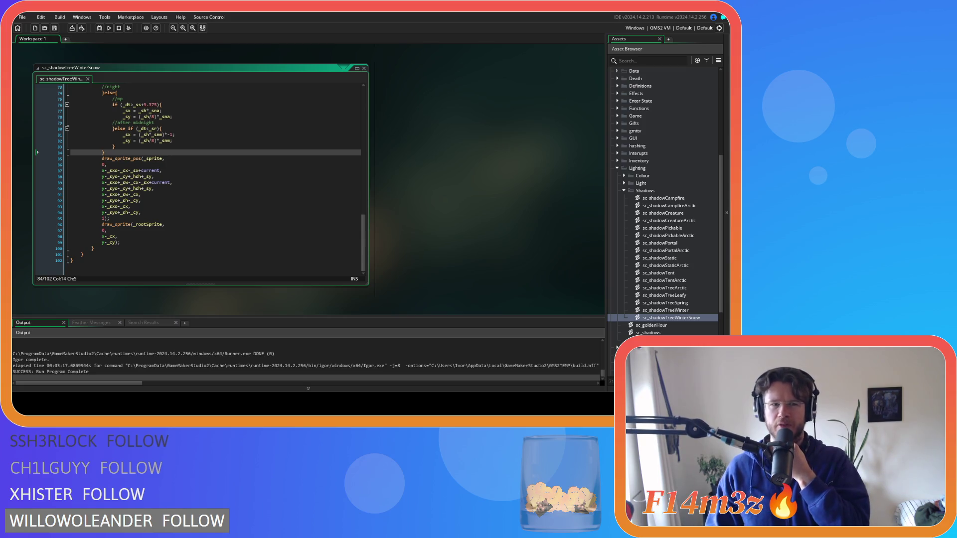
- Return to the draw_sprite_pos call in the sc_shadowTreeWinterSnow script
right_click(424, 166)
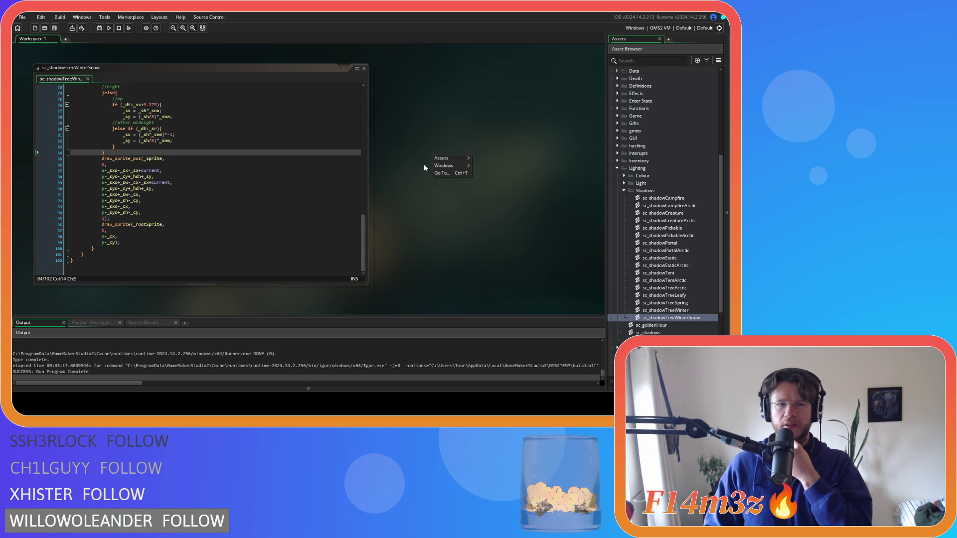
left_click(508, 132)
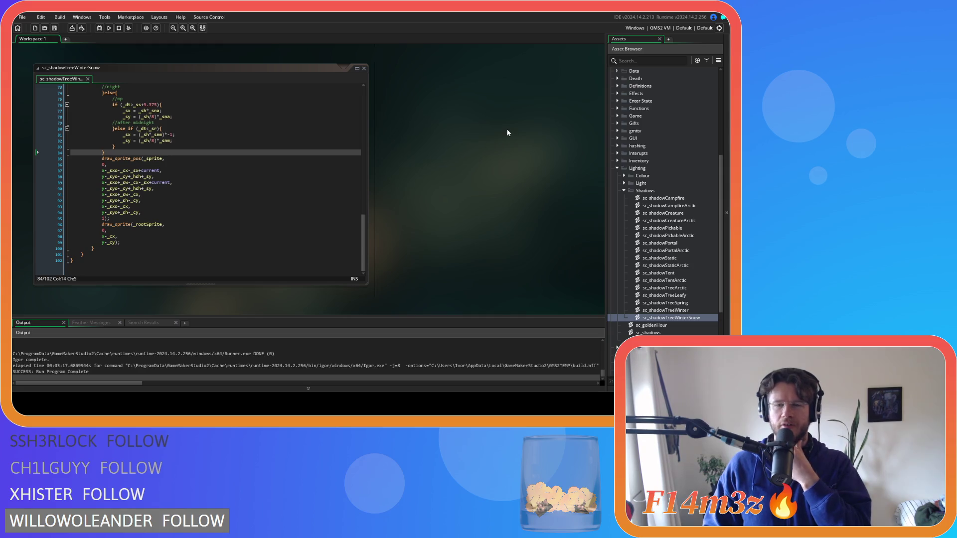
left_click(125, 183)
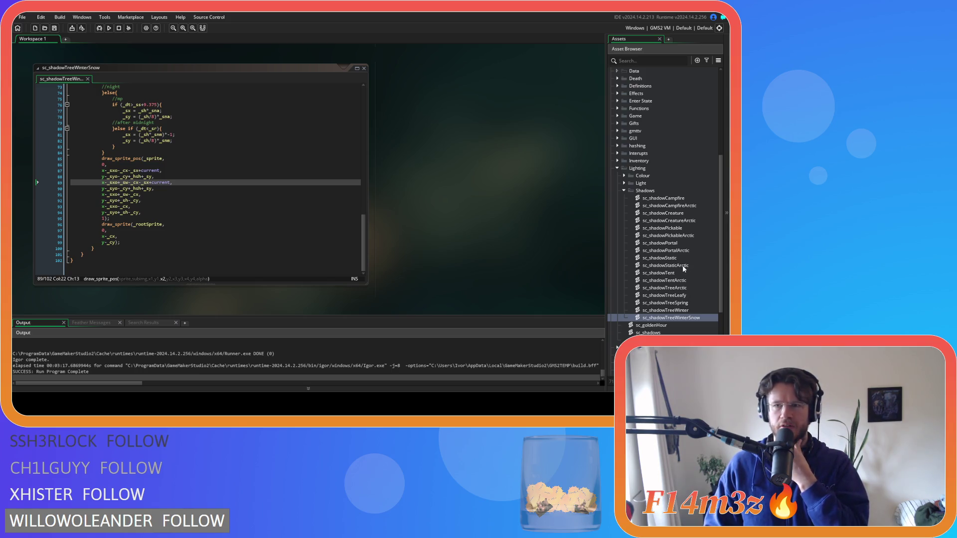
- Scroll the Asset Browser up, expand Objects > Game and open ob_weather
scroll(683, 267, "up", 3)
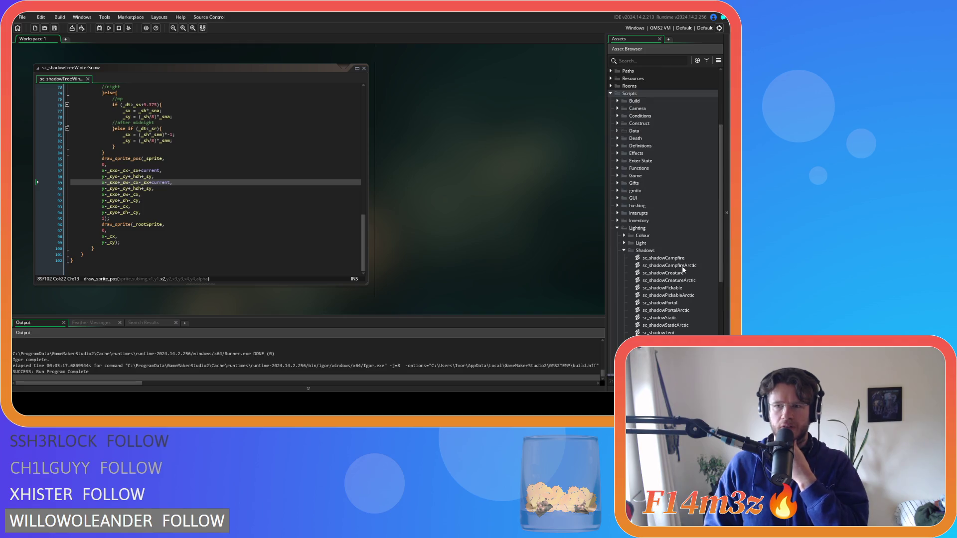
scroll(614, 165, "up", 10)
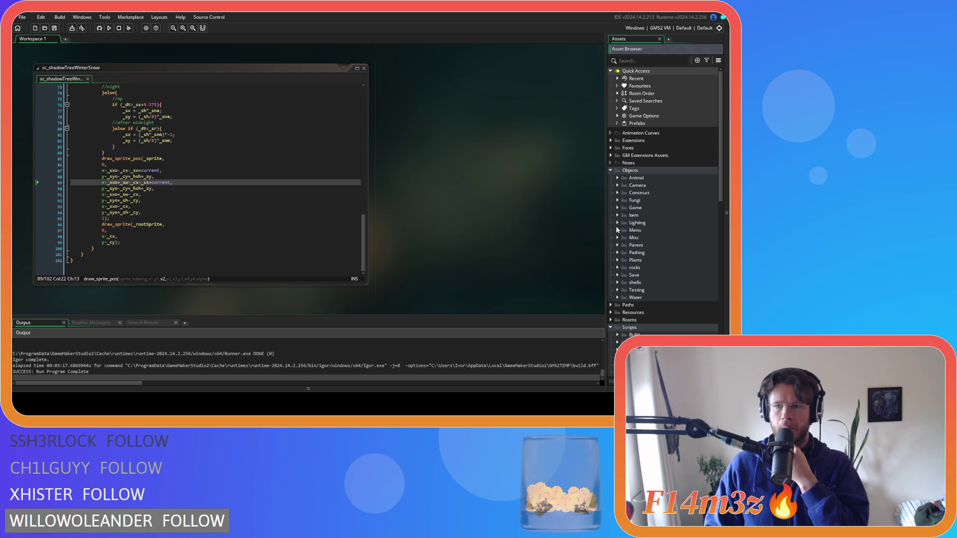
left_click(617, 208)
double_click(647, 275)
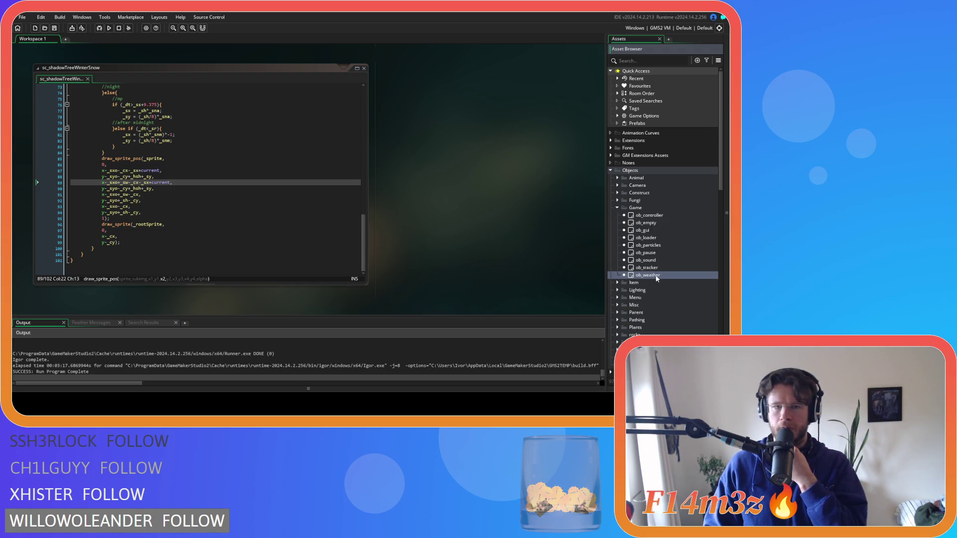
- Open ob_weather's Create event code, then its Step event code
double_click(181, 108)
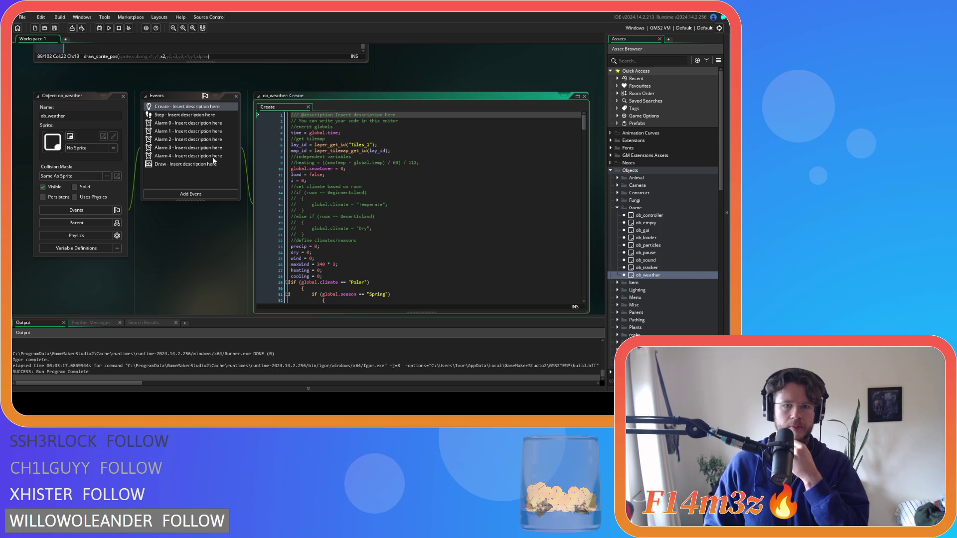
scroll(365, 184, "down", 5)
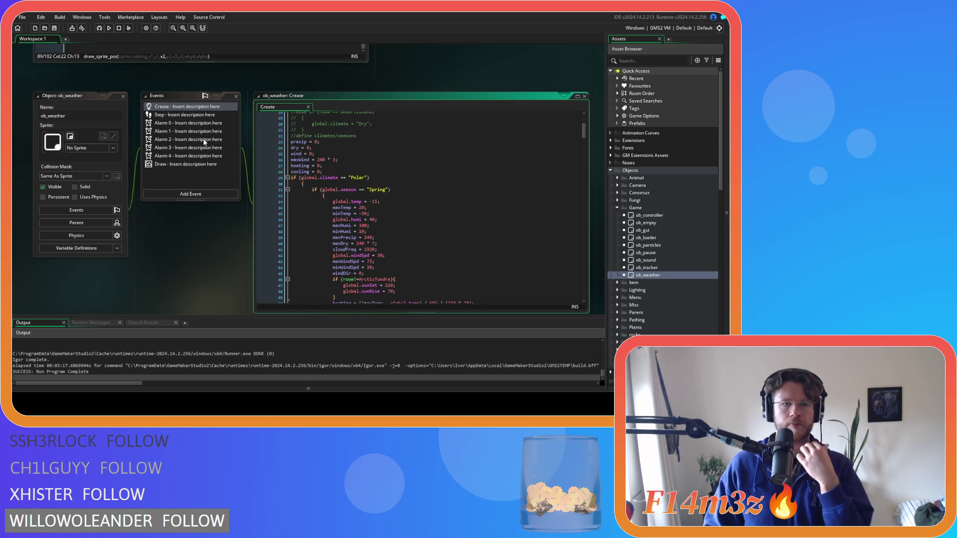
double_click(189, 115)
scroll(583, 130, "down", 5)
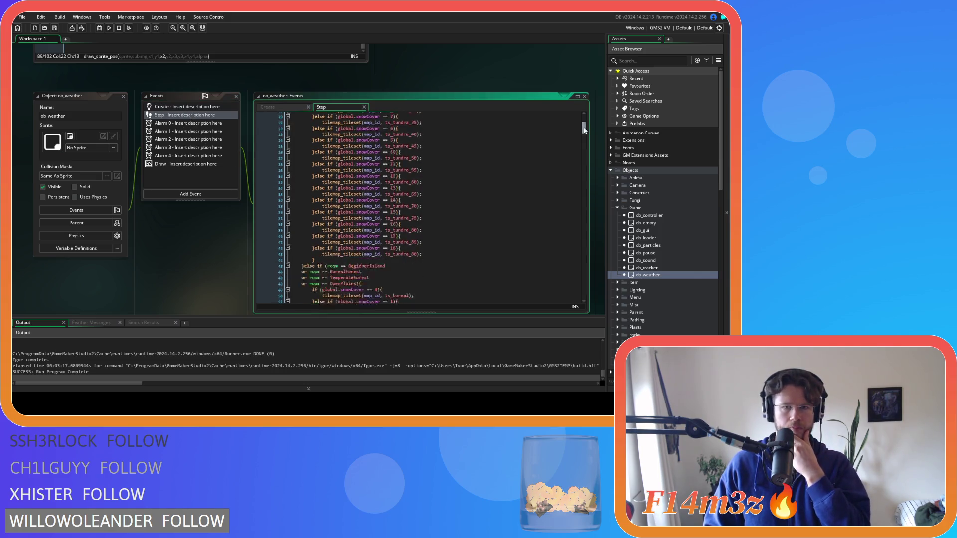
- Review the Step event's ArcticTundra snow-cover tileset swaps, then open Alarm 2
mouse_move(586, 128)
left_mouse_down()
mouse_move(570, 235)
mouse_move(567, 216)
left_mouse_up()
scroll(567, 215, "down", 2)
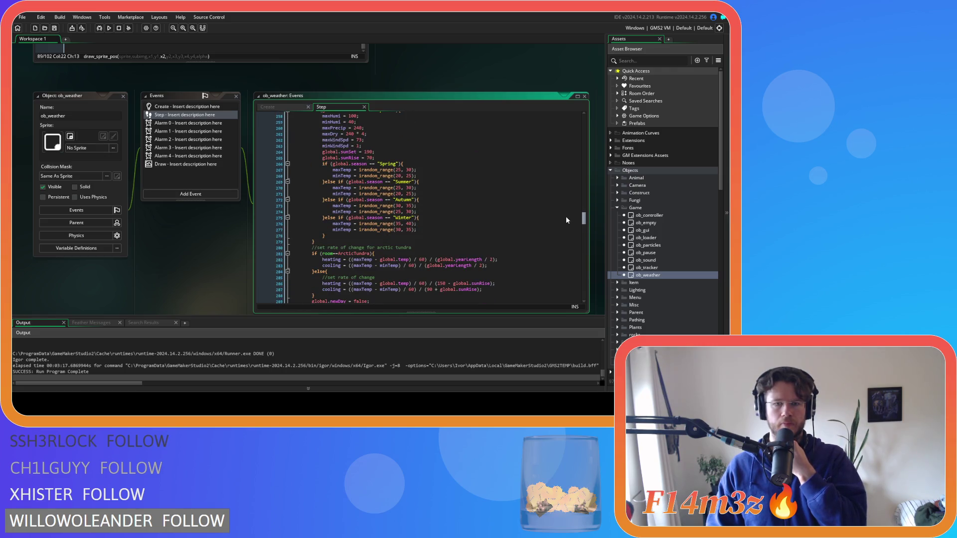
scroll(566, 217, "up", 5)
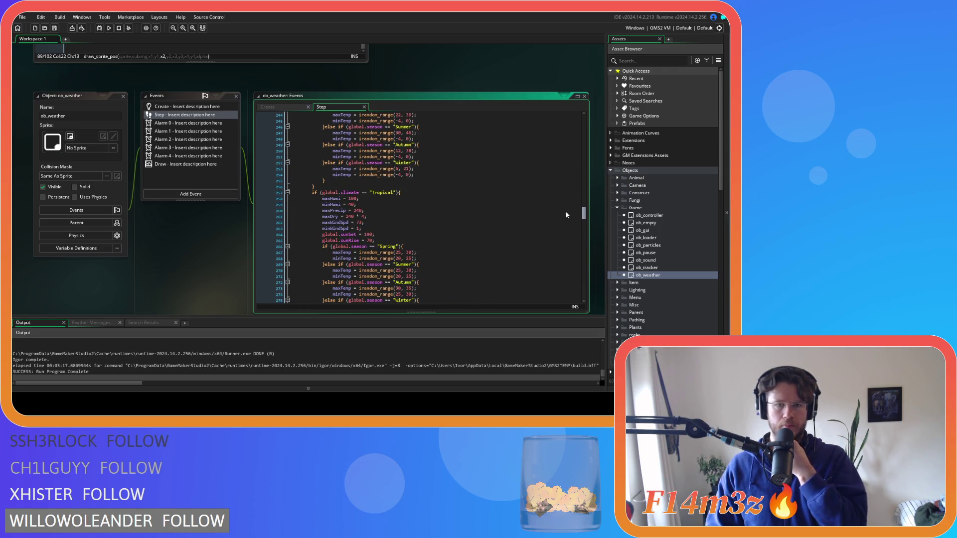
scroll(566, 215, "up", 4)
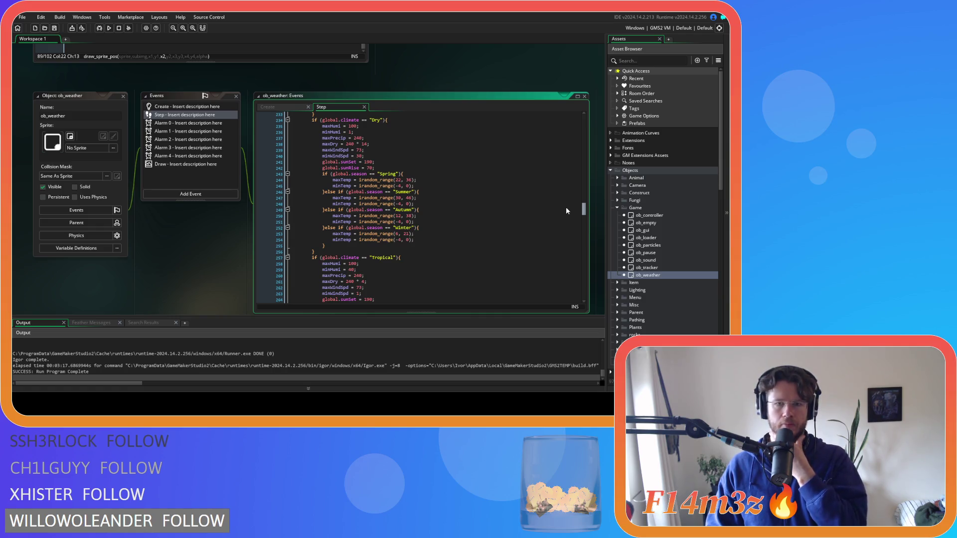
scroll(566, 207, "up", 9)
scroll(566, 198, "up", 3)
scroll(572, 197, "down", 1)
mouse_move(584, 195)
left_mouse_down()
mouse_move(584, 152)
mouse_move(573, 247)
mouse_move(572, 113)
left_mouse_up()
left_click(172, 139)
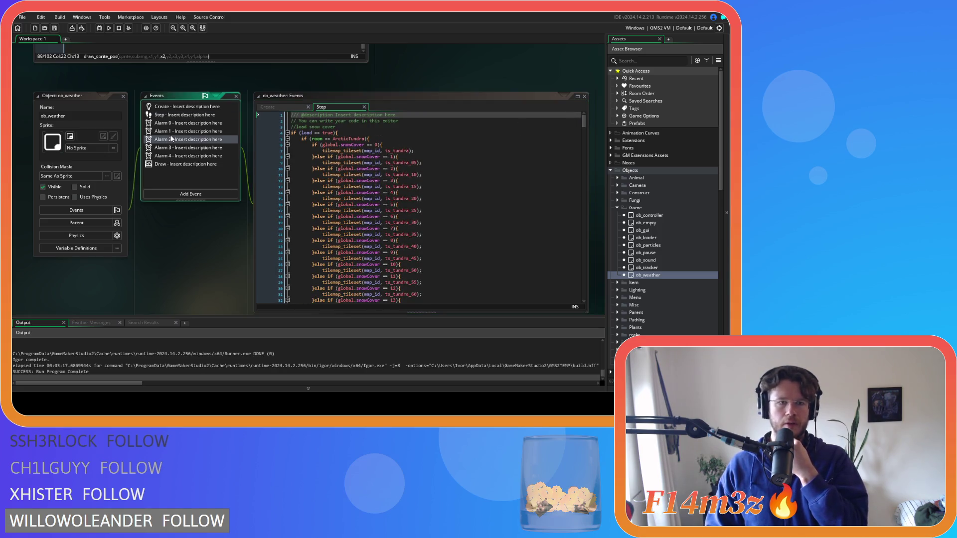
- Open the Alarm 3 event and review the Alarm 2 snow-cover code
left_click(174, 147)
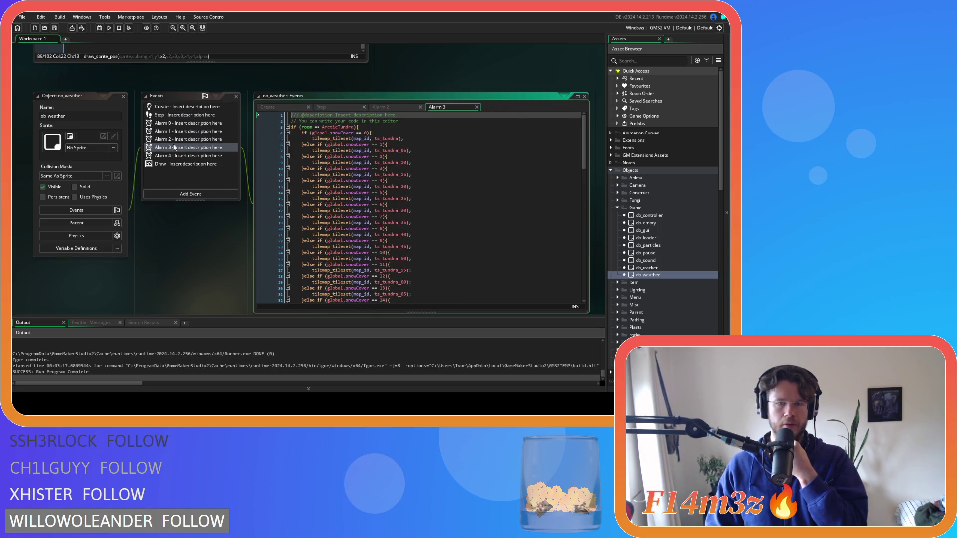
left_click(397, 107)
scroll(468, 178, "down", 4)
scroll(467, 179, "up", 2)
scroll(454, 192, "down", 2)
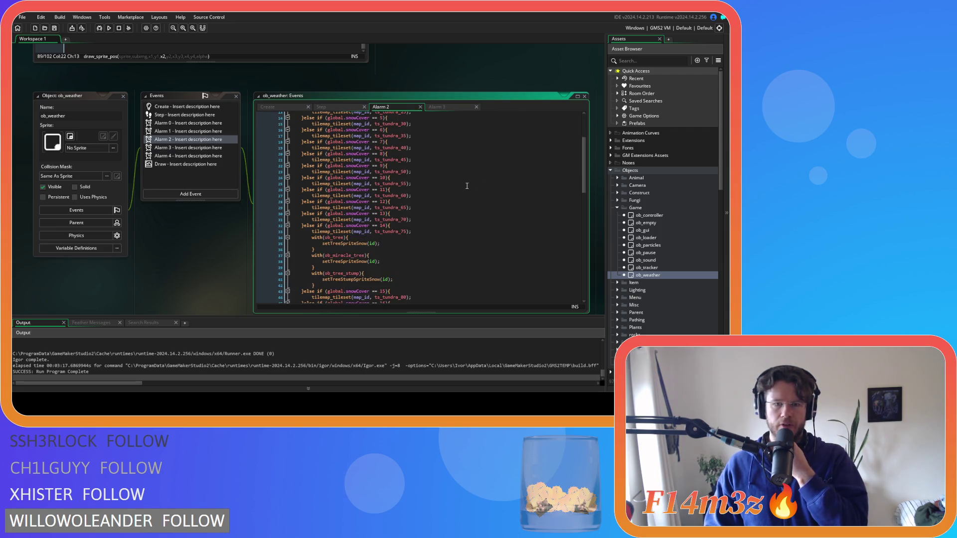
scroll(396, 228, "down", 2)
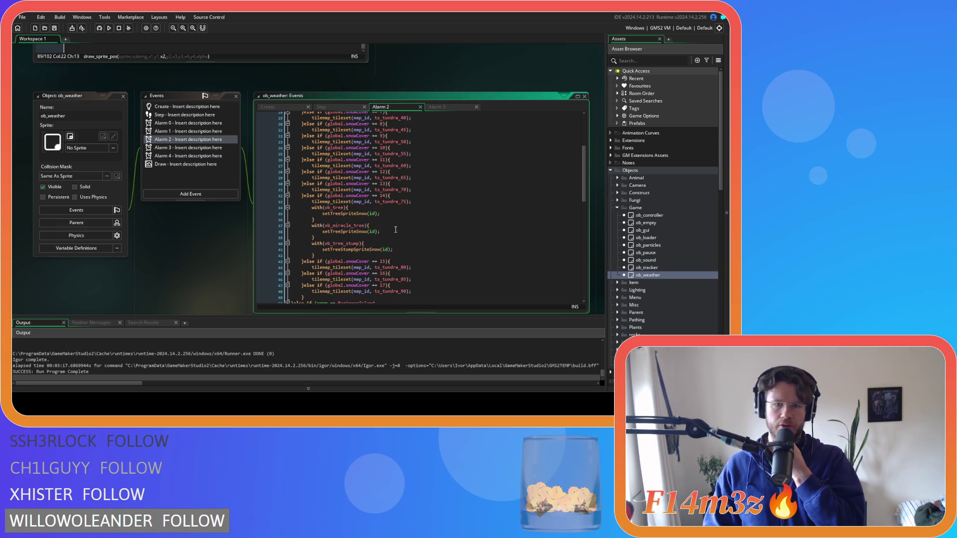
- Compare Alarm 3's code around line 32 against Alarm 2
left_click(435, 107)
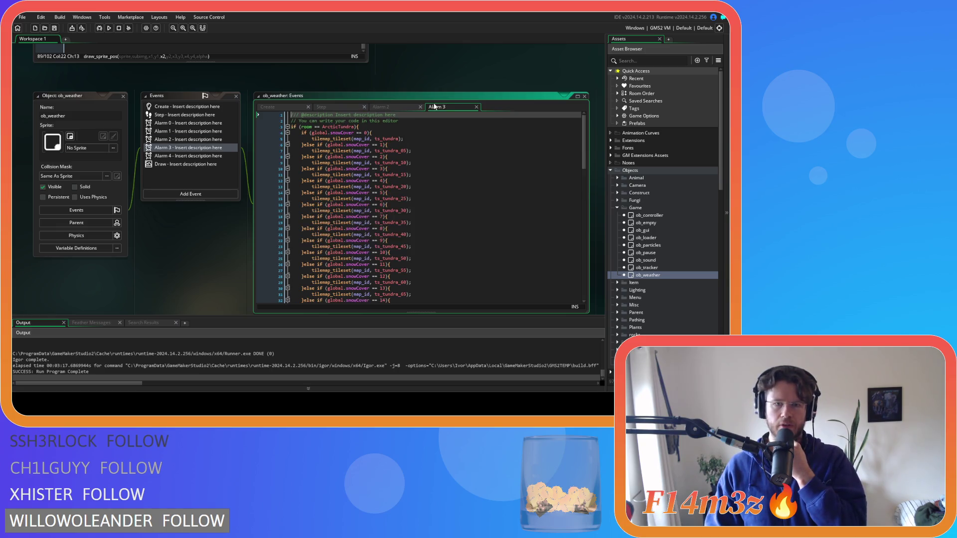
scroll(443, 218, "down", 3)
scroll(443, 217, "up", 1)
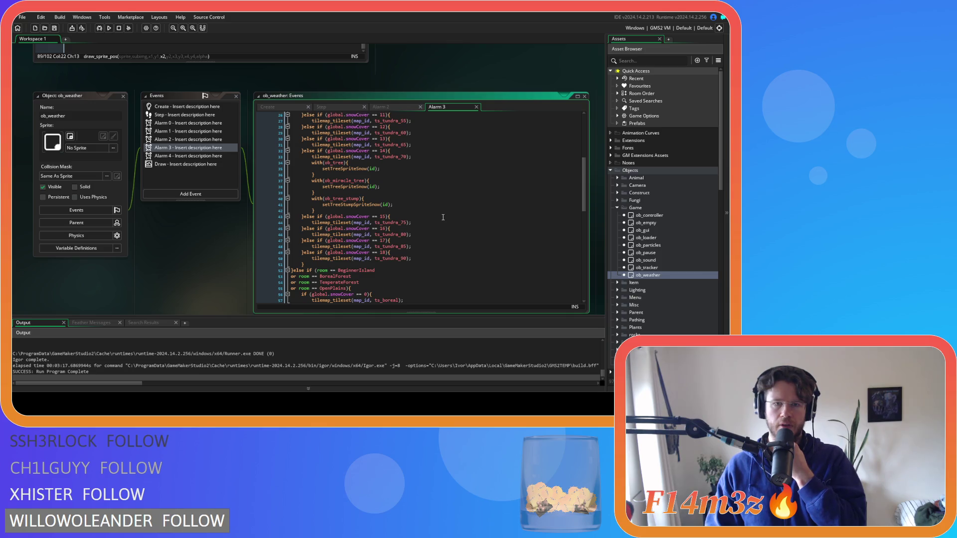
left_click(401, 151)
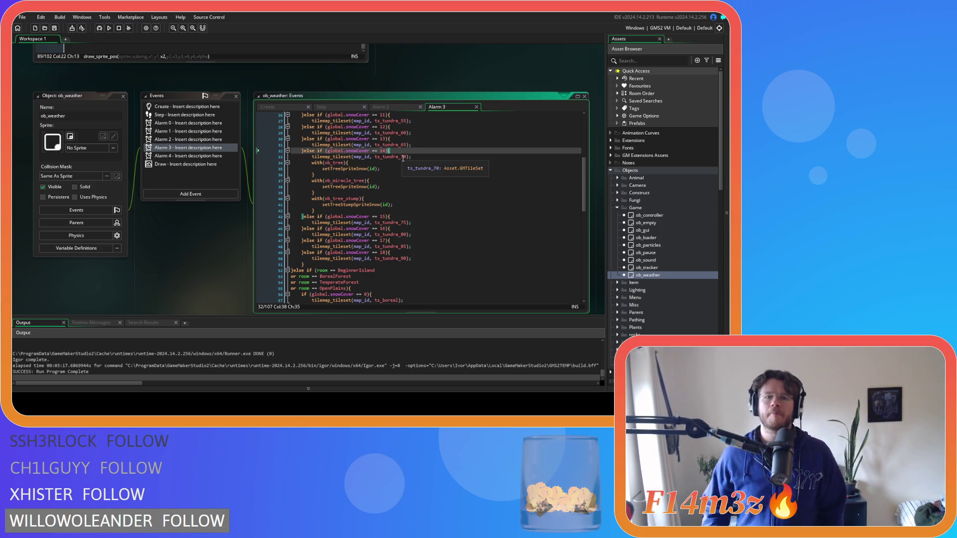
left_click(394, 110)
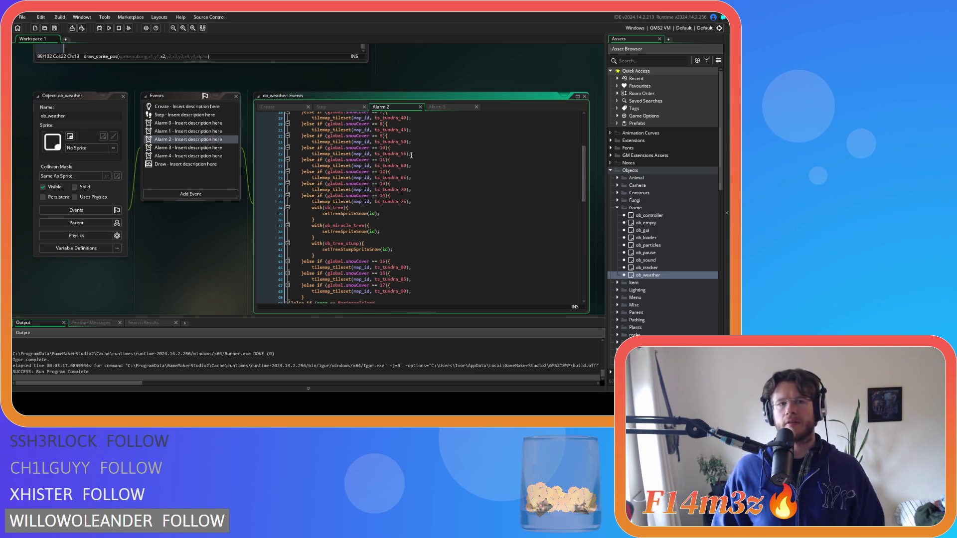
scroll(385, 170, "up", 5)
- Close all workspace editor windows with Windows > Close All
right_click(426, 170)
mouse_move(438, 186)
left_click(476, 237)
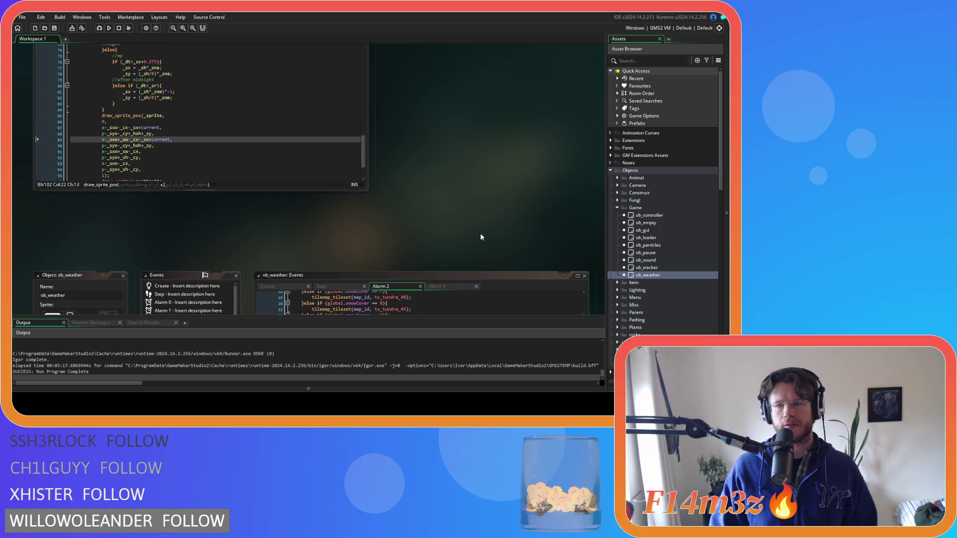
- Collapse the Game, Objects and Scripts folders in the Asset Browser
left_click(616, 207)
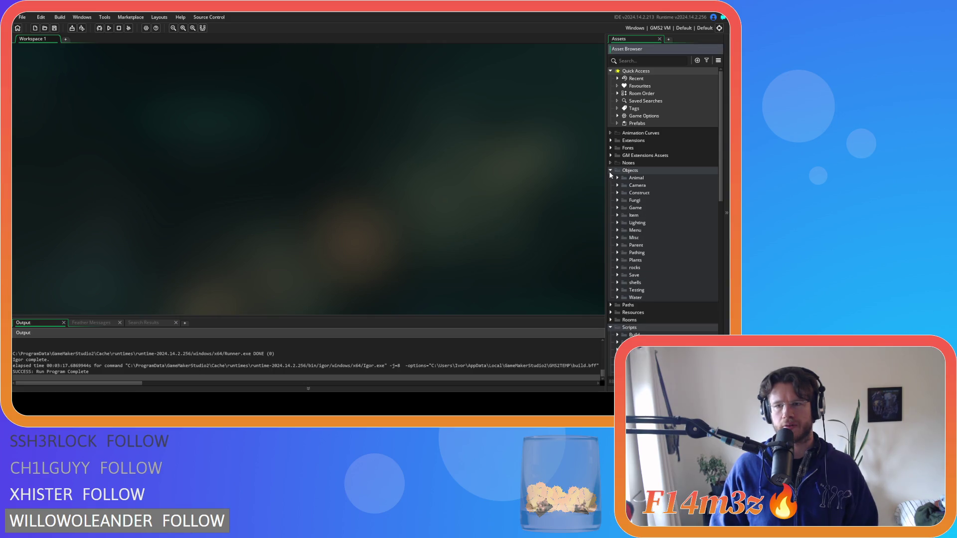
left_click(610, 171)
left_click(610, 200)
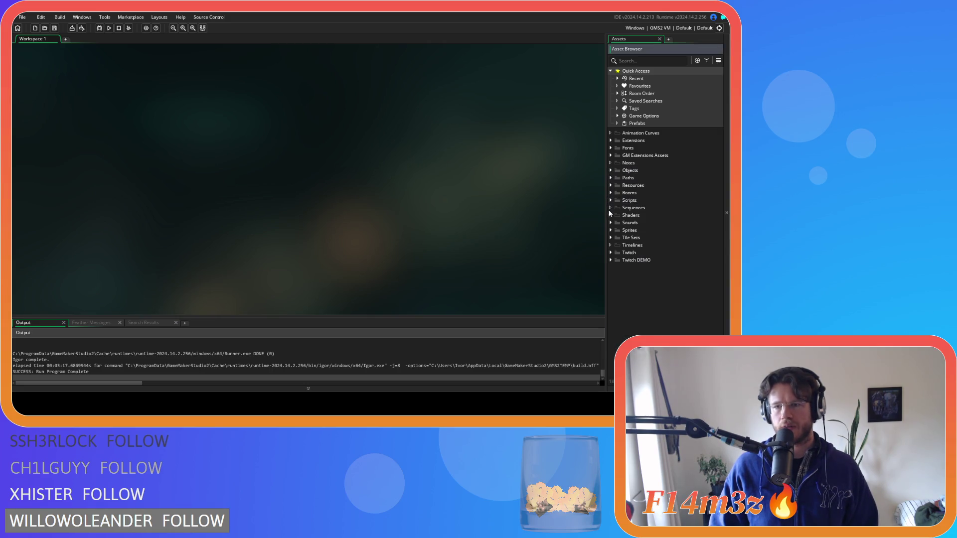
- Expand Objects > Animal > Human and open ob_human
left_click(611, 171)
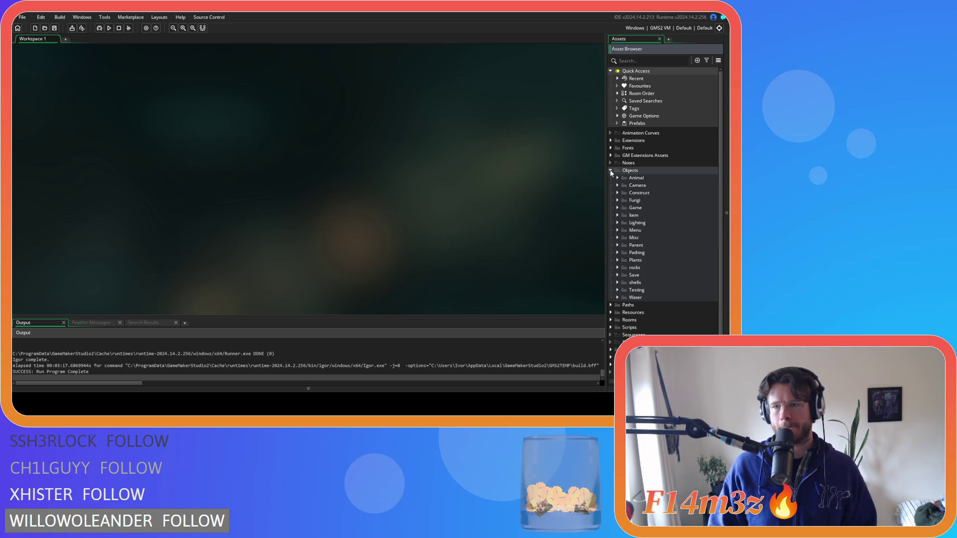
left_click(616, 178)
left_click(624, 185)
left_click(636, 194)
double_click(636, 194)
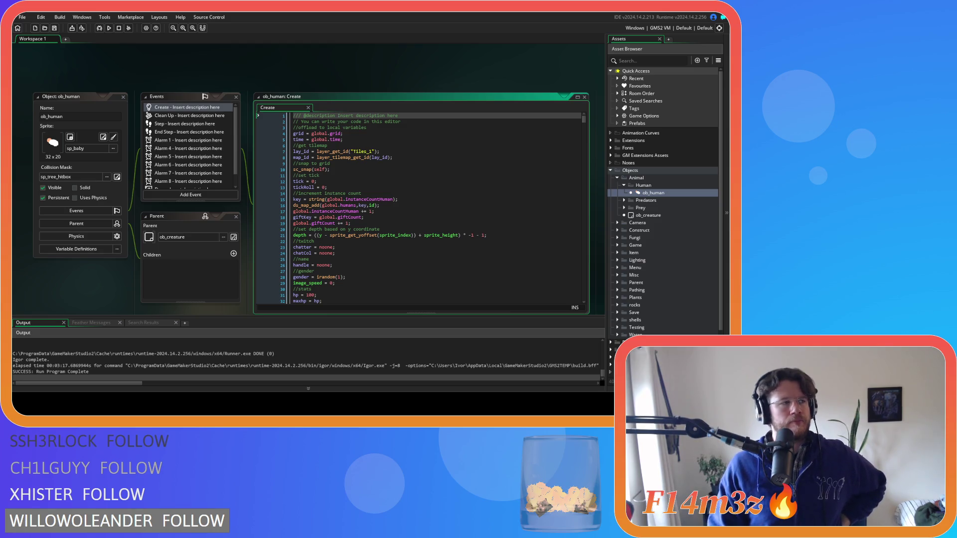
- Open the ob_weather object from the Objects > Game folder in the resource tree
scroll(80, 289, "down", 3)
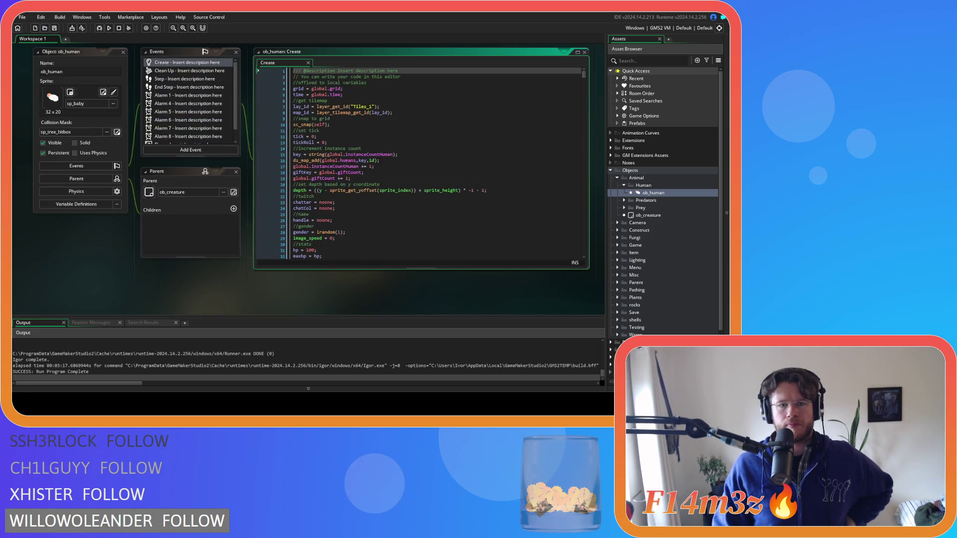
scroll(625, 244, "down", 1)
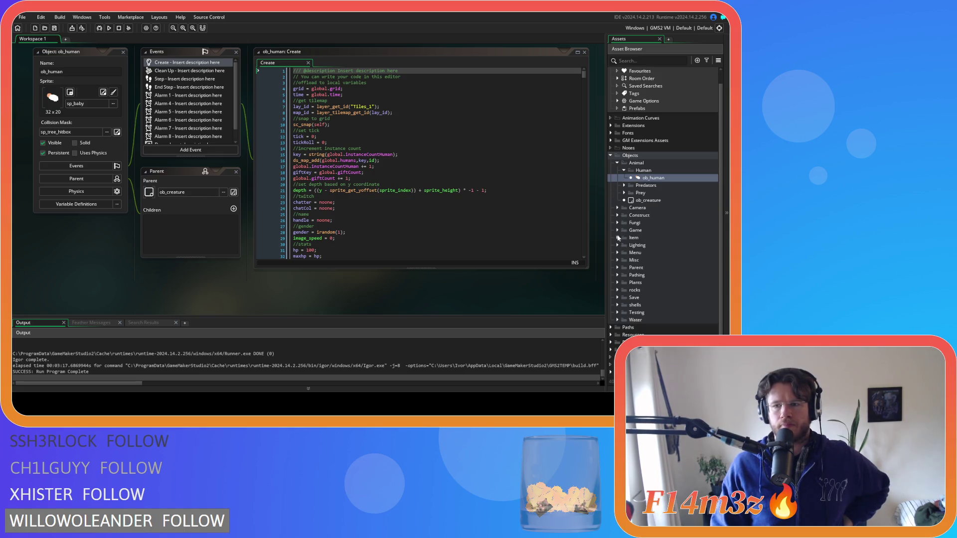
left_click(618, 230)
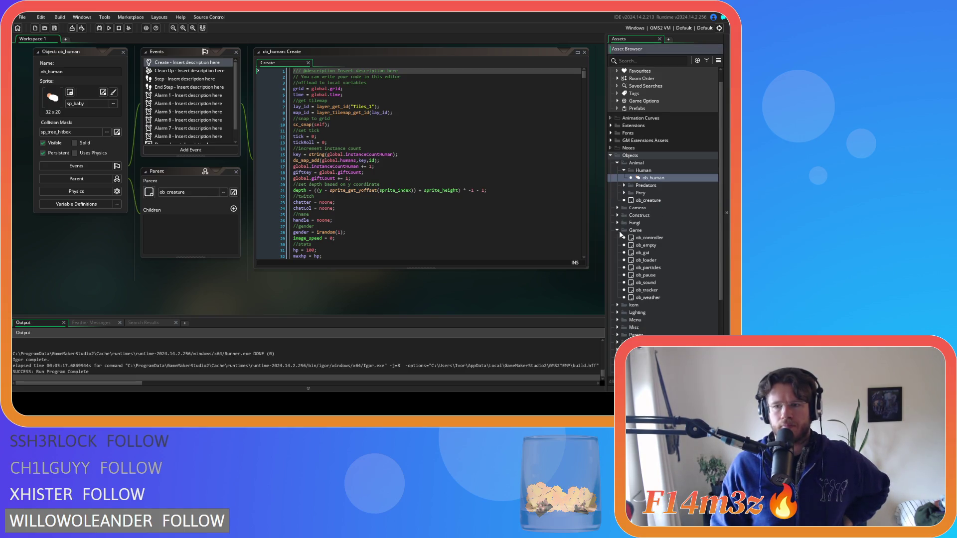
left_click(661, 298)
double_click(661, 298)
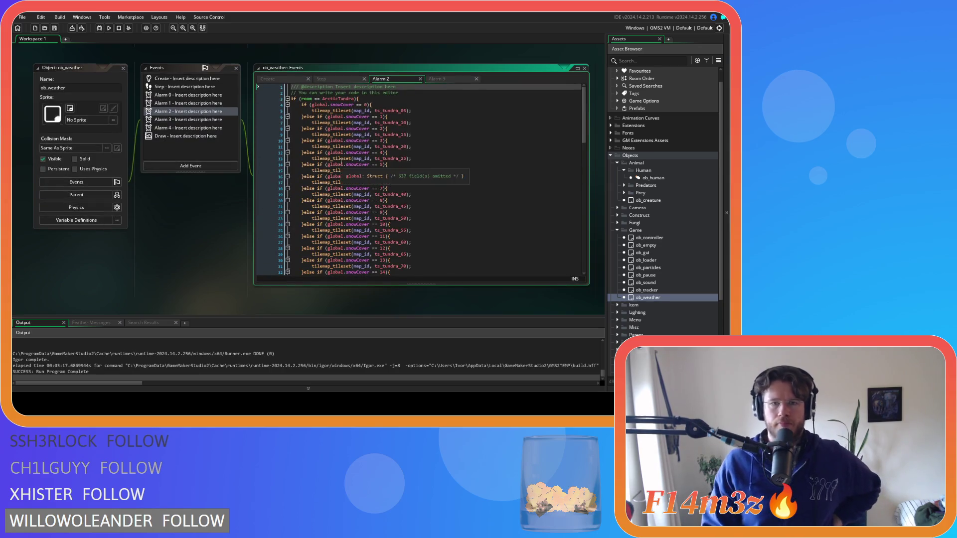
- Compare the Alarm 3 and Alarm 2 code, reviewing the setTreeSpriteSnow snow-cover checks
left_click(500, 153)
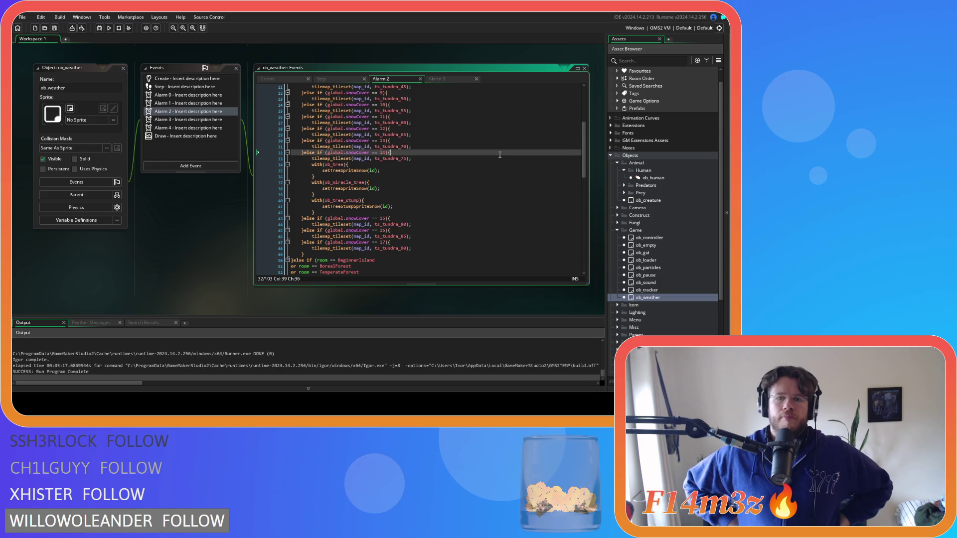
left_click(445, 77)
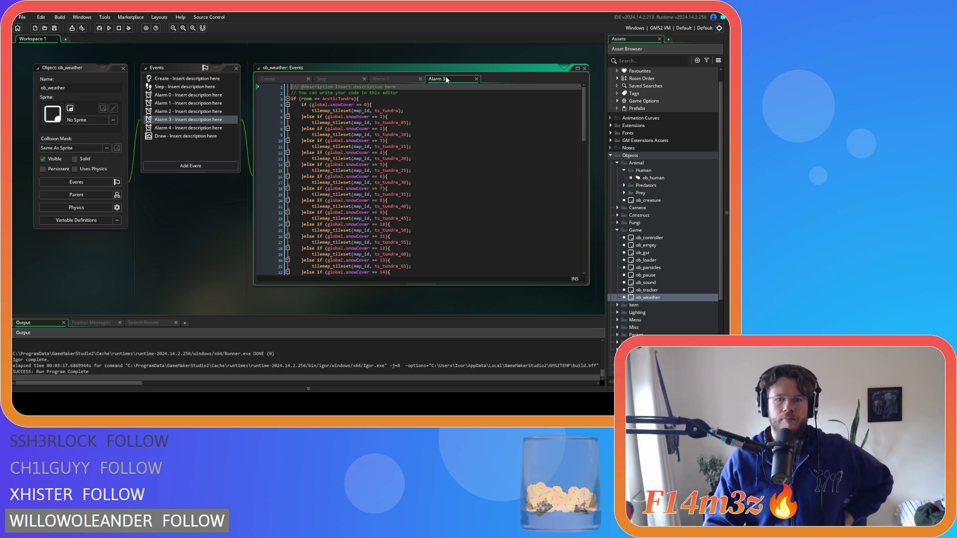
scroll(460, 118, "down", 5)
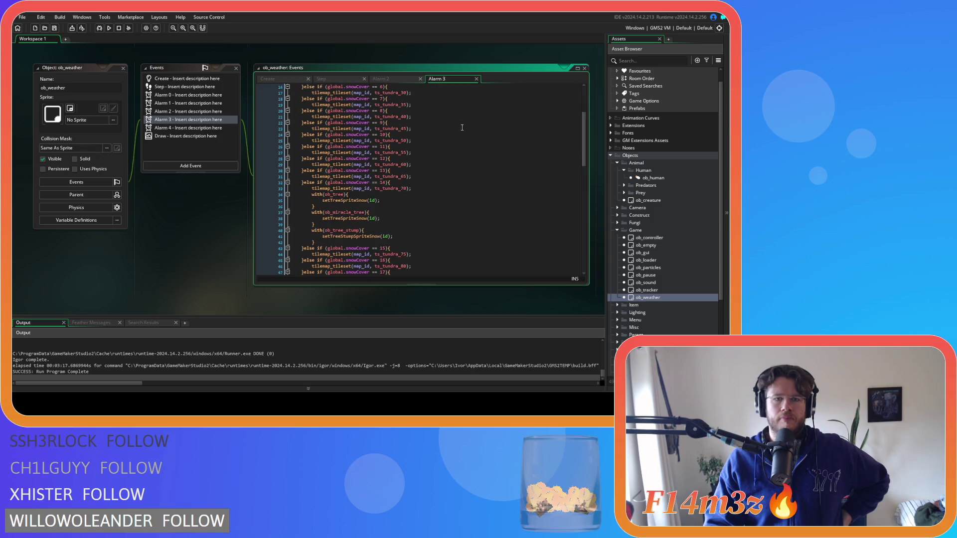
mouse_move(582, 158)
left_mouse_down()
mouse_move(582, 269)
mouse_move(575, 94)
left_mouse_up()
left_click(399, 79)
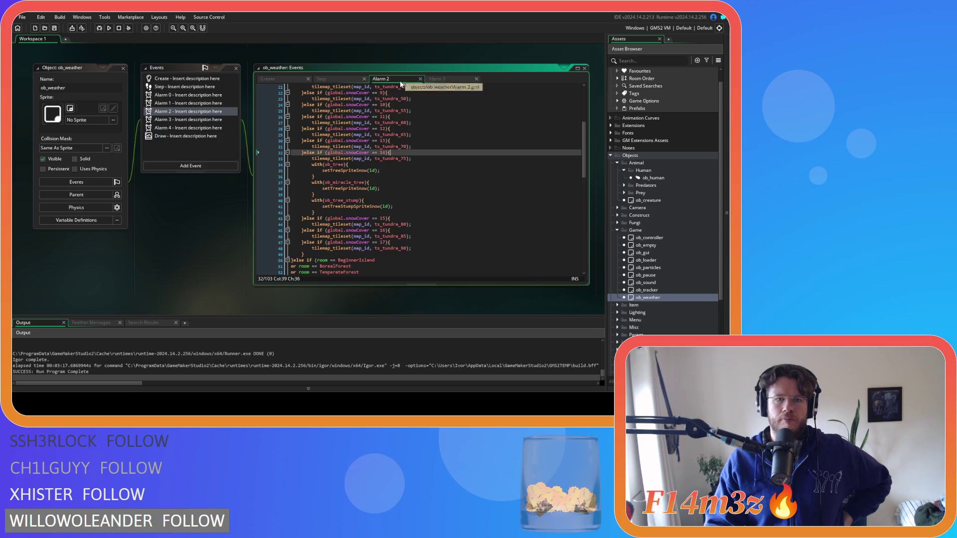
mouse_move(583, 172)
left_mouse_down()
mouse_move(581, 267)
mouse_move(575, 118)
mouse_move(571, 150)
left_mouse_up()
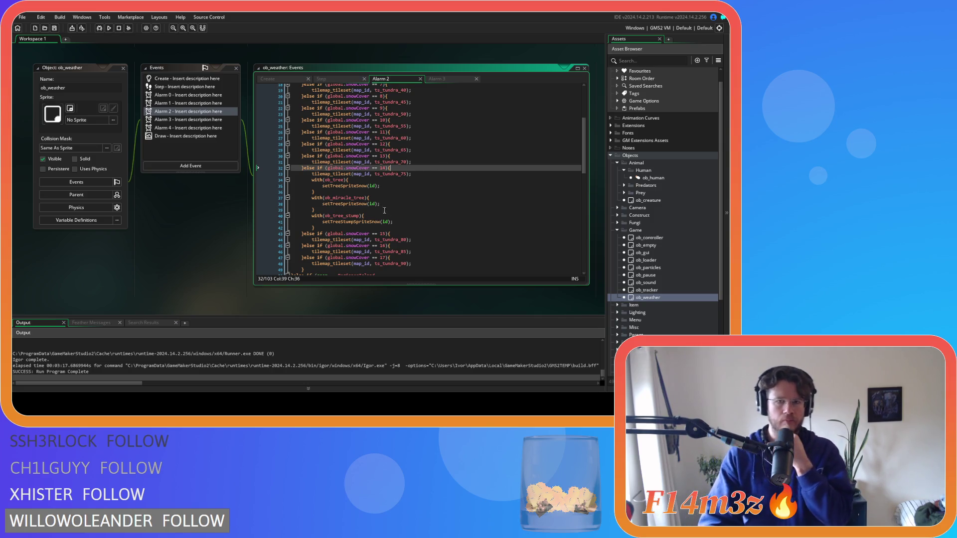
mouse_move(353, 202)
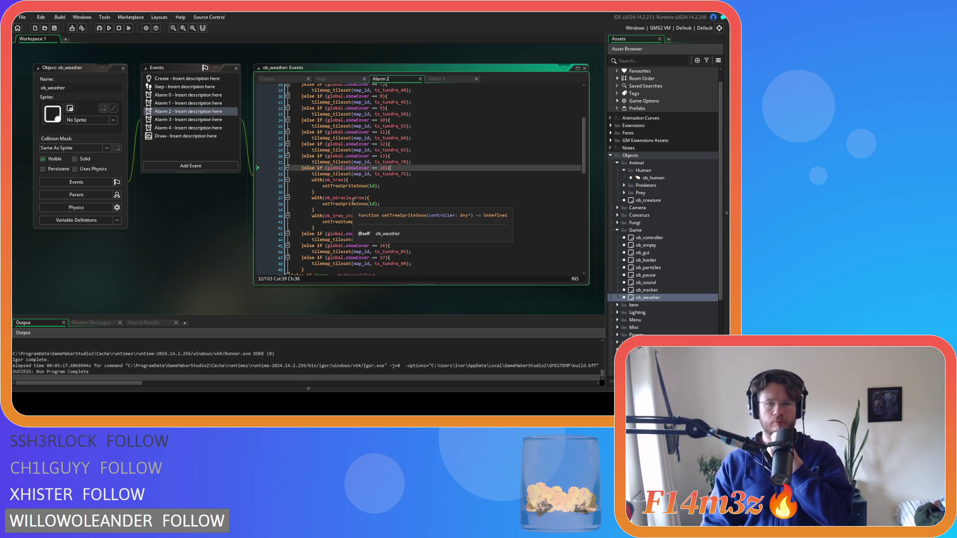
scroll(400, 211, "up", 5)
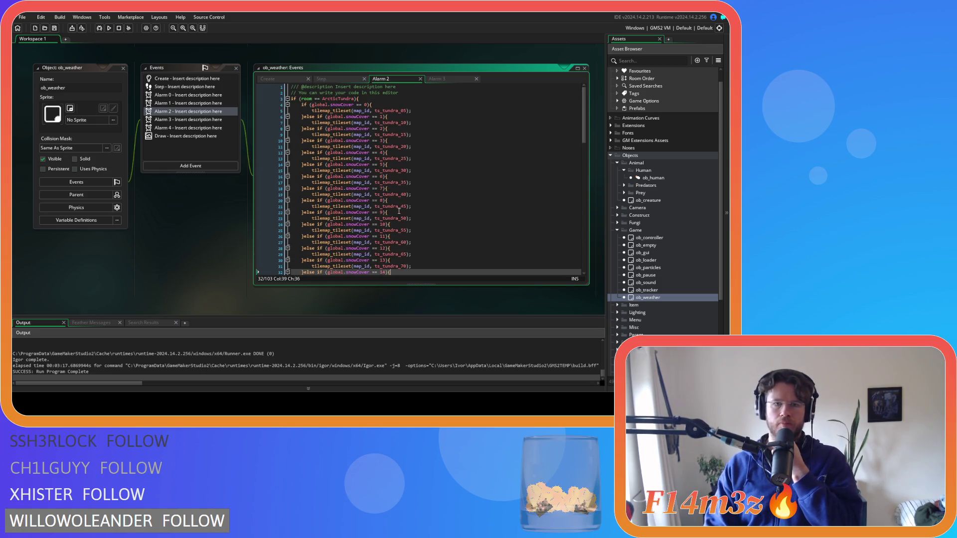
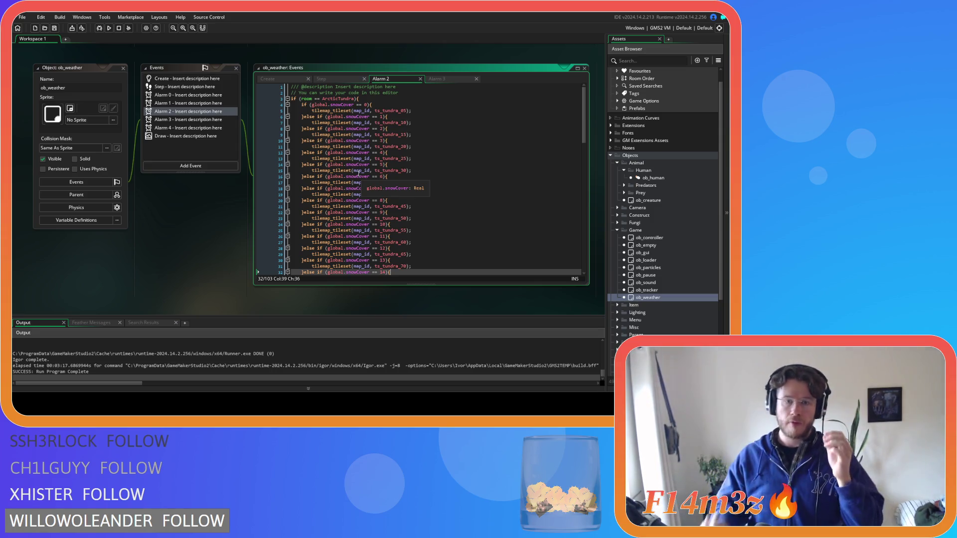
- Delete the trailing `if (global.snowCover < 18)` block from Alarm 2, so the code ends at line 100
left_click_drag(584, 108, 572, 280)
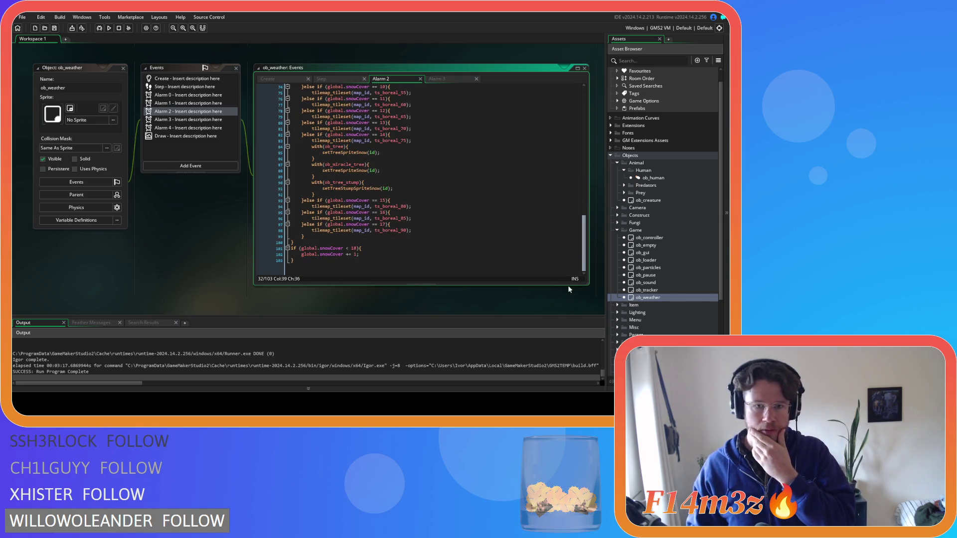
scroll(562, 114, "up", 20)
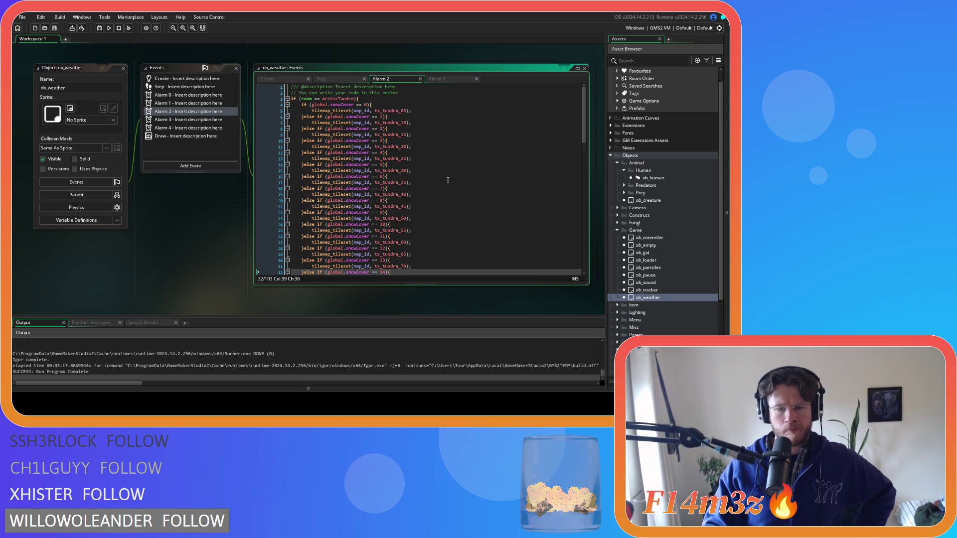
scroll(448, 180, "down", 15)
left_click_drag(327, 260, 291, 248)
key("ctrl+c")
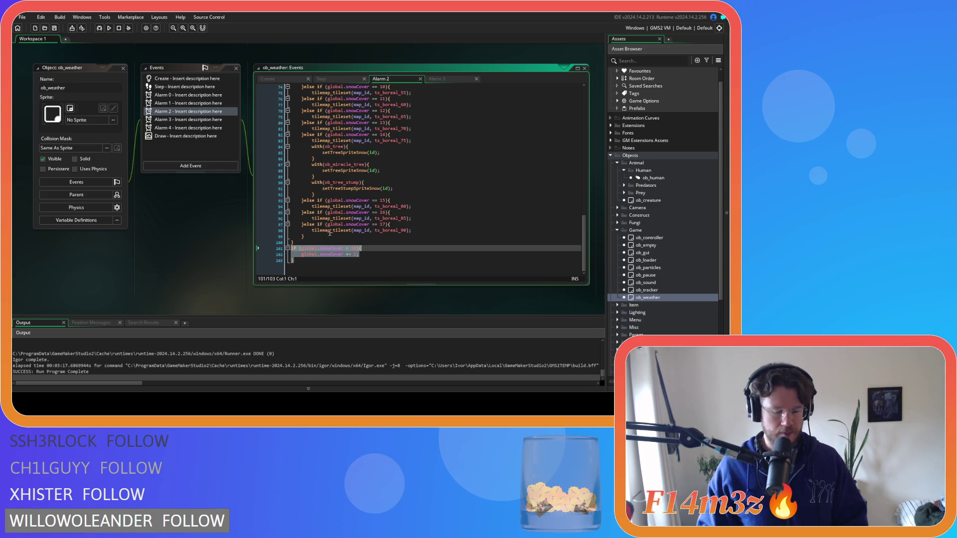
key("BackSpace")
key("BackSpace")
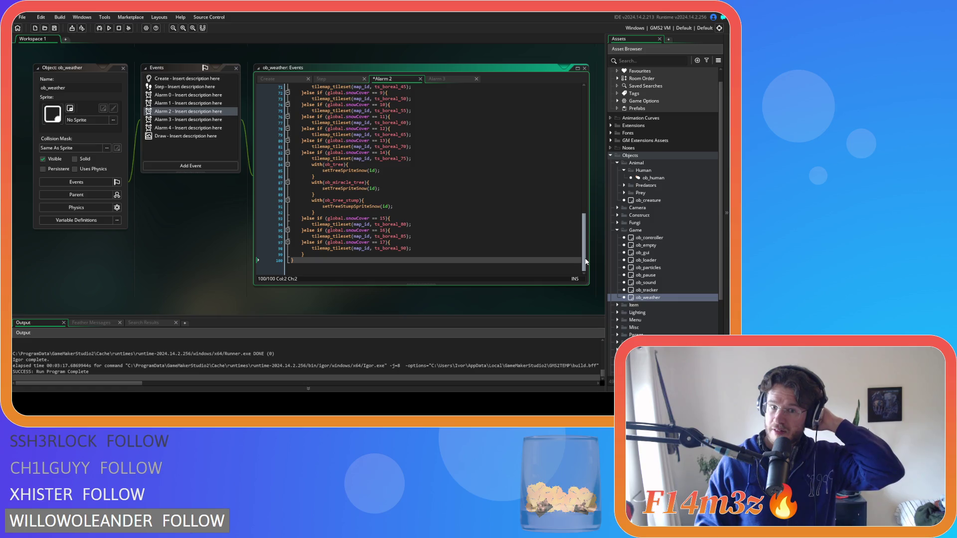
left_click_drag(585, 262, 573, 117)
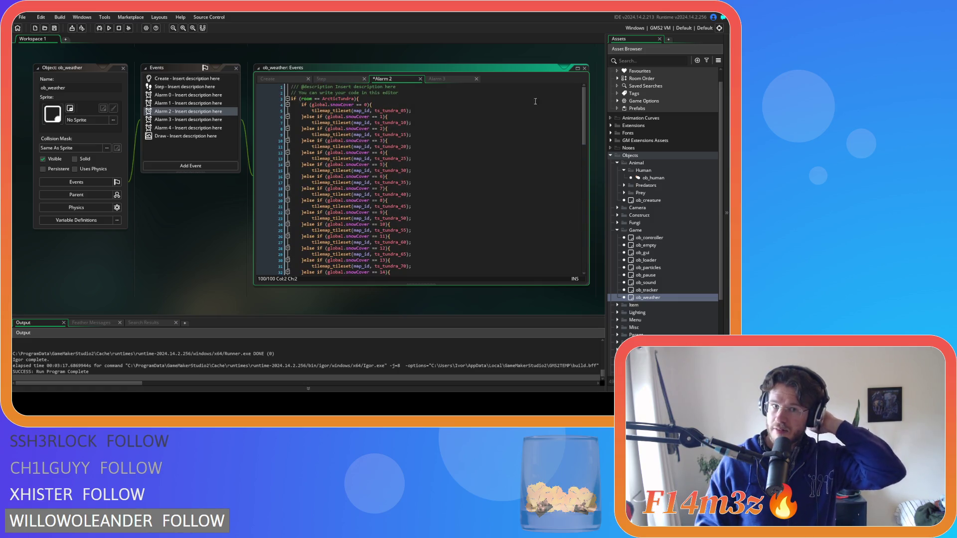
- Paste the snowCover < 18 increment block after line 2 of Alarm 2
left_click(376, 97)
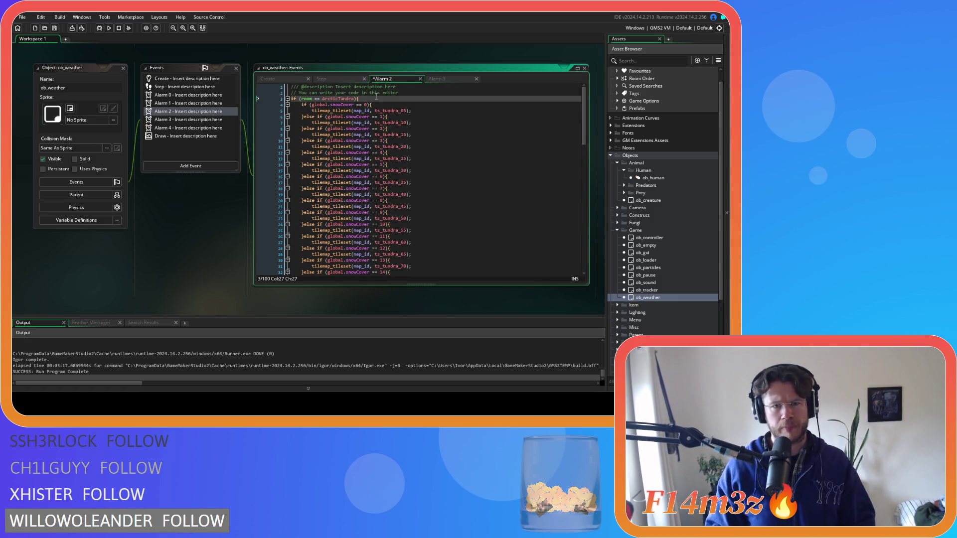
scroll(385, 139, "down", 10)
scroll(386, 139, "down", 2)
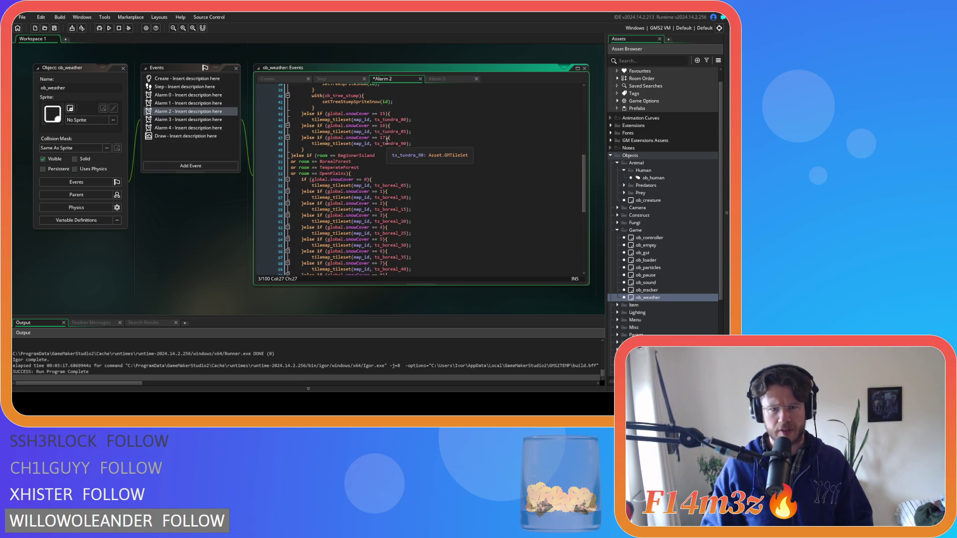
scroll(388, 140, "up", 6)
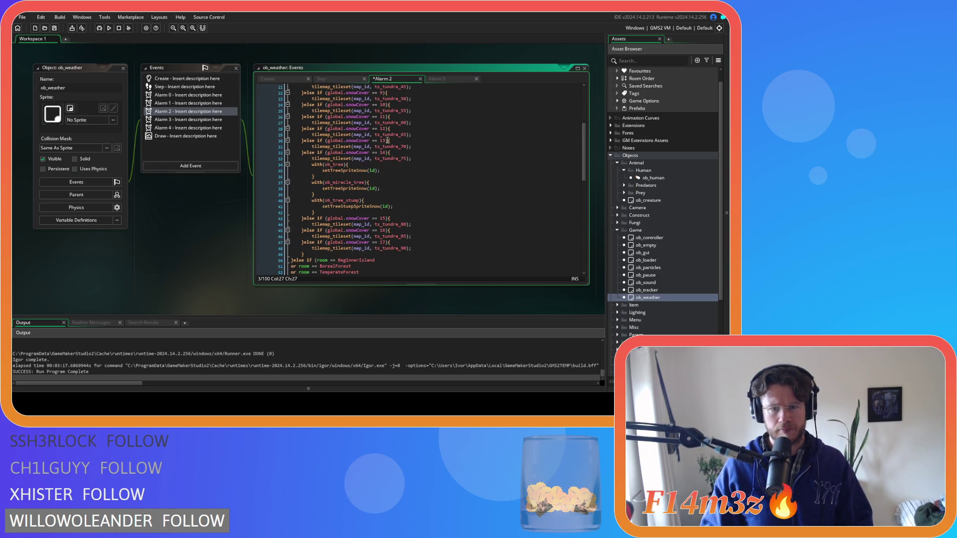
scroll(388, 140, "up", 1)
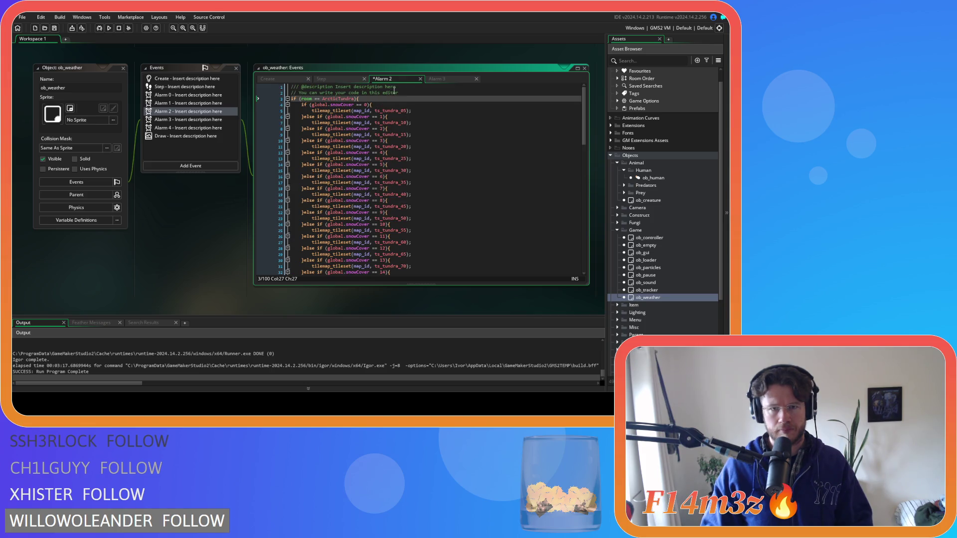
left_click(404, 93)
key("ctrl+v")
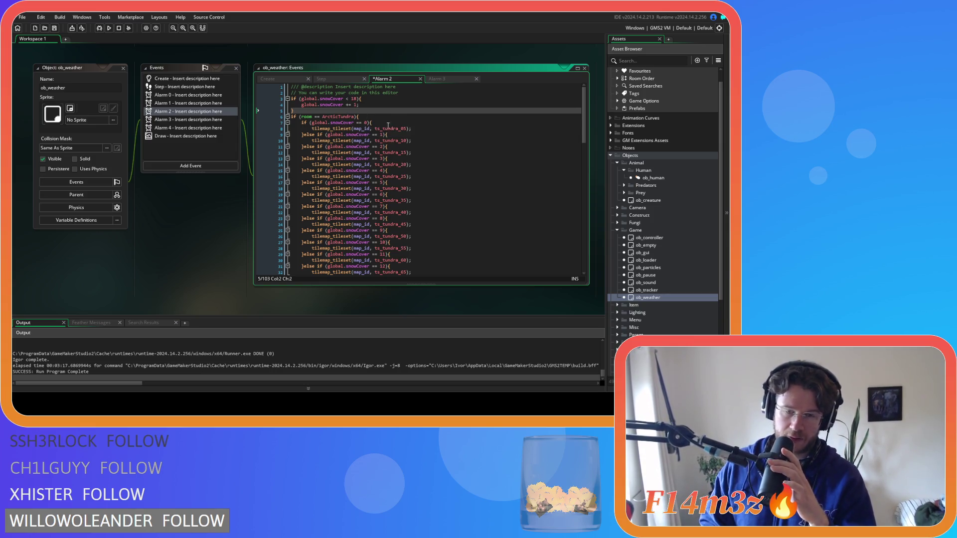
- Renumber the first tundra snowCover checks to 1, 2 and 3
key("ctrl+z")
key("Down")
key("Down")
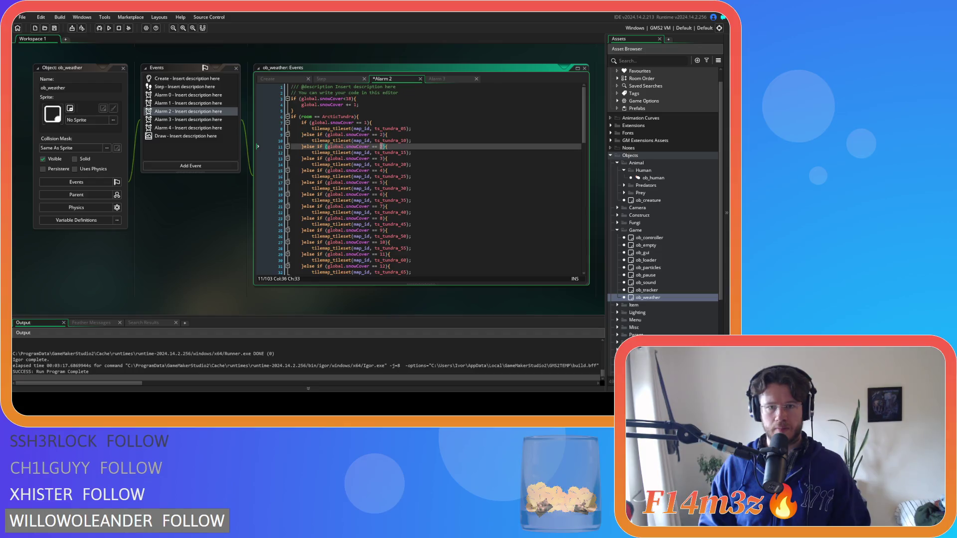
key("Down")
key("Down")
left_click(381, 171)
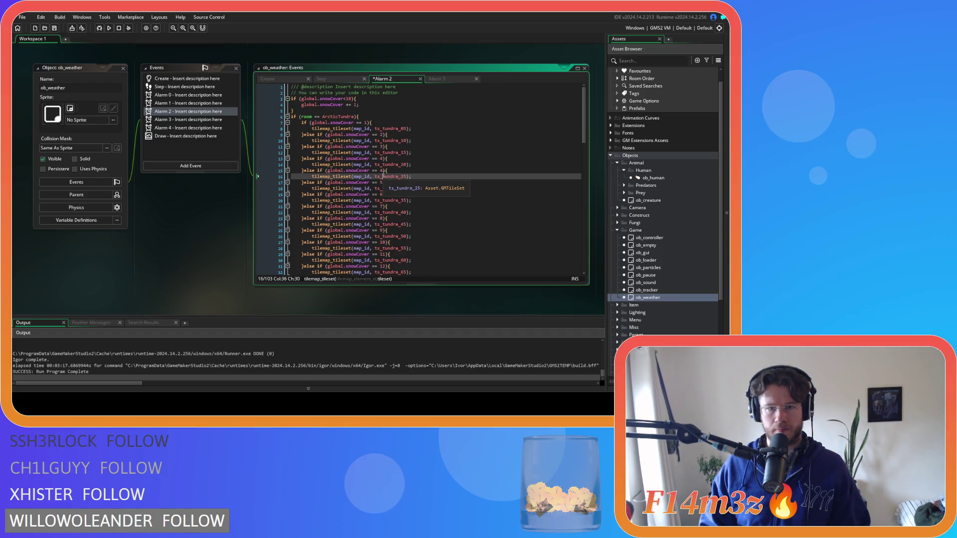
- Raise the tundra snowCover checks on lines 17–35 to 6 through 15
scroll(383, 170, "down", 3)
left_click(383, 139)
type("6")
double_click(381, 149)
type("7){")
double_click(381, 162)
type("8")
double_click(381, 173)
type("9")
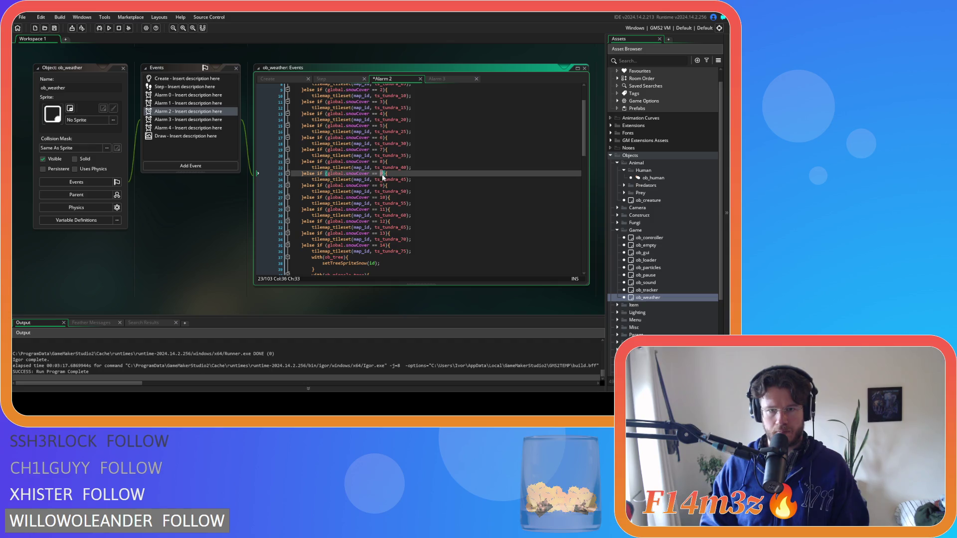
double_click(382, 185)
type("0")
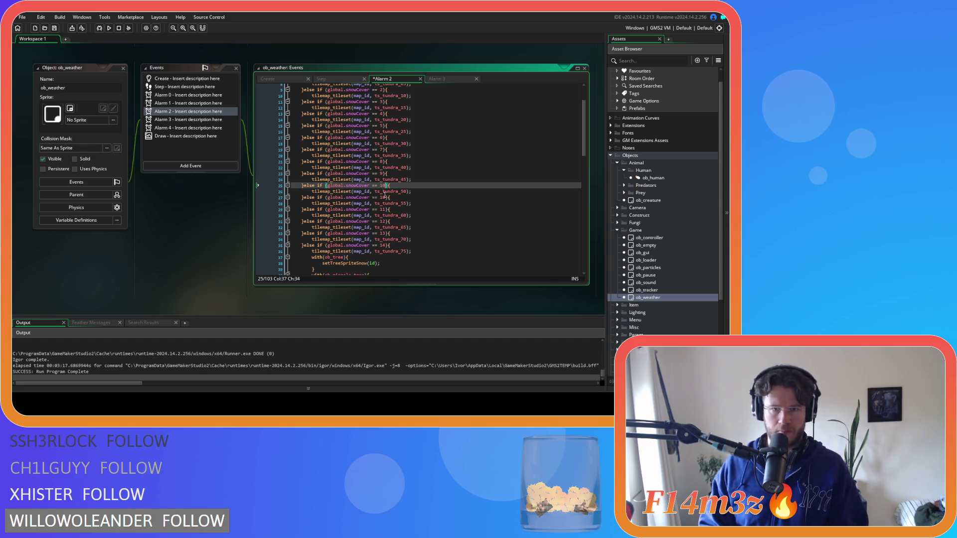
double_click(381, 197)
type("11")
double_click(382, 210)
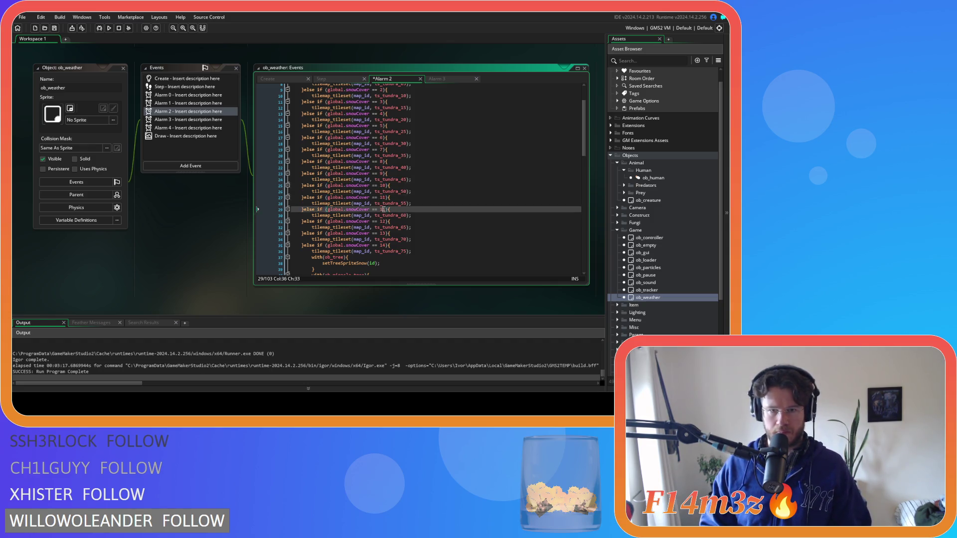
type("12")
double_click(383, 221)
type("13")
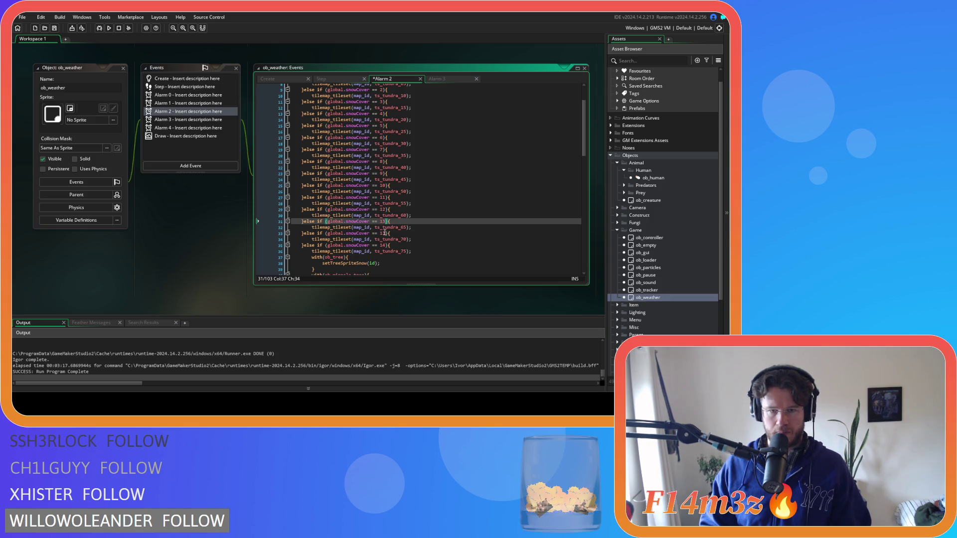
double_click(384, 233)
type("14")
double_click(383, 245)
type("15")
- Set the last tundra checks to 16, 17 and 18, then save the Alarm 2 code
scroll(395, 242, "down", 3)
scroll(394, 242, "down", 5)
double_click(383, 191)
type("16")
double_click(384, 203)
type("17")
double_click(384, 215)
type("18")
key("ctrl+s")
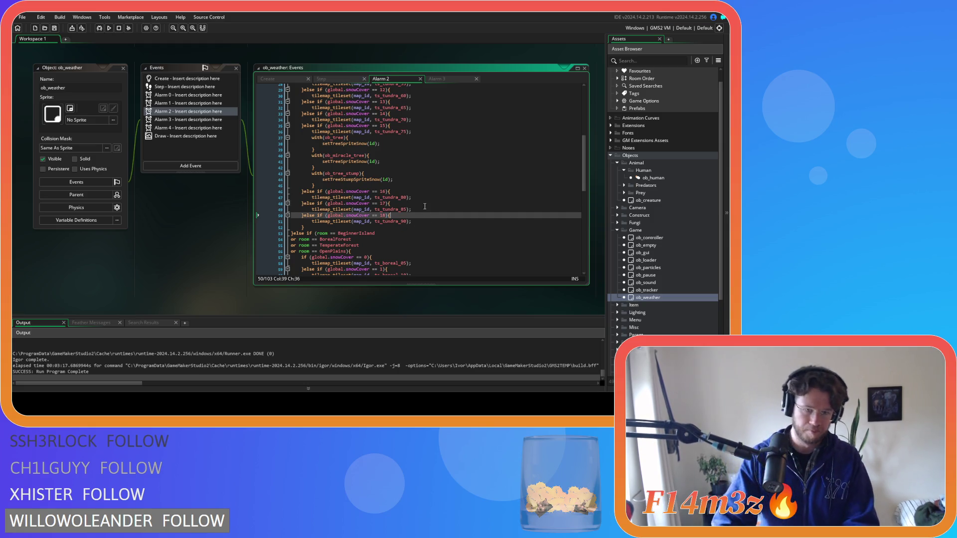
- Renumber the first boreal snowCover checks as 1 through 8
scroll(409, 209, "down", 3)
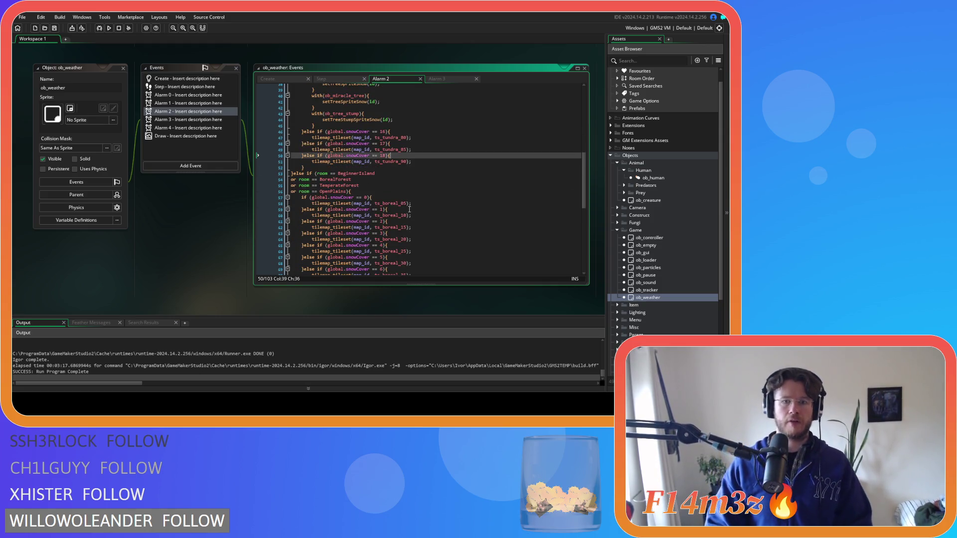
double_click(364, 198)
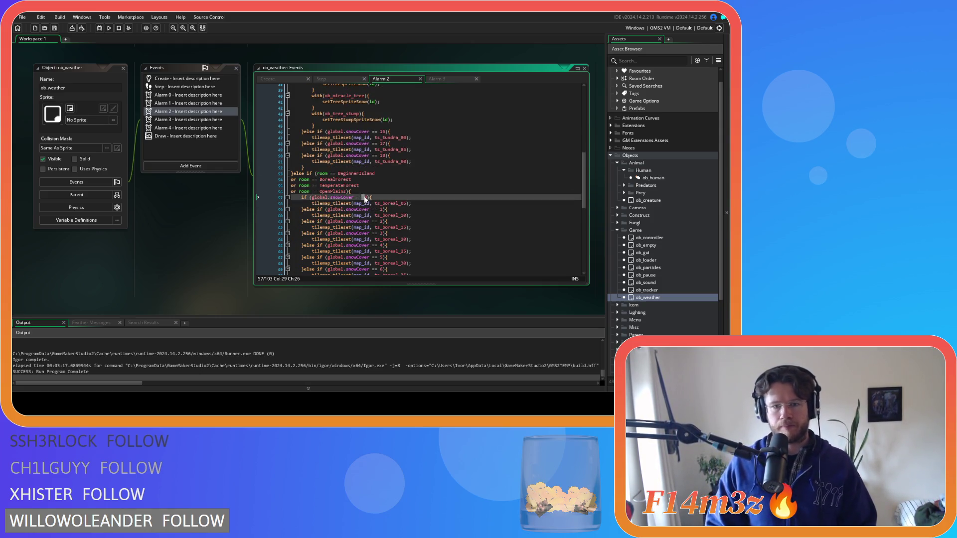
type("1")
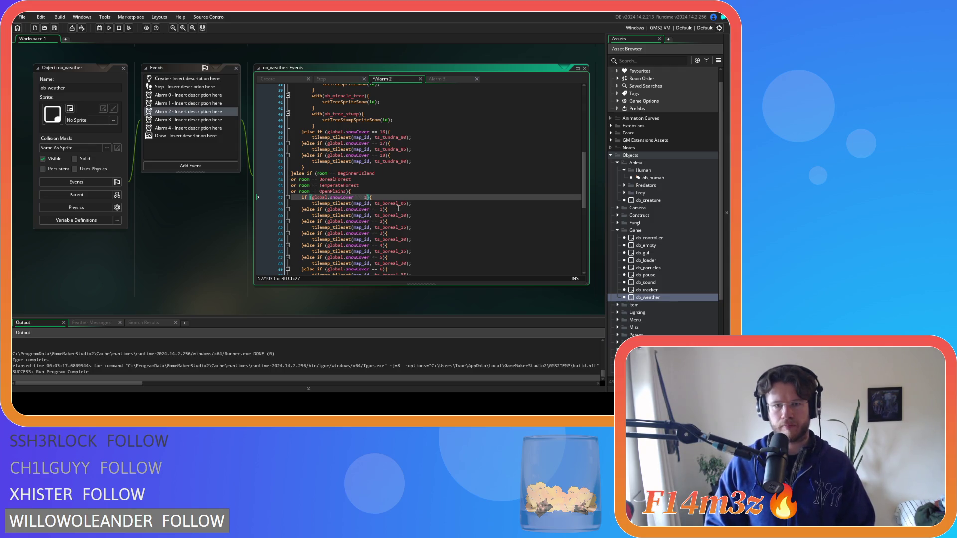
double_click(381, 209)
type("2")
double_click(382, 221)
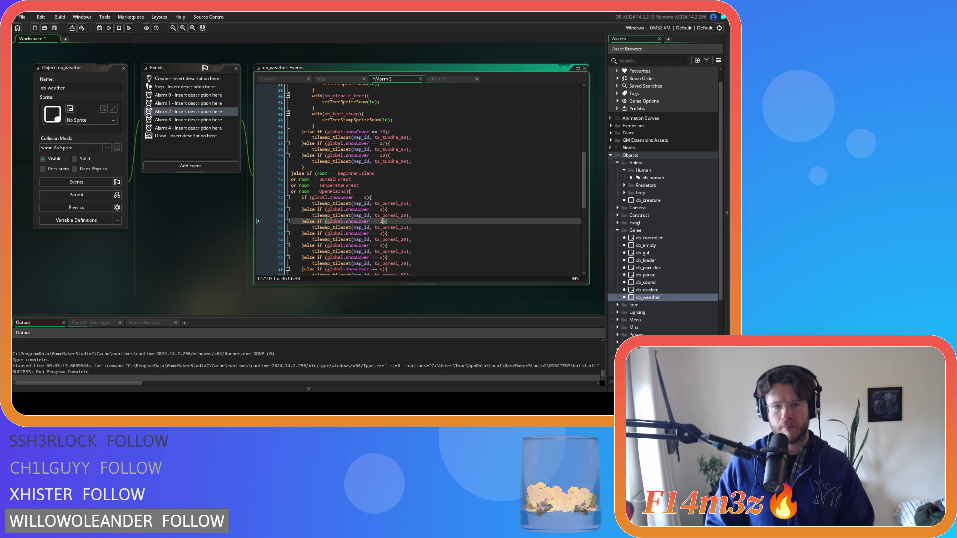
type("3")
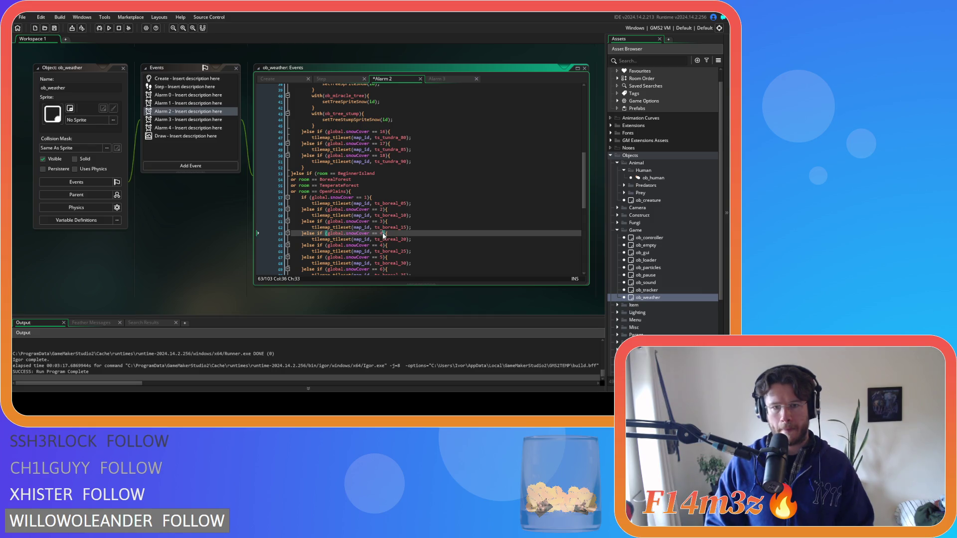
scroll(382, 233, "down", 5)
left_click(381, 185)
type("5")
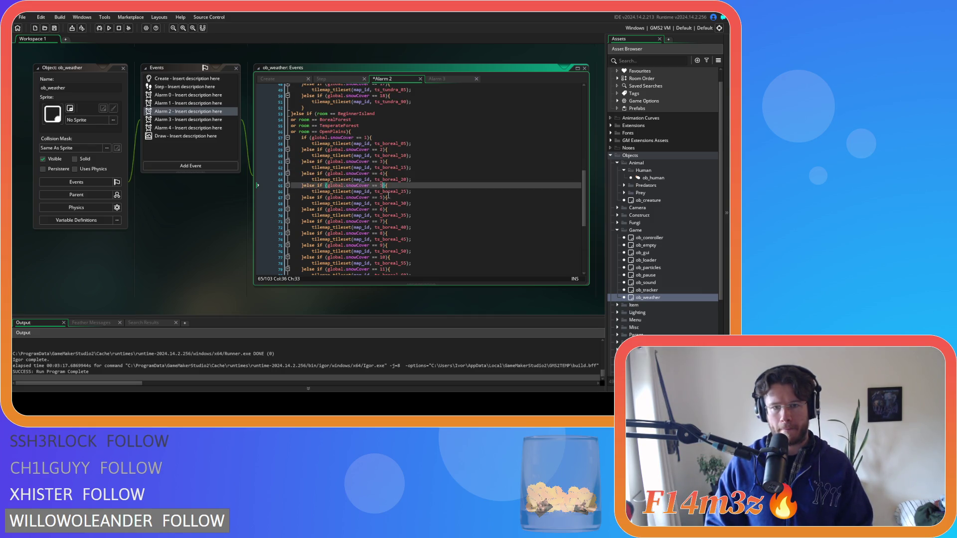
double_click(382, 197)
type("6")
double_click(383, 209)
type("7")
double_click(381, 221)
type("8")
- Continue the boreal snowCover checks from 9 up to 18 on line 100
scroll(382, 205, "down", 3)
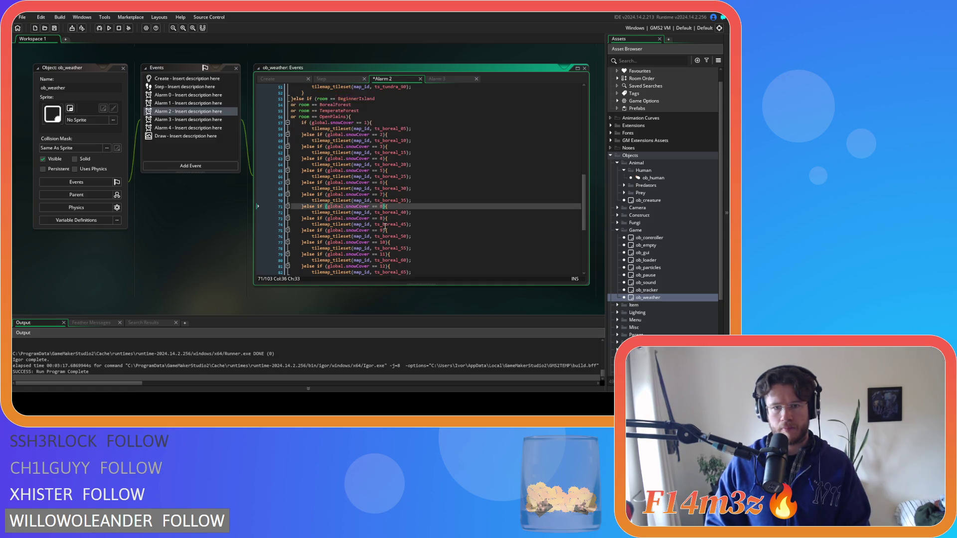
double_click(382, 189)
type("9")
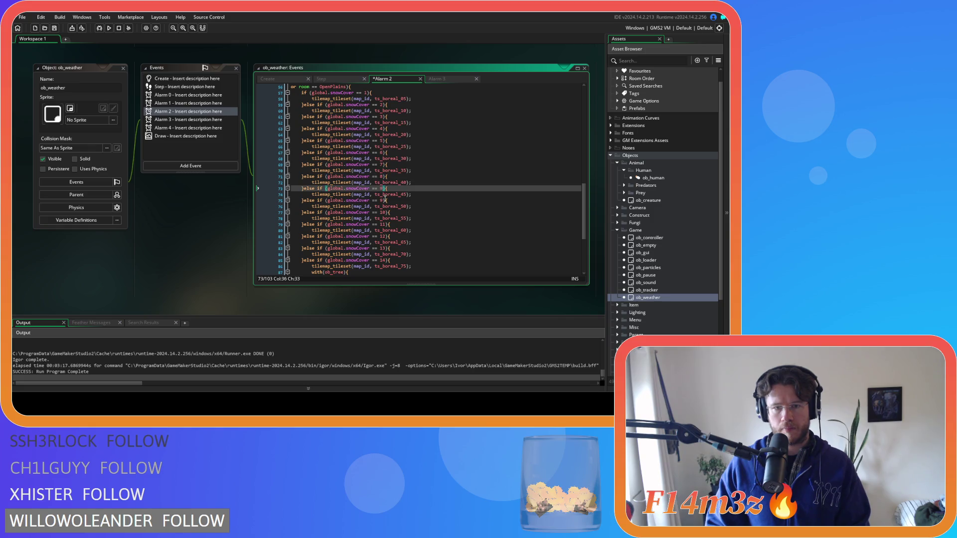
double_click(383, 200)
type("10")
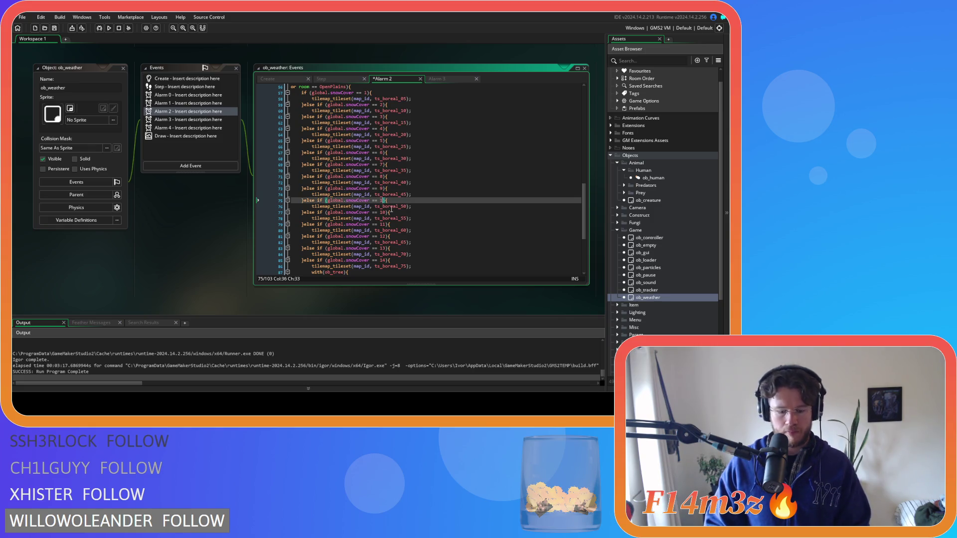
double_click(382, 212)
type("11")
double_click(383, 224)
type("12")
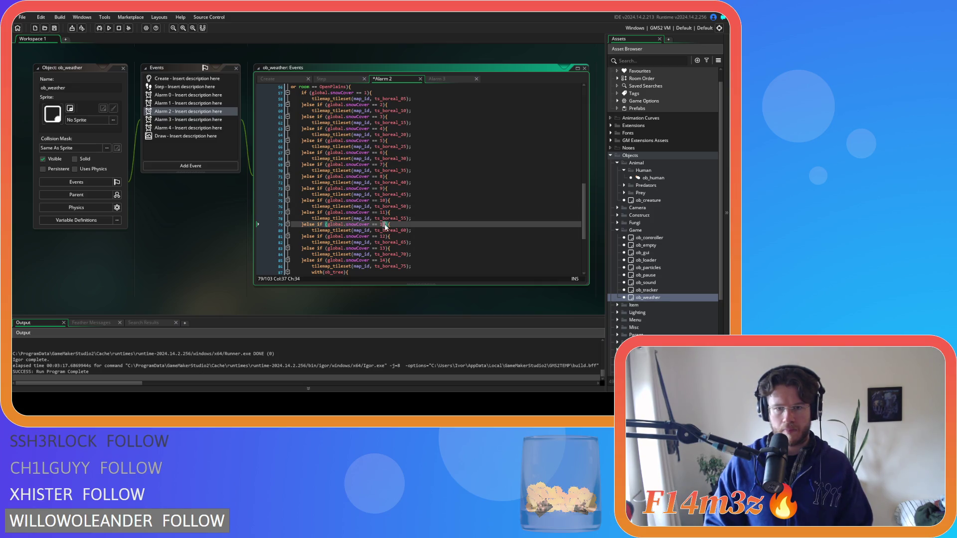
double_click(384, 236)
type("3")
scroll(385, 231, "down", 3)
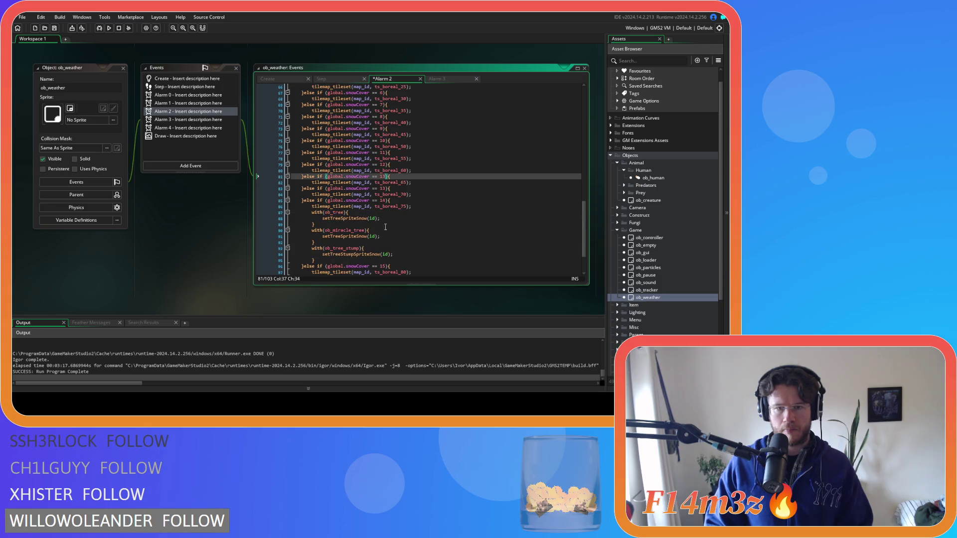
double_click(384, 188)
type("14")
double_click(385, 200)
type("15")
scroll(389, 215, "down", 3)
double_click(384, 219)
type("16")
double_click(384, 231)
type("17")
left_click(384, 242)
type("8")
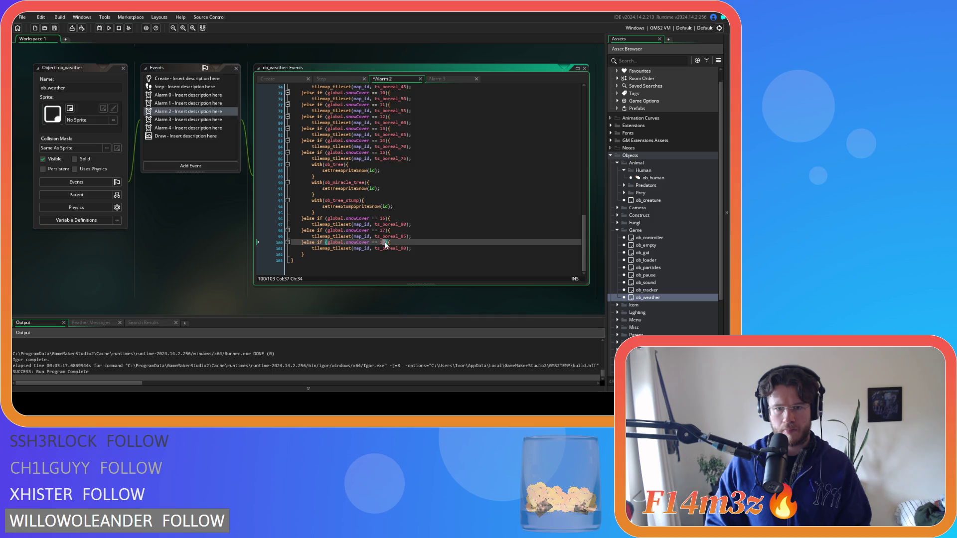
left_click(393, 243)
key("ctrl+s")
left_click(437, 78)
scroll(422, 223, "down", 10)
left_click_drag(292, 248, 323, 262)
key("ctrl+c")
key("BackSpace")
key("BackSpace")
left_click_drag(584, 245, 584, 110)
left_click(411, 91)
key("Return")
key("ctrl+v")
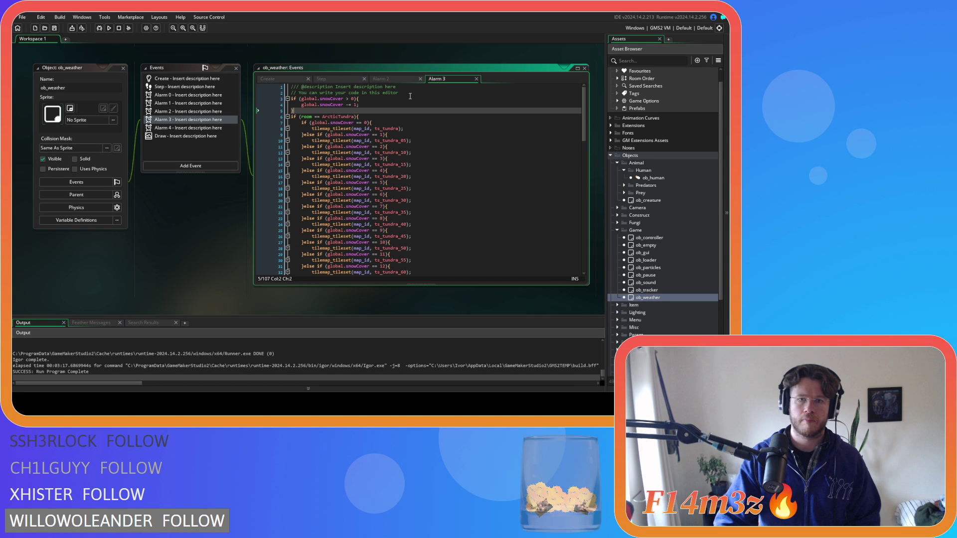
scroll(396, 224, "down", 4)
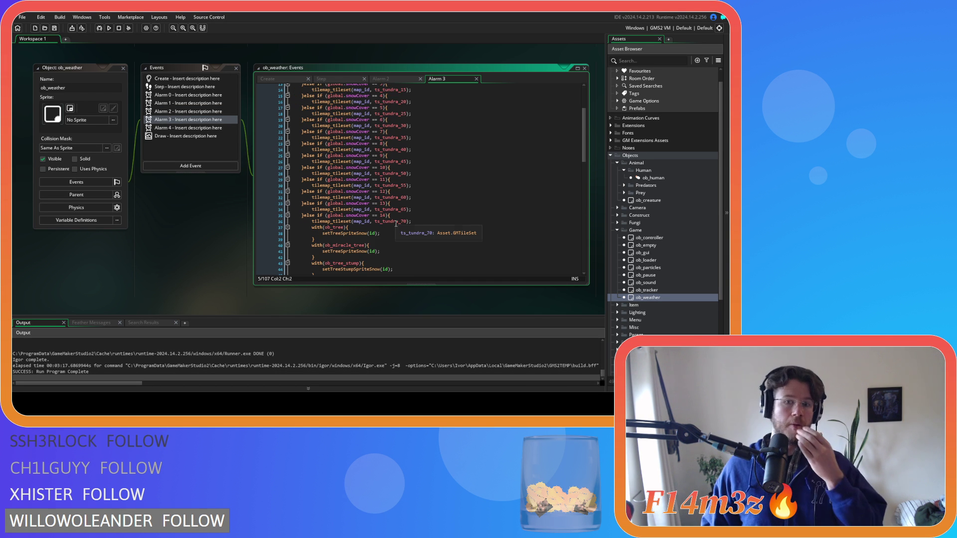
scroll(421, 230, "down", 3)
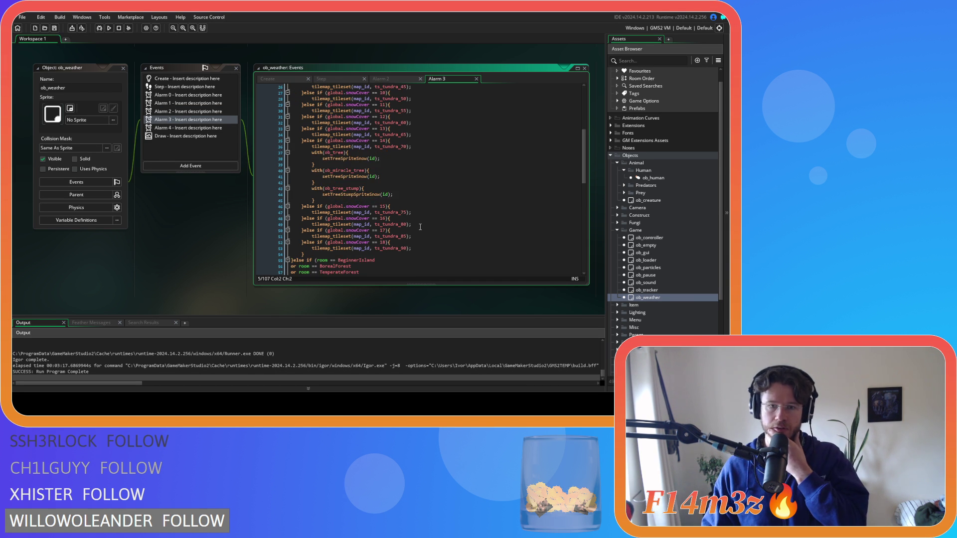
scroll(422, 222, "up", 7)
scroll(421, 210, "down", 7)
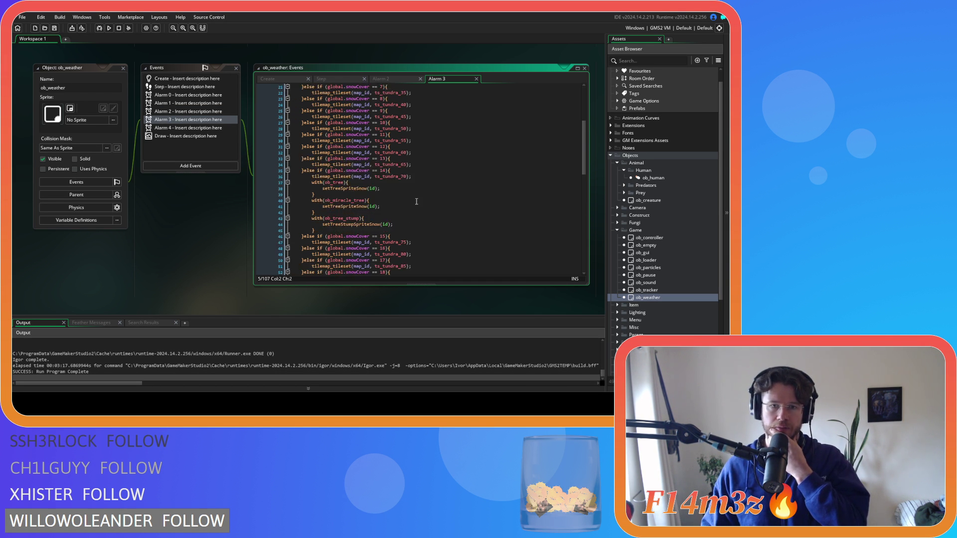
scroll(416, 202, "up", 6)
scroll(416, 201, "down", 12)
left_click(406, 220)
scroll(407, 220, "up", 13)
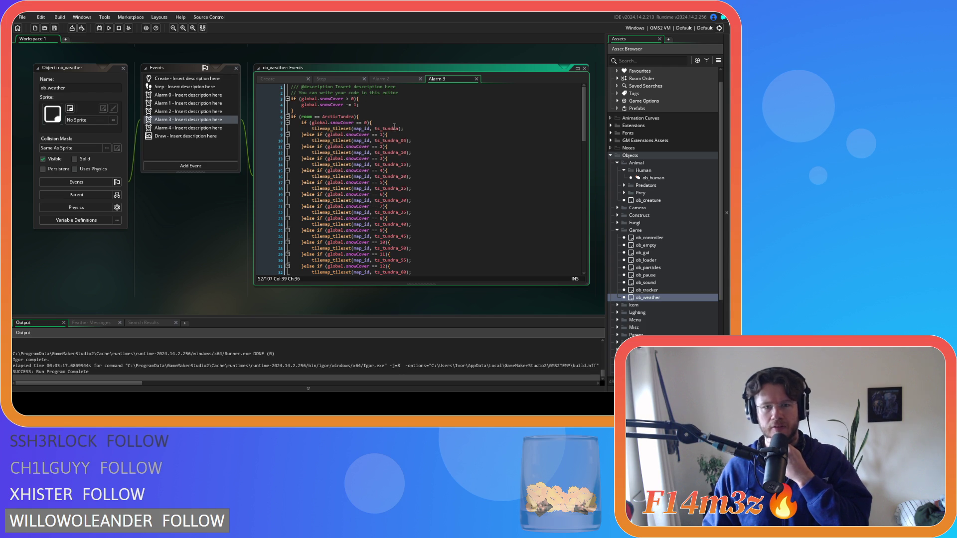
left_click(385, 78)
scroll(443, 187, "up", 15)
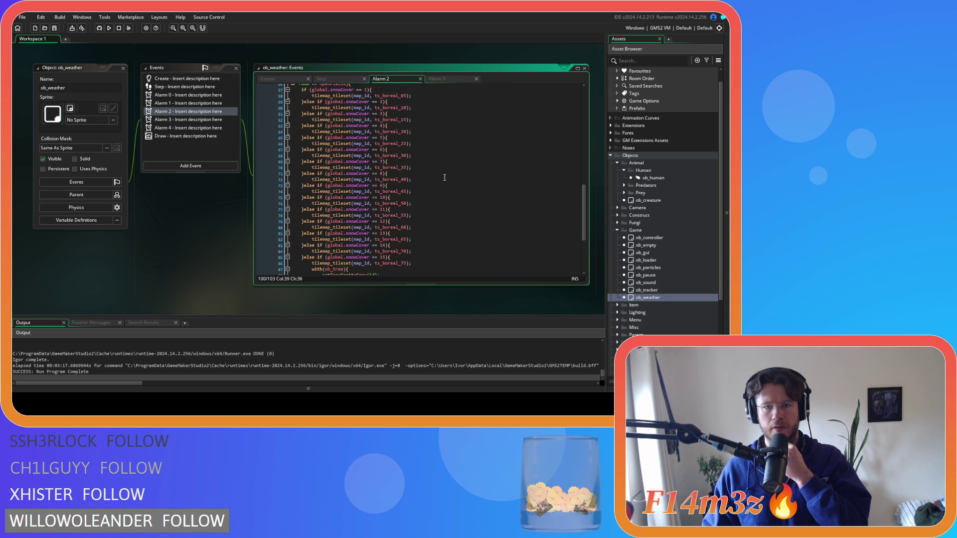
left_click(421, 123)
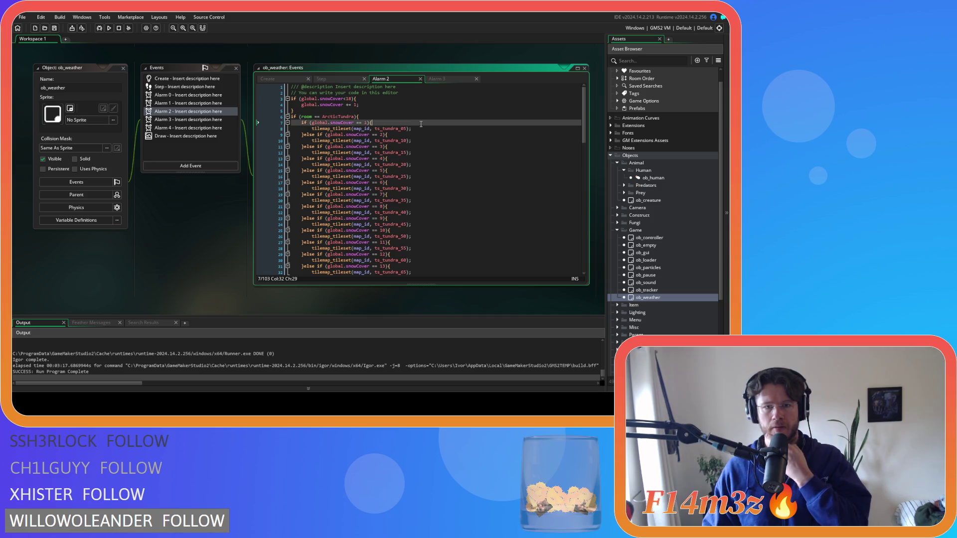
left_click(422, 129)
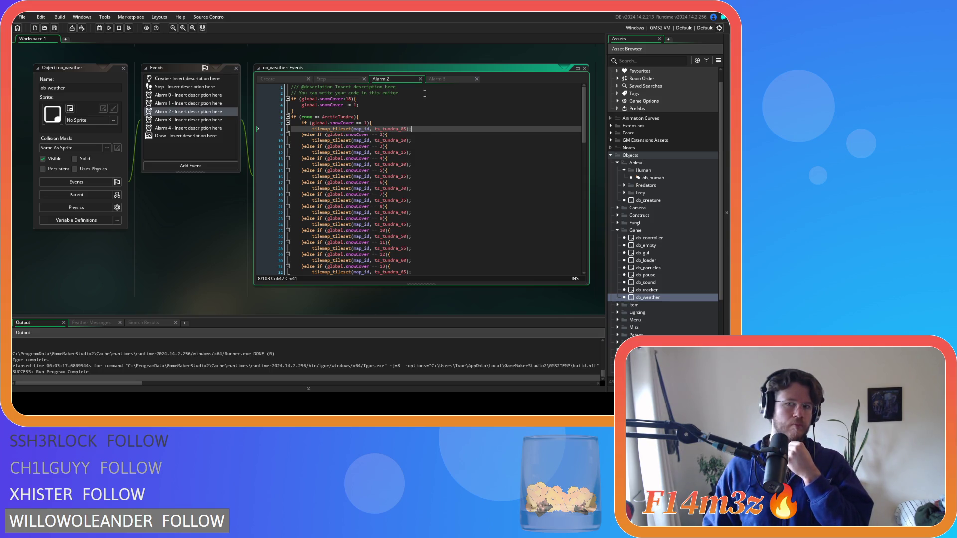
left_click(438, 79)
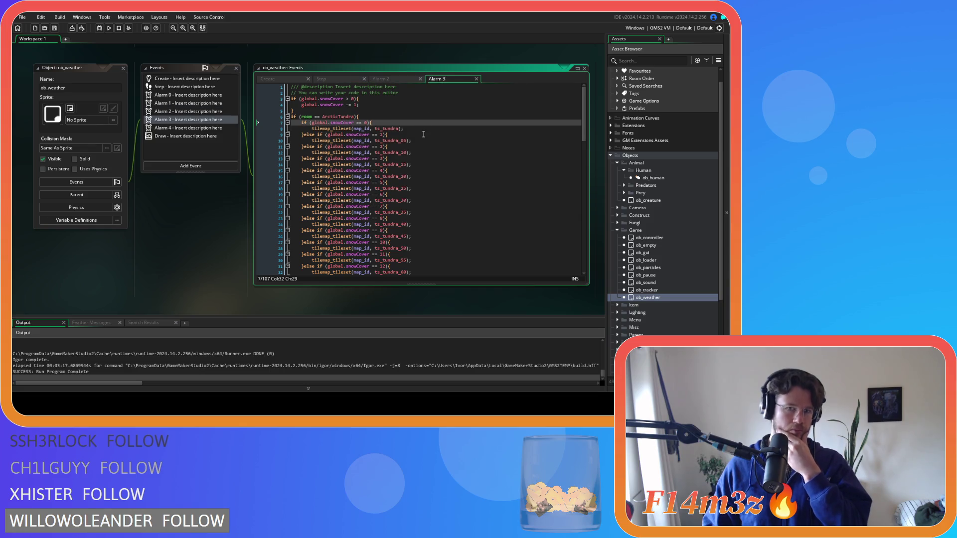
scroll(425, 133, "down", 8)
scroll(425, 133, "up", 8)
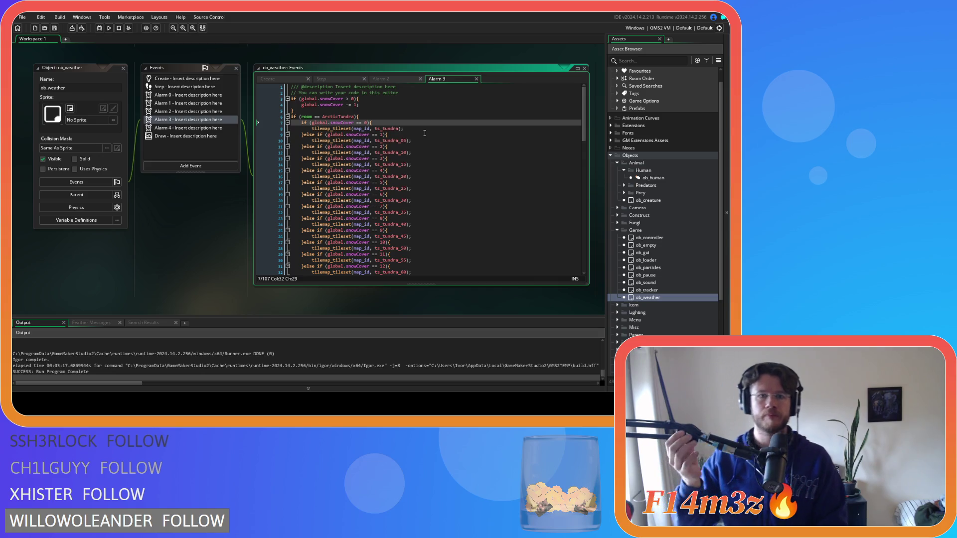
left_click(378, 80)
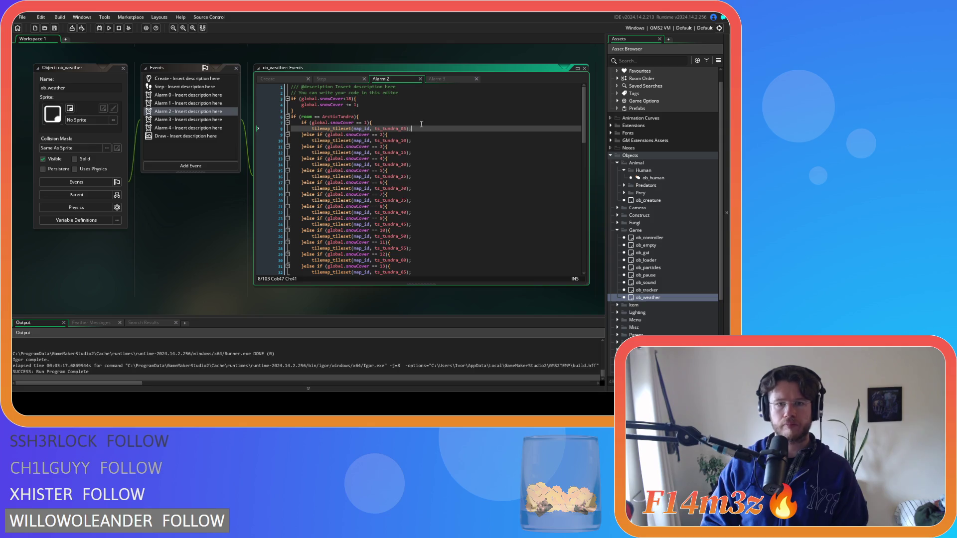
left_click(450, 78)
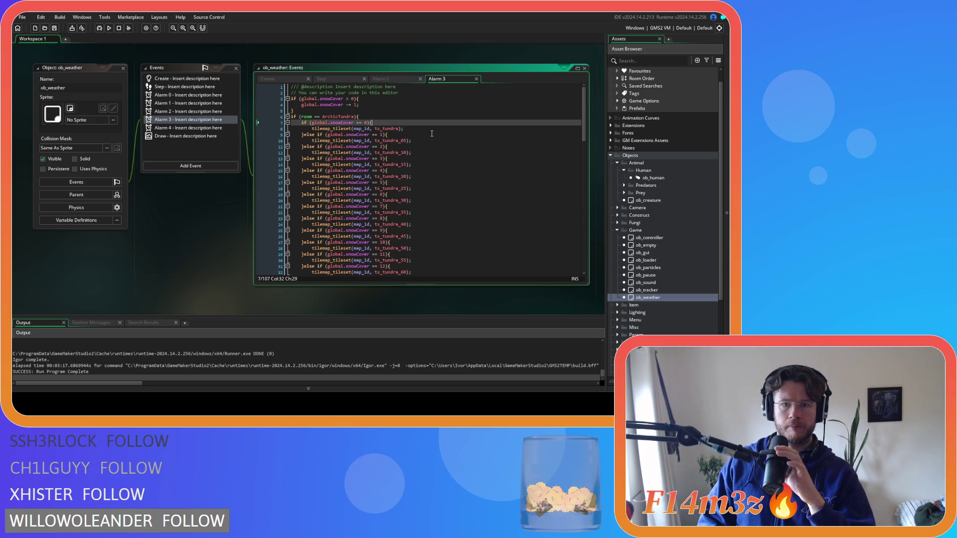
scroll(413, 175, "down", 3)
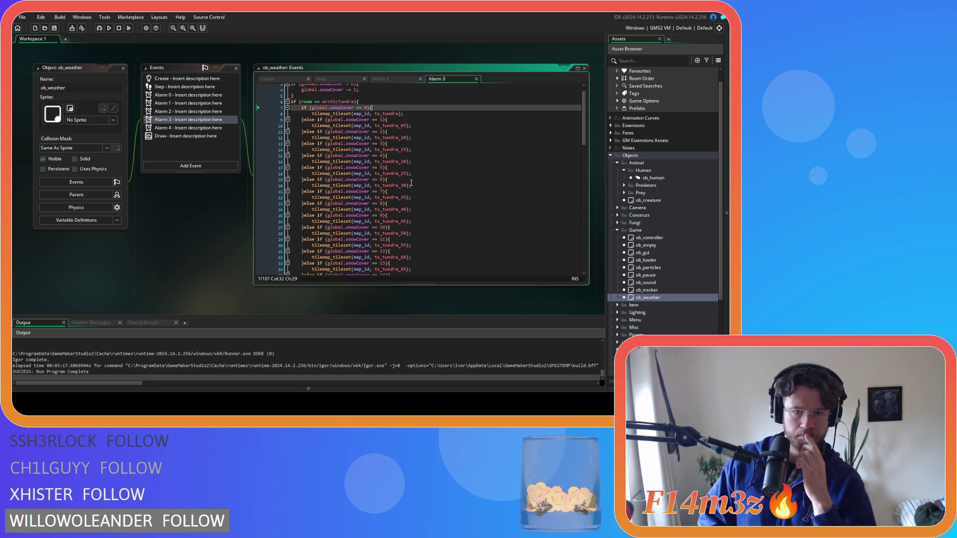
scroll(411, 183, "down", 6)
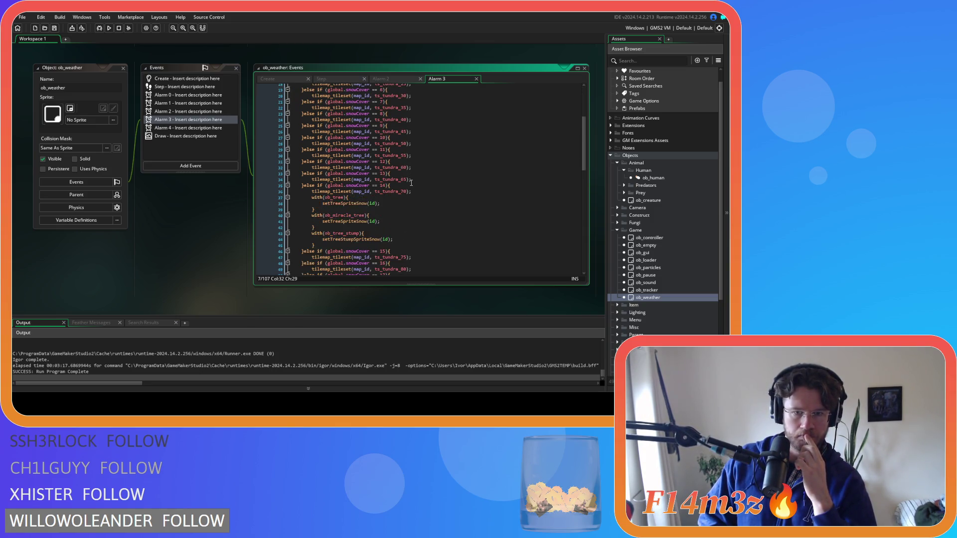
scroll(411, 183, "down", 1)
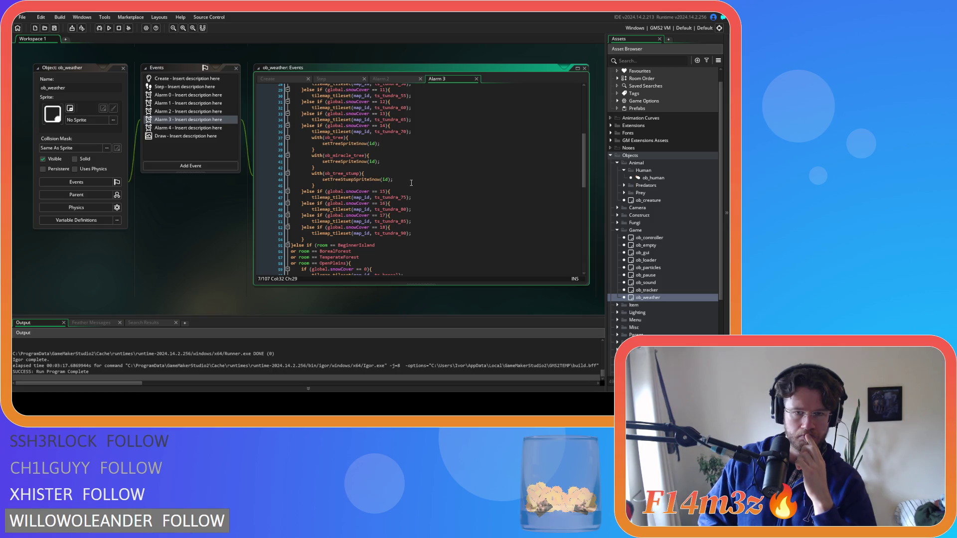
scroll(411, 183, "up", 9)
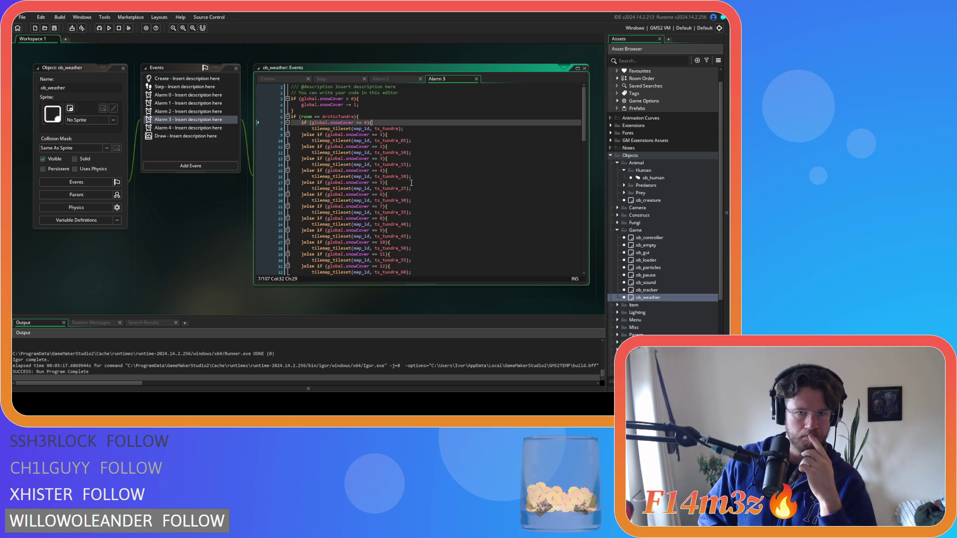
scroll(411, 183, "down", 7)
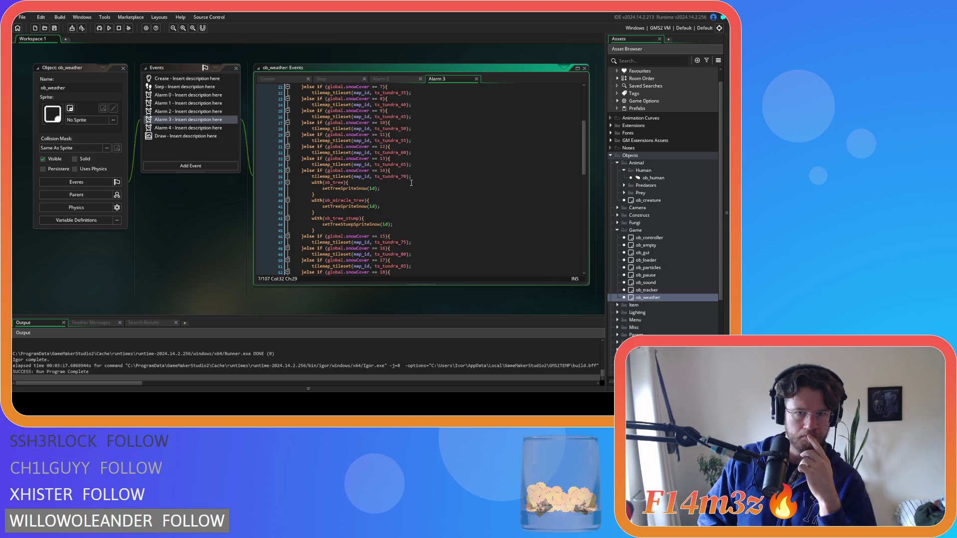
scroll(411, 183, "down", 3)
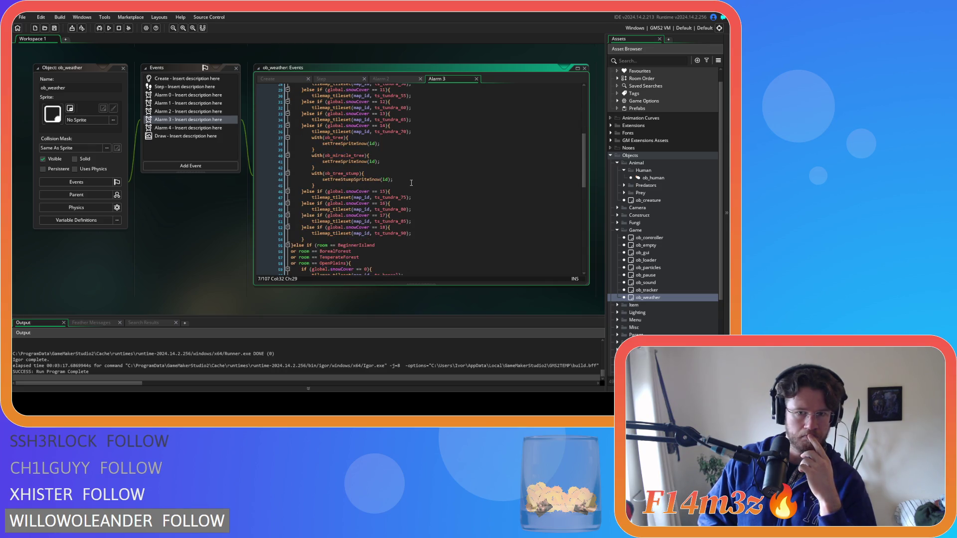
left_click(383, 79)
scroll(429, 185, "down", 5)
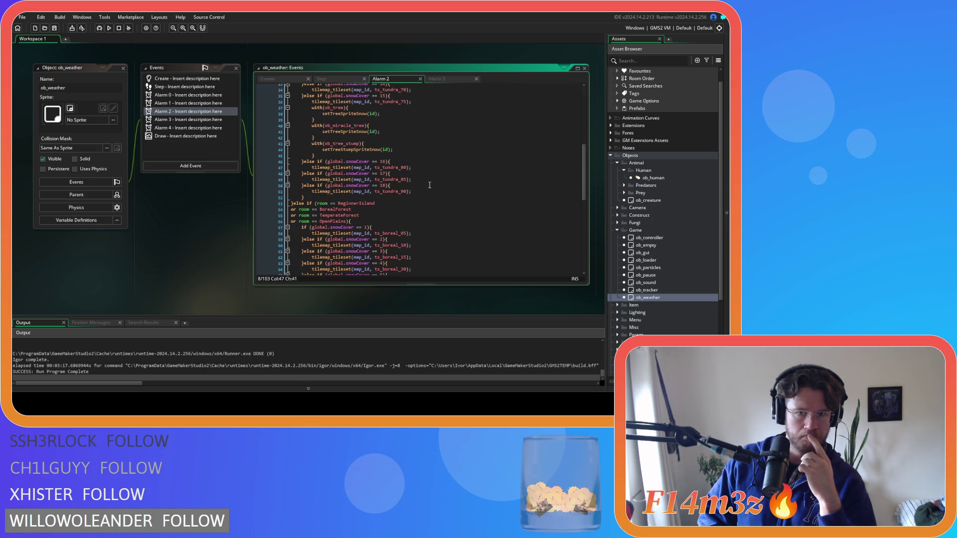
left_click(455, 78)
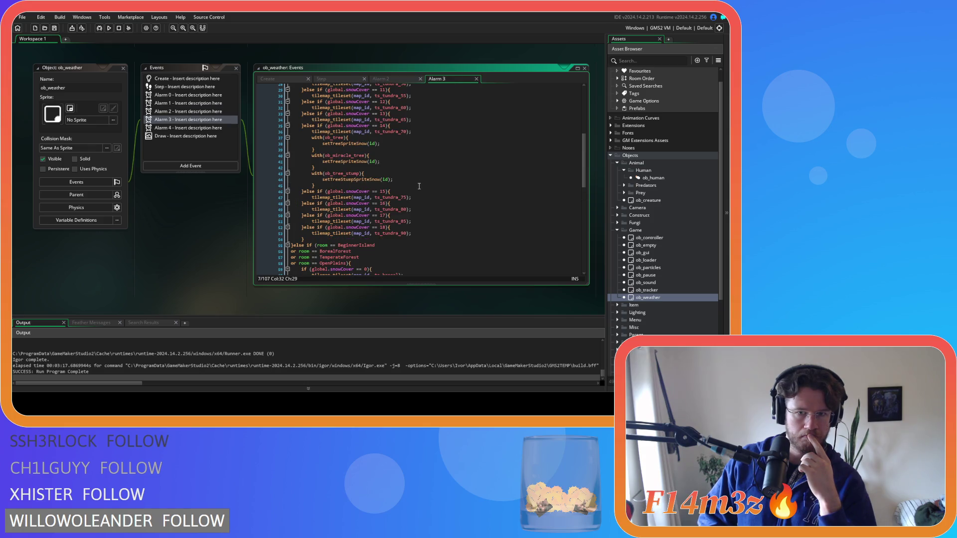
left_click(396, 79)
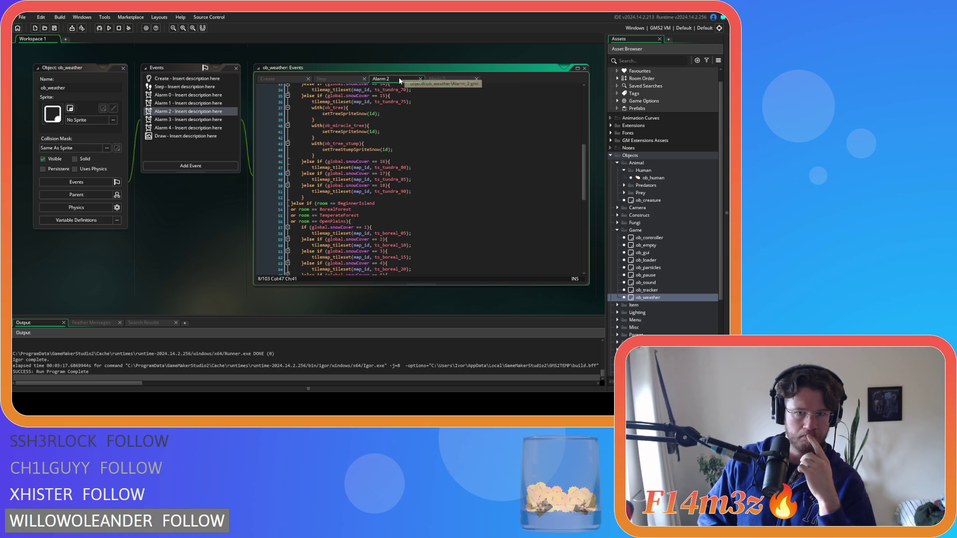
left_click(438, 77)
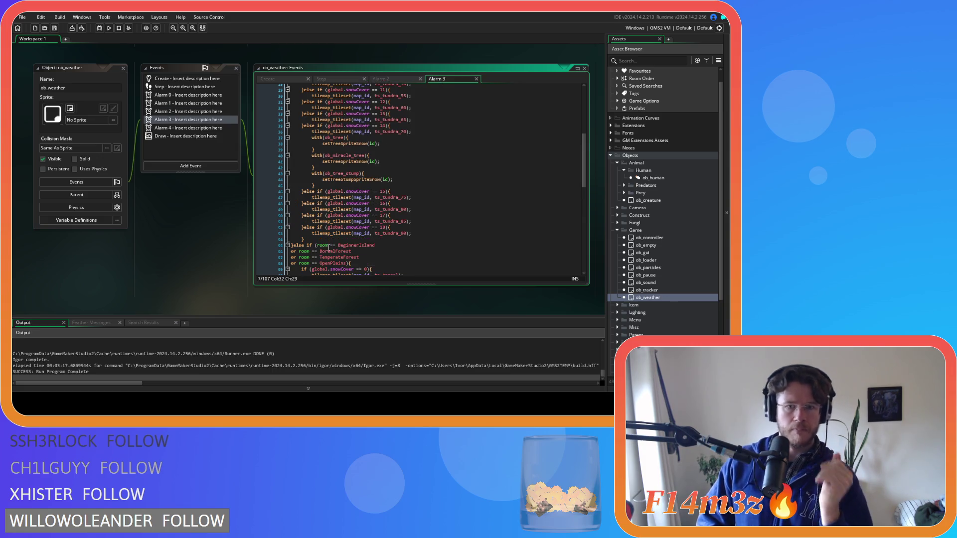
left_click_drag(304, 239, 307, 230)
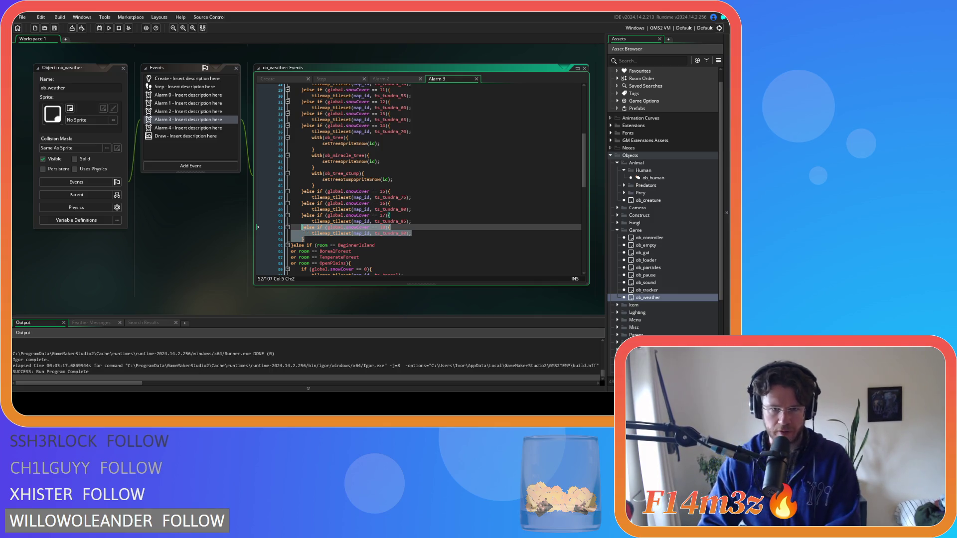
- Delete the tundra snowCover == 18 branch from Alarm 3, checking it against Alarm 2
key("BackSpace")
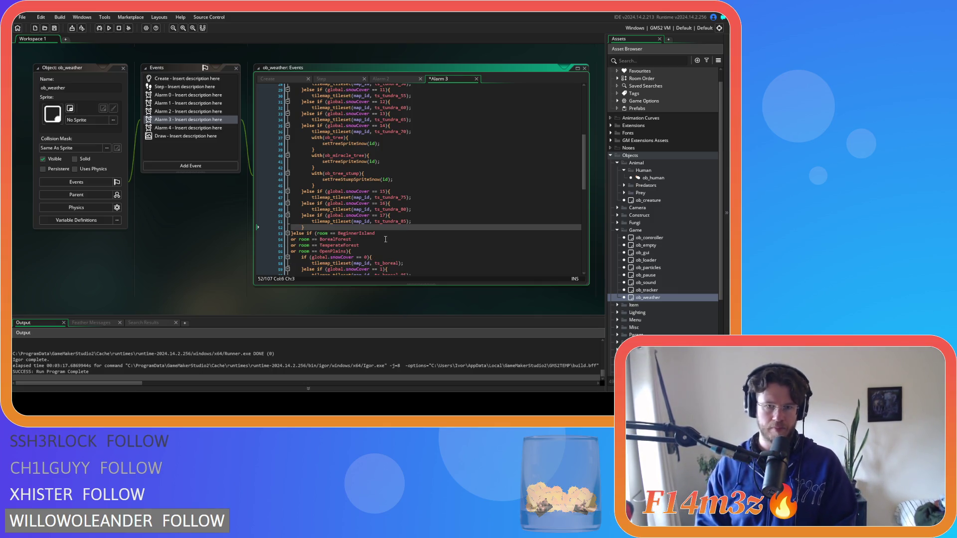
left_click(385, 79)
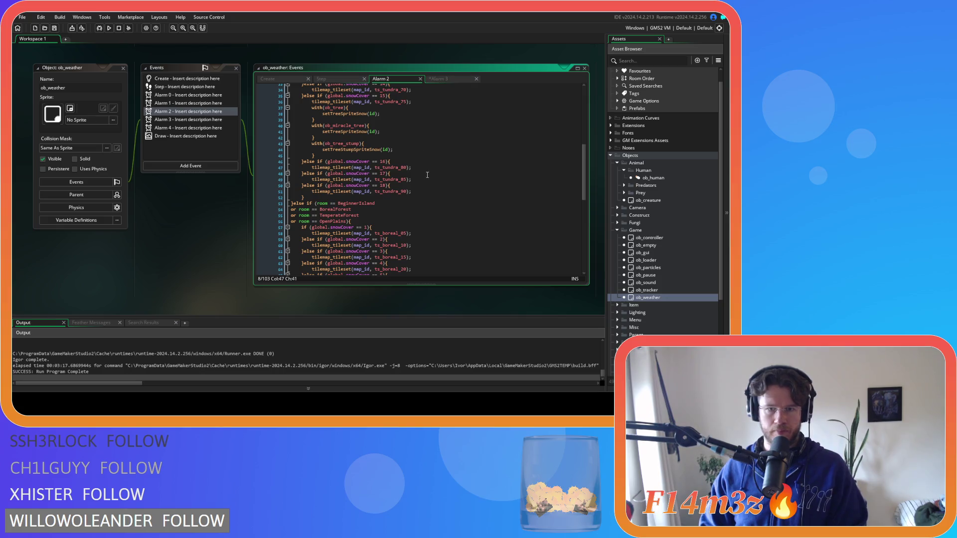
left_click(425, 192)
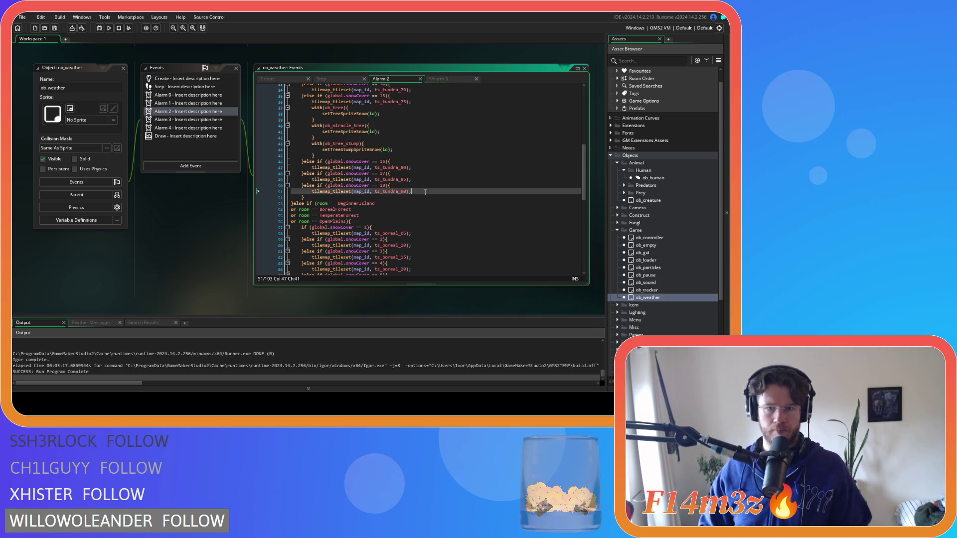
left_click(450, 81)
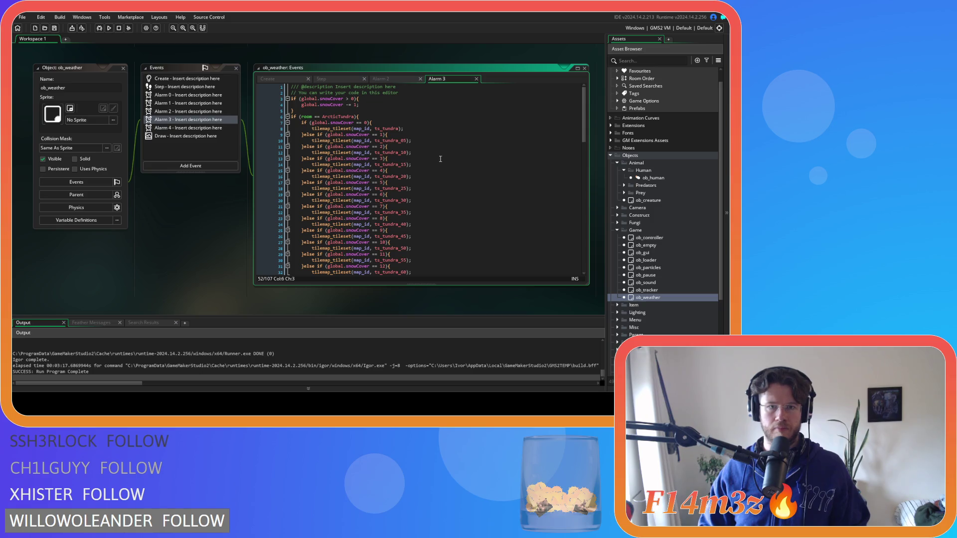
left_click(385, 79)
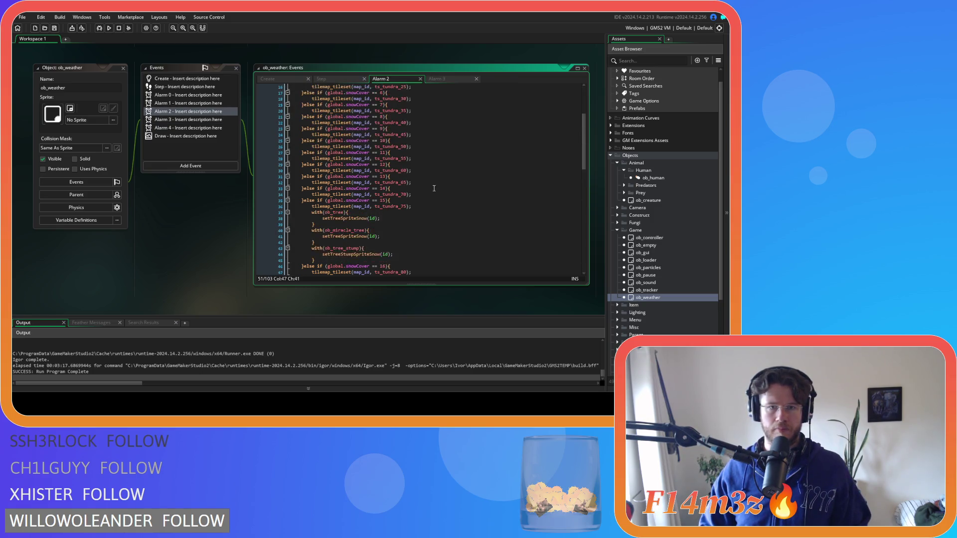
left_click(442, 79)
scroll(451, 232, "down", 15)
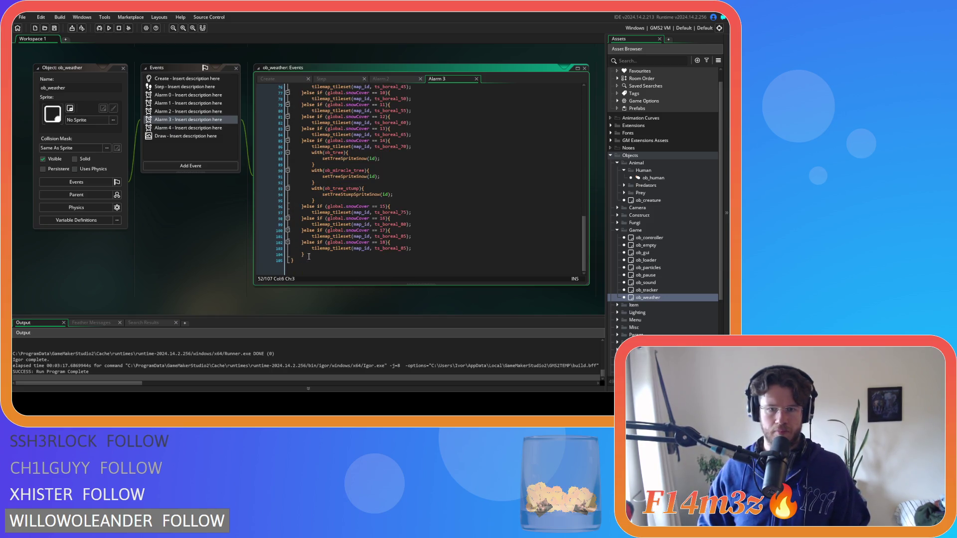
left_click(316, 250)
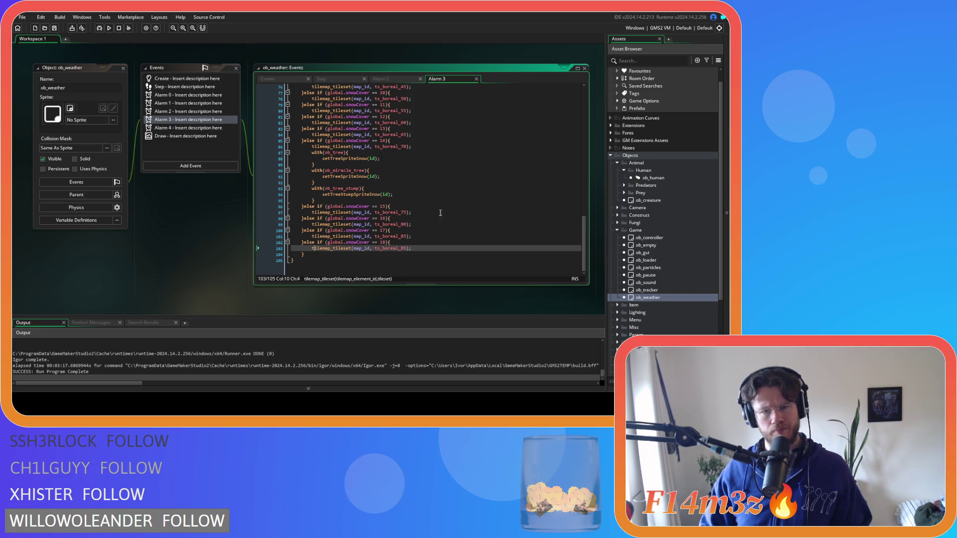
key("ctrl+z")
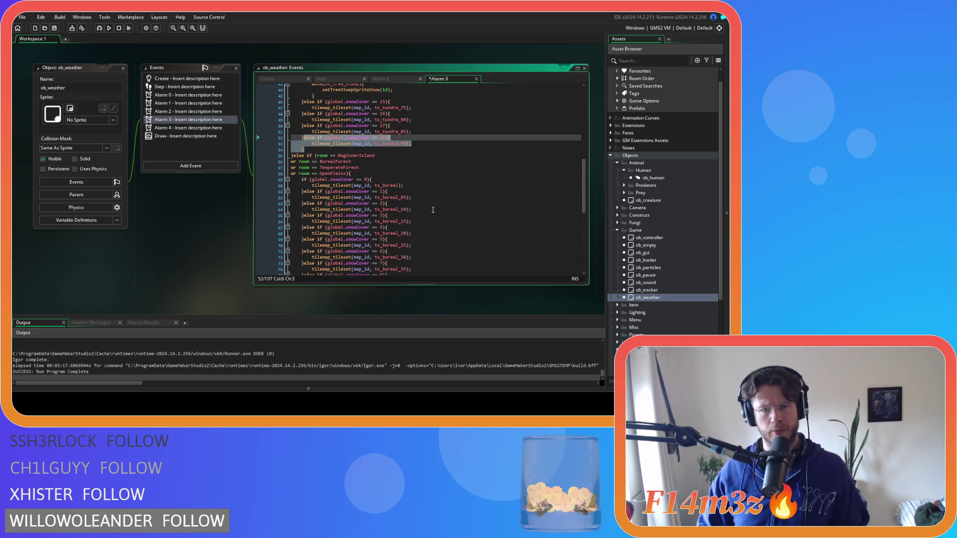
key("ctrl+y")
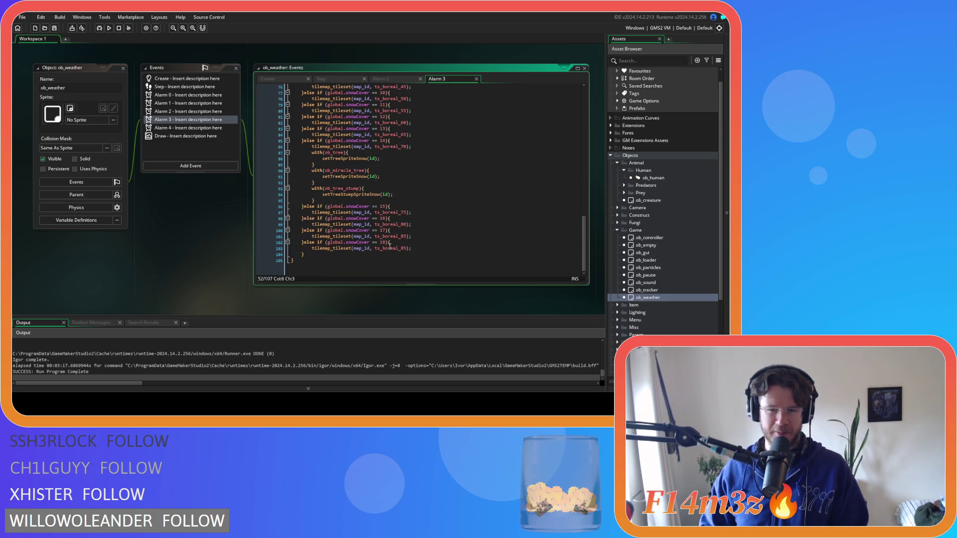
- Delete the boreal snowCover == 18 branch too and save Alarm 3
left_click(385, 251)
key("Up")
key("Up")
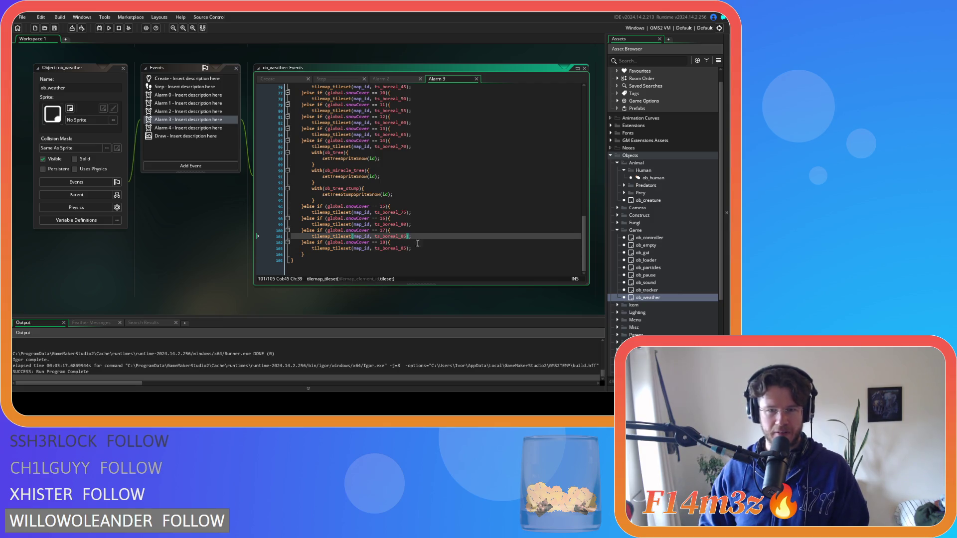
scroll(418, 242, "up", 15)
scroll(431, 236, "down", 3)
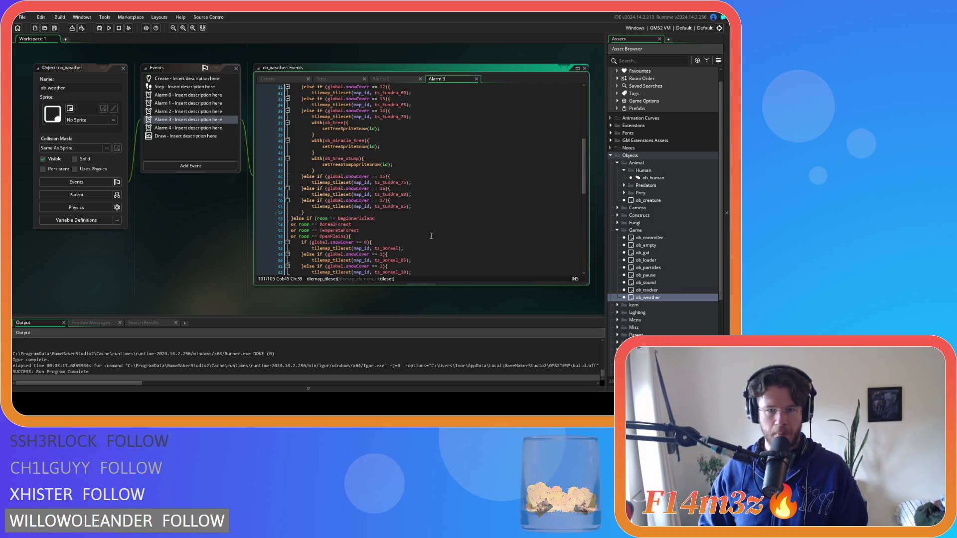
scroll(431, 236, "down", 15)
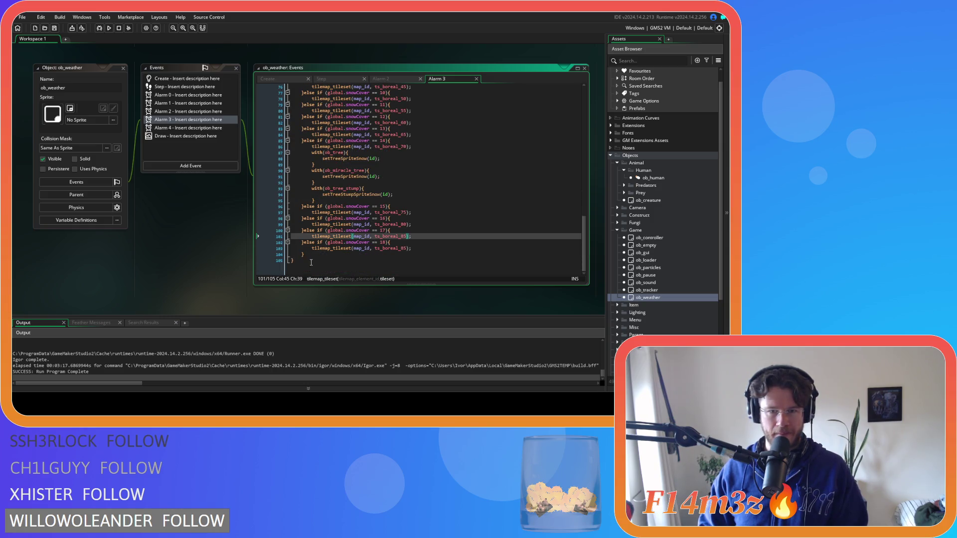
left_click(307, 249)
key("shift+Up")
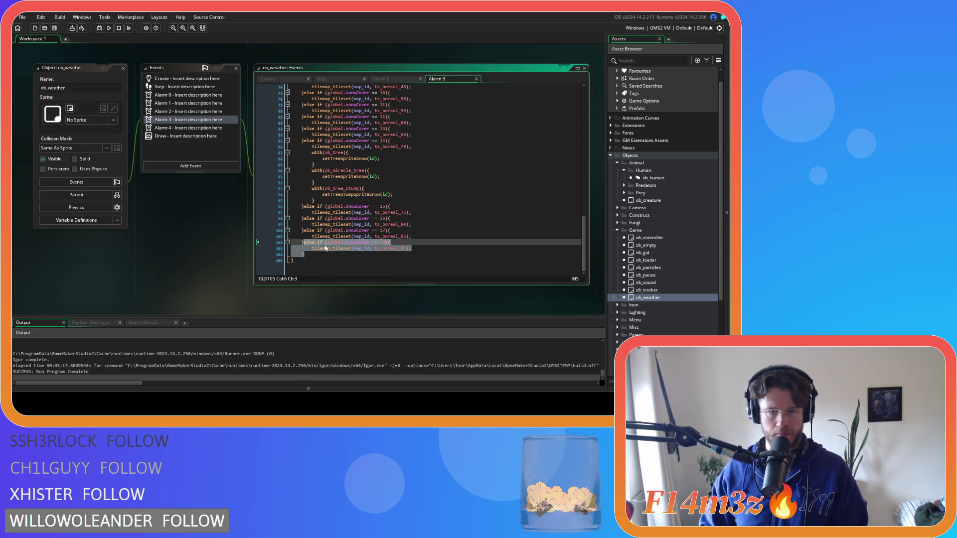
key("BackSpace")
left_click(381, 249)
key("ctrl+s")
- Move to the snow decrement line and the snowCover == 0 check in Alarm 3
left_click(420, 254)
scroll(426, 234, "up", 15)
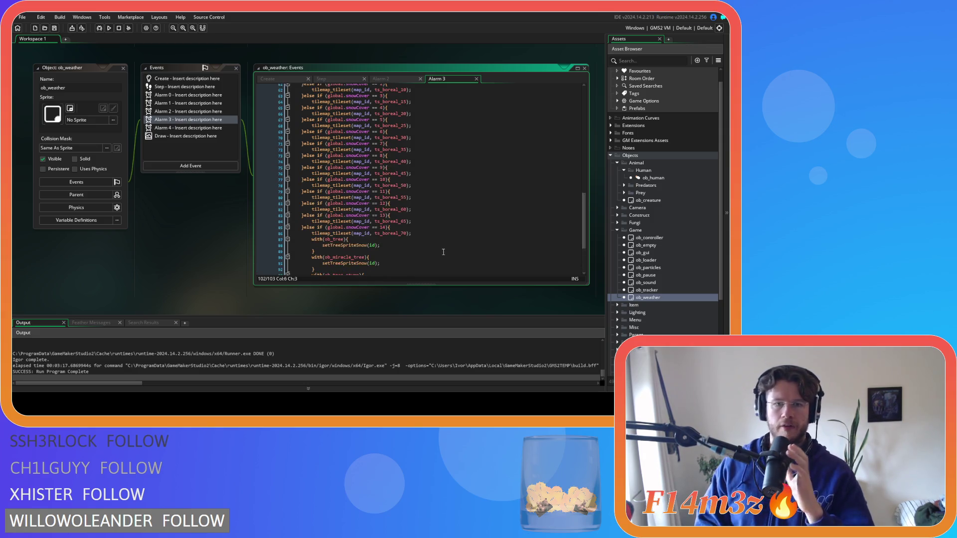
scroll(429, 229, "up", 9)
left_click(358, 108)
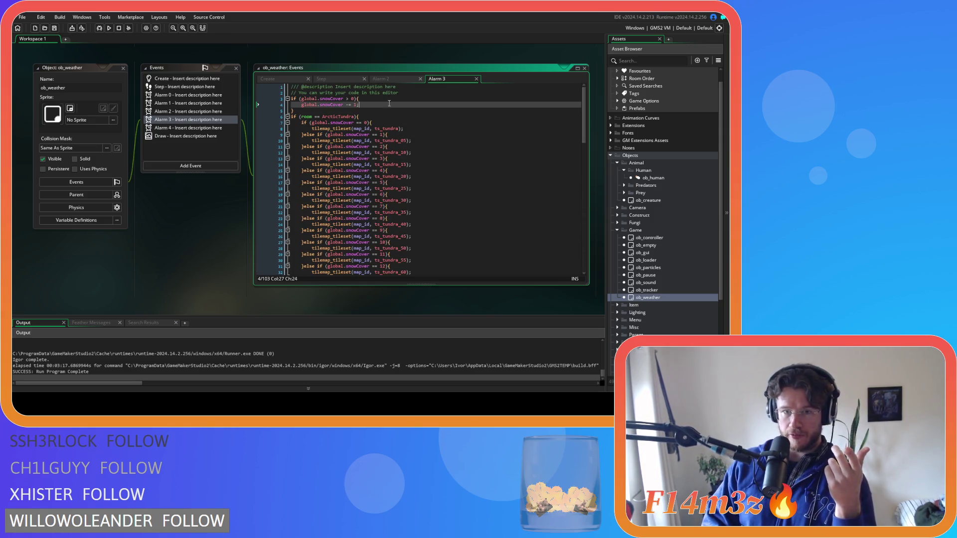
scroll(407, 168, "down", 15)
scroll(407, 168, "up", 10)
key("Down")
key("Down")
key("Down")
key("End")
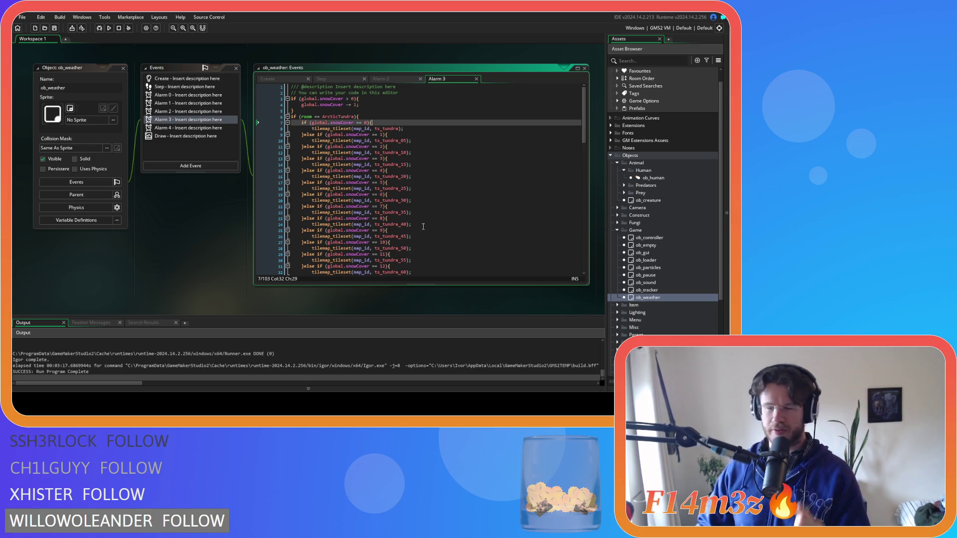
left_click_drag(320, 147, 330, 206)
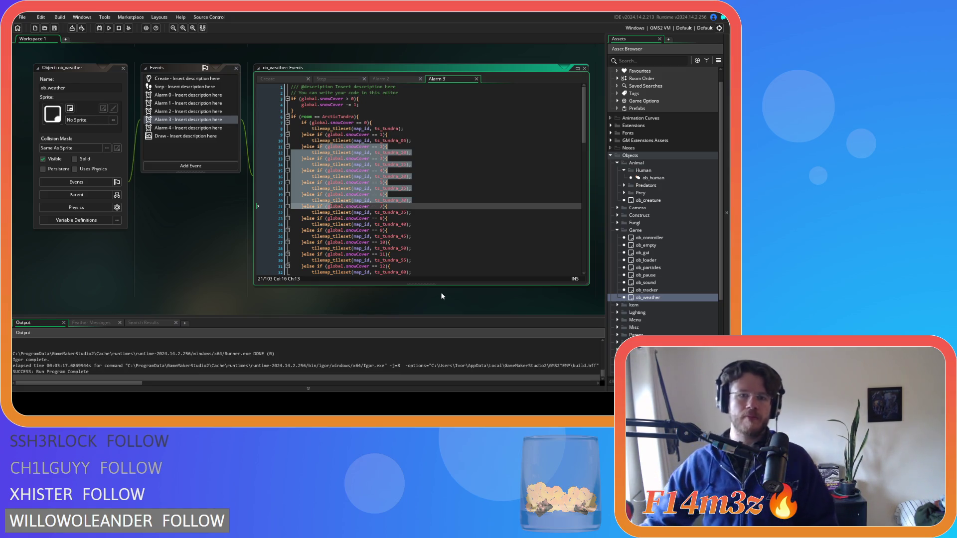
left_click(439, 203)
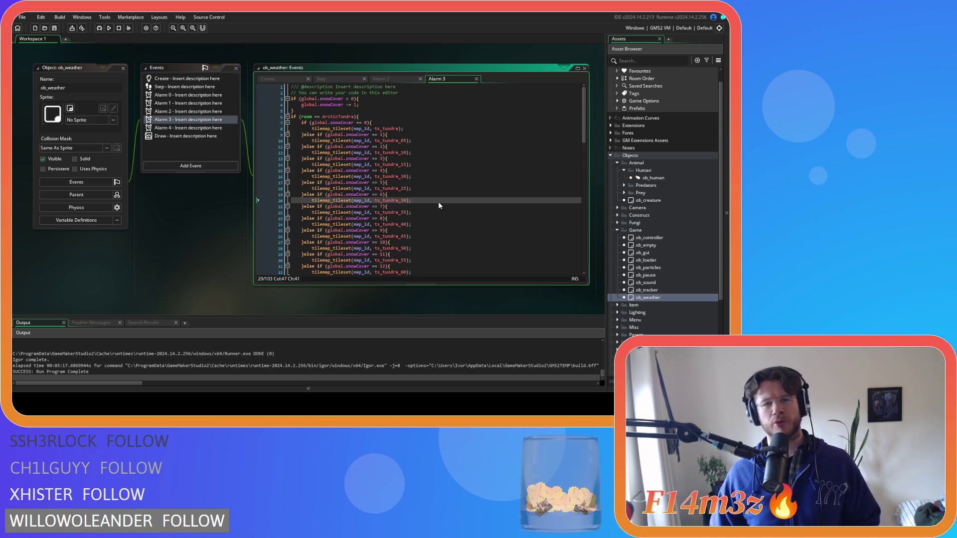
double_click(390, 141)
left_click(396, 168)
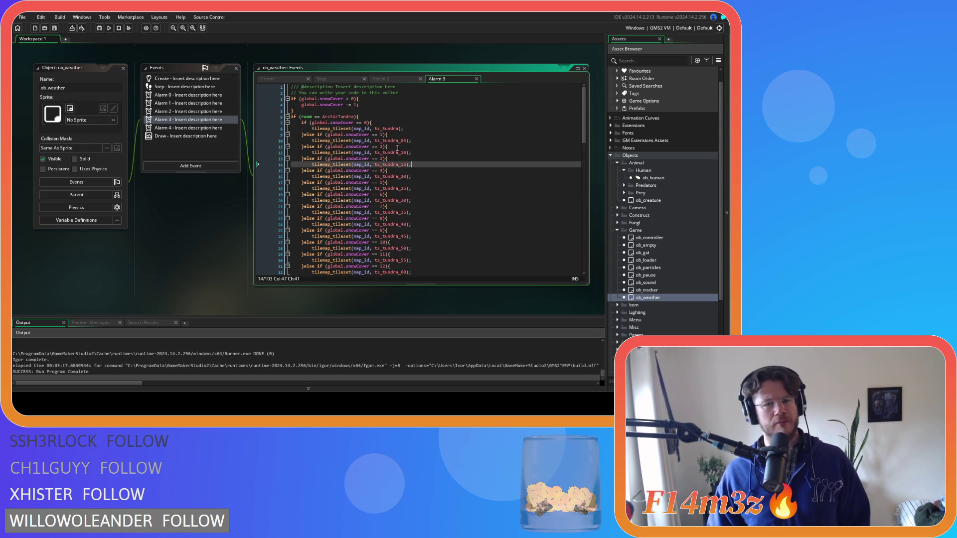
left_click(396, 140)
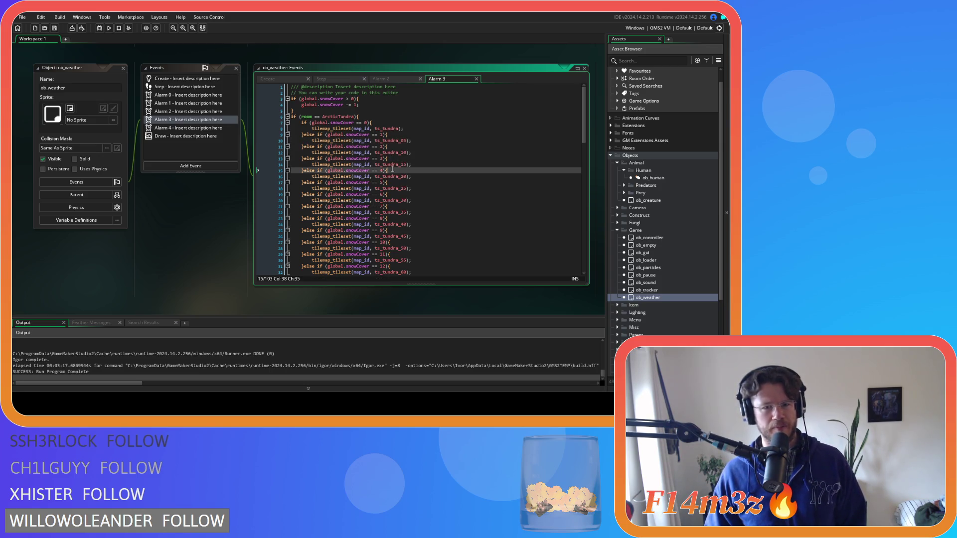
left_click(390, 140)
double_click(390, 141)
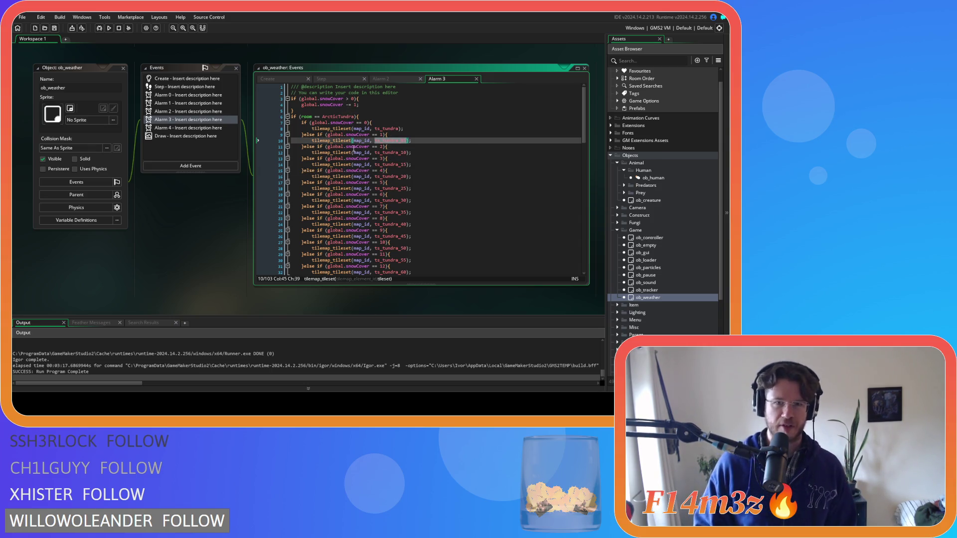
double_click(356, 105)
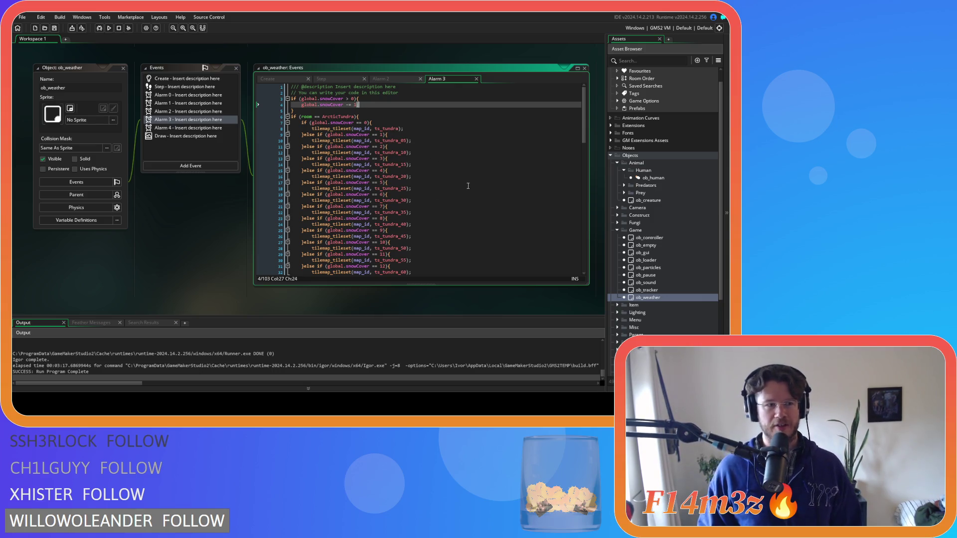
left_click(441, 181)
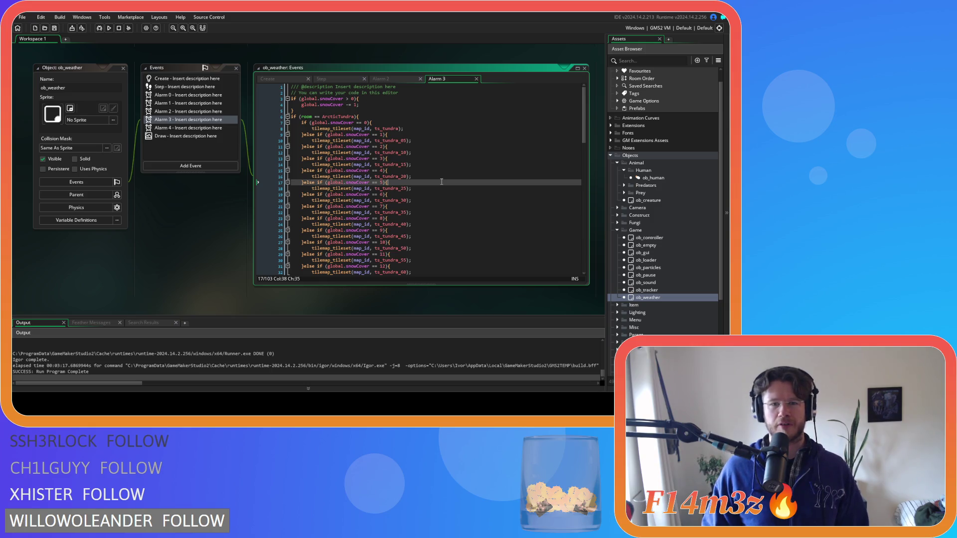
left_click(431, 158)
left_click(421, 135)
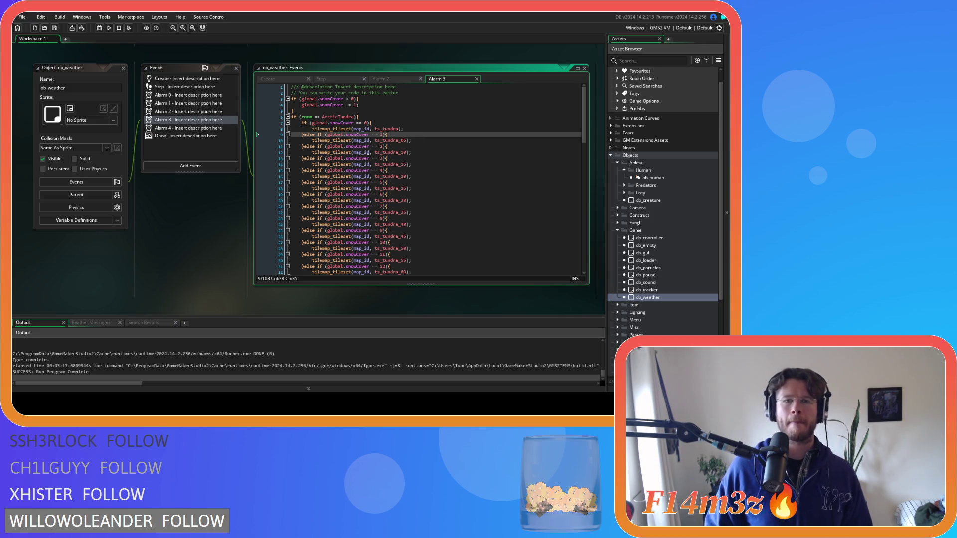
left_click(423, 153)
scroll(424, 154, "down", 4)
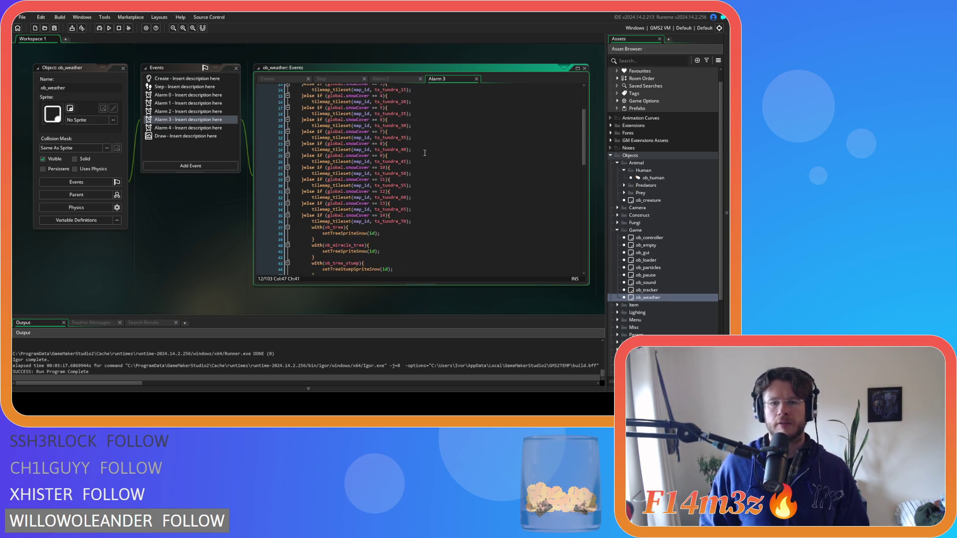
scroll(425, 153, "down", 5)
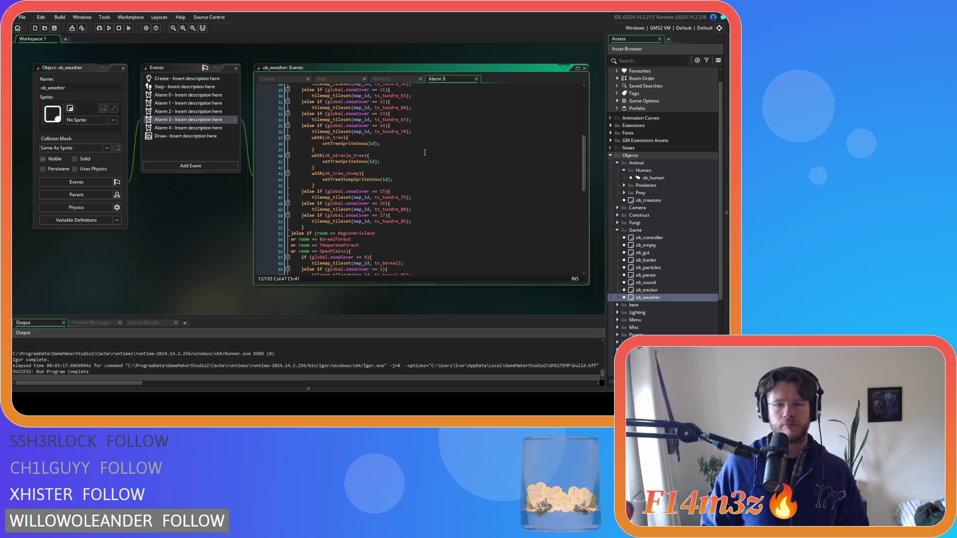
scroll(425, 152, "up", 3)
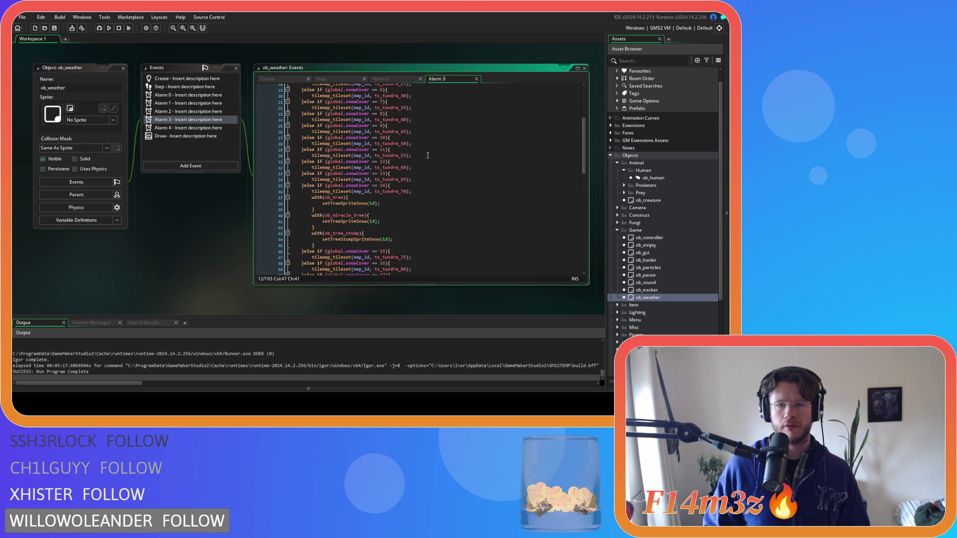
scroll(427, 156, "down", 1)
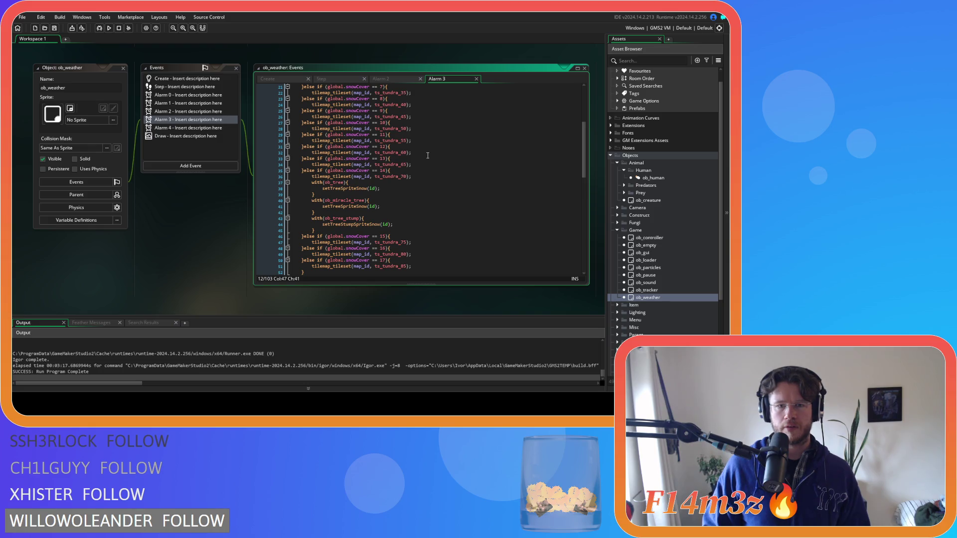
left_click(386, 79)
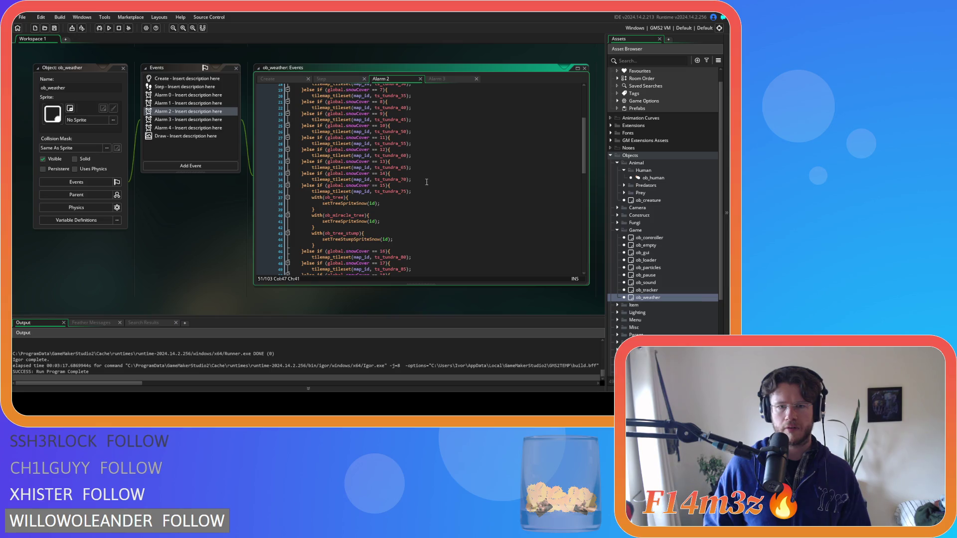
left_click(414, 179)
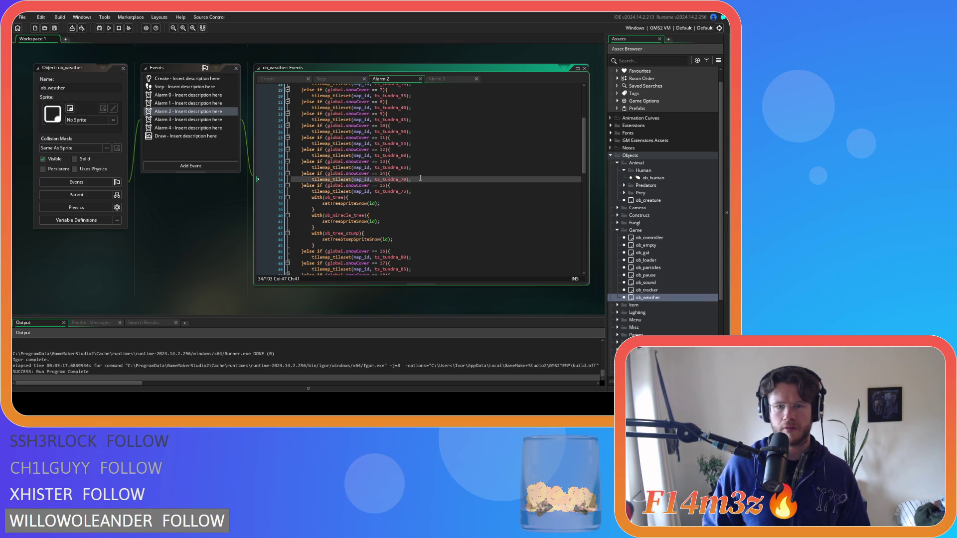
key("Down")
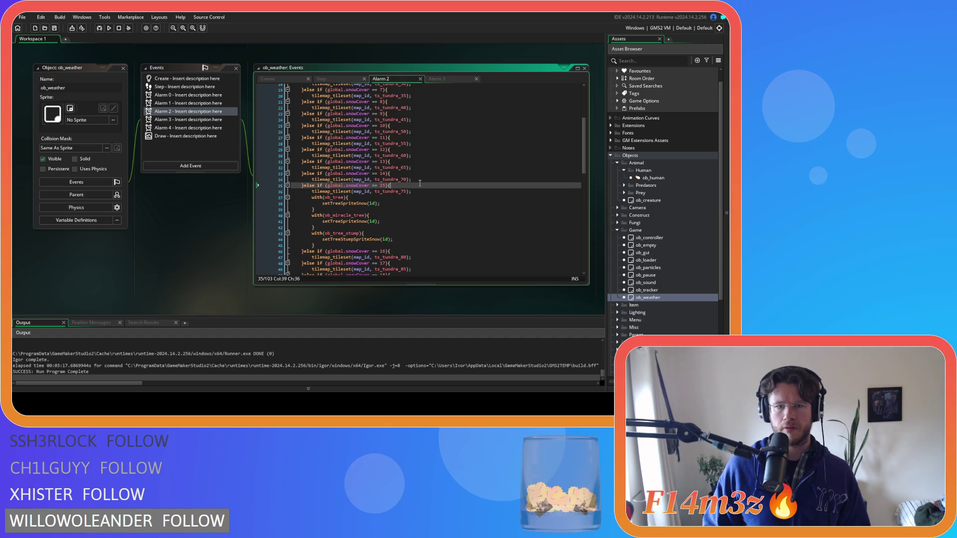
scroll(419, 183, "down", 18)
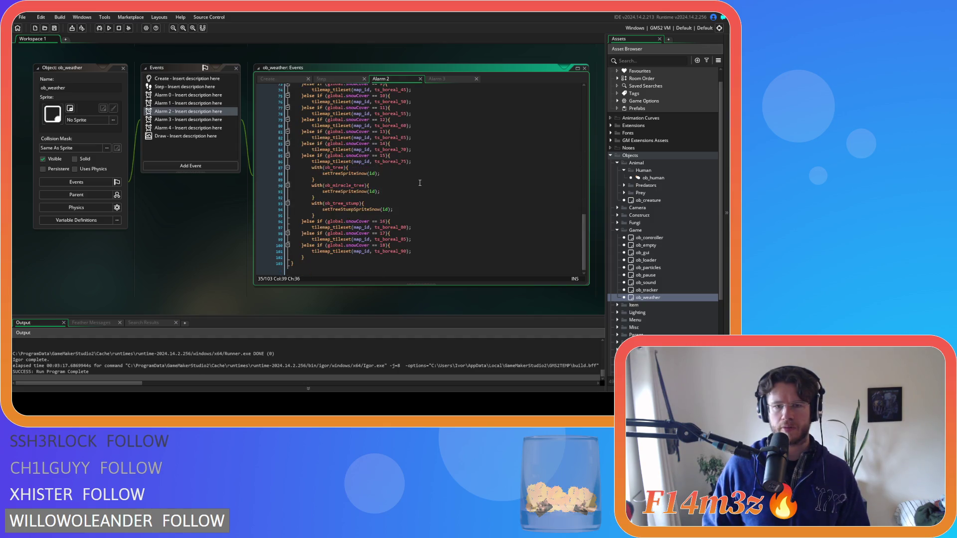
scroll(420, 181, "up", 20)
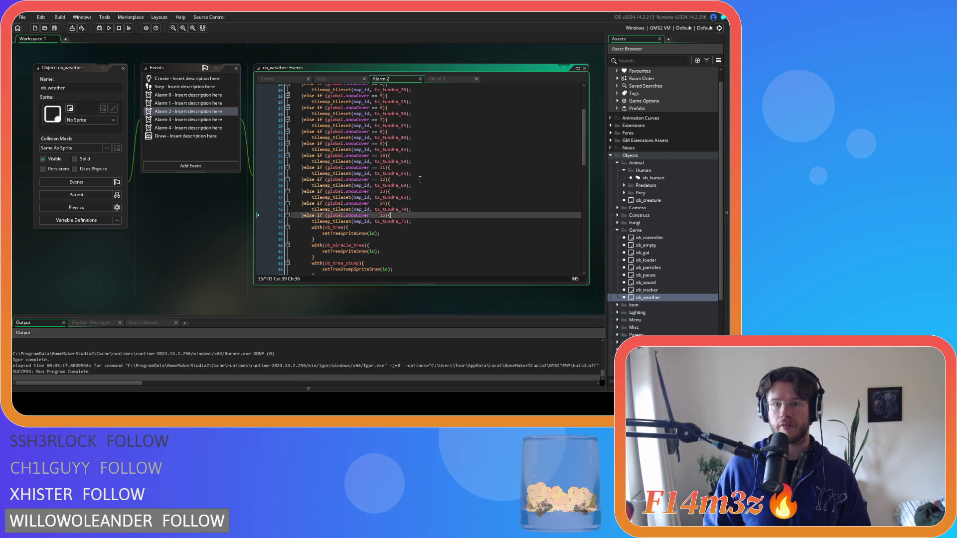
scroll(419, 178, "down", 2)
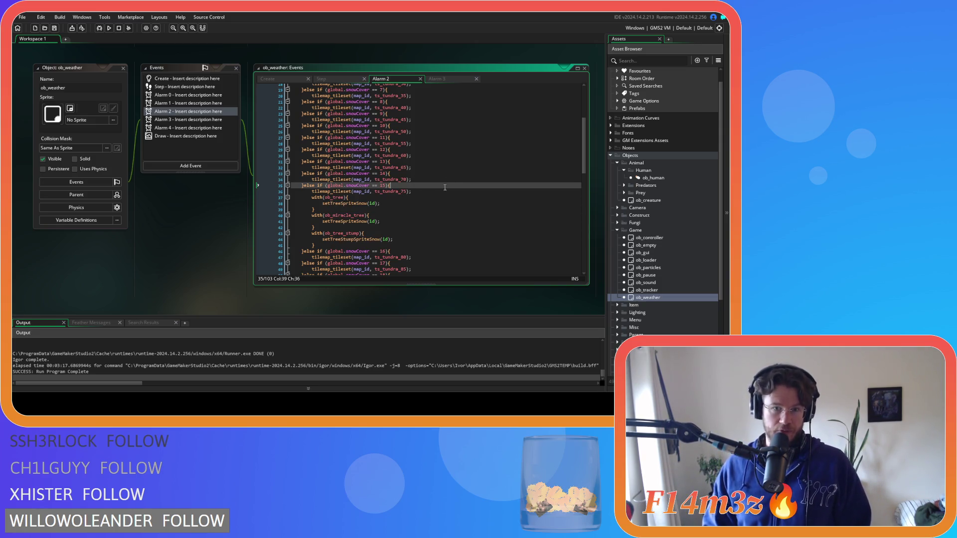
left_click(405, 209)
left_click(440, 79)
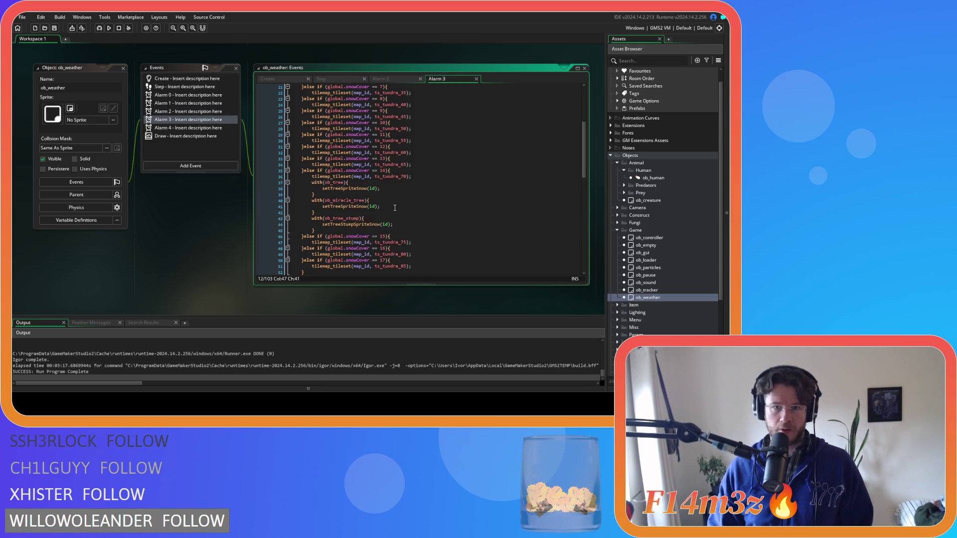
left_click(410, 201)
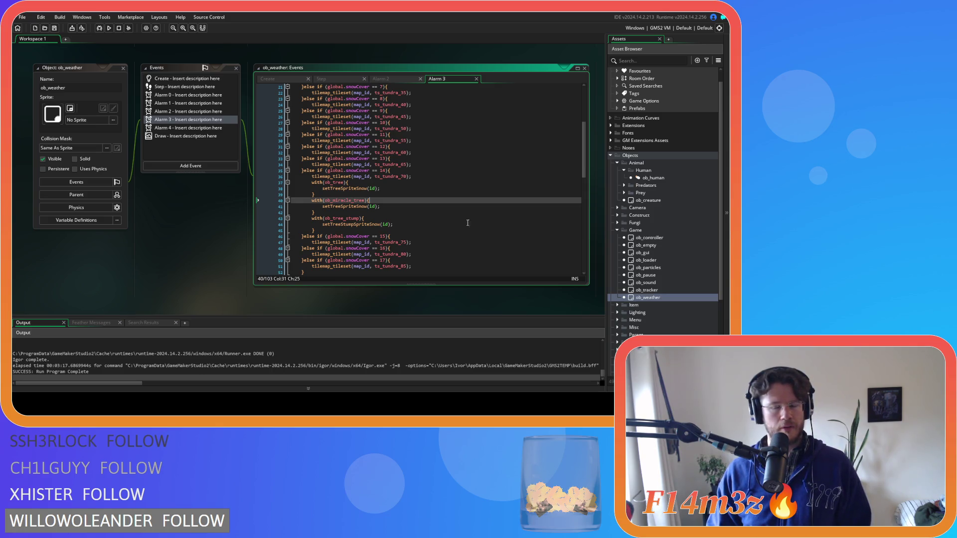
scroll(663, 249, "down", 5)
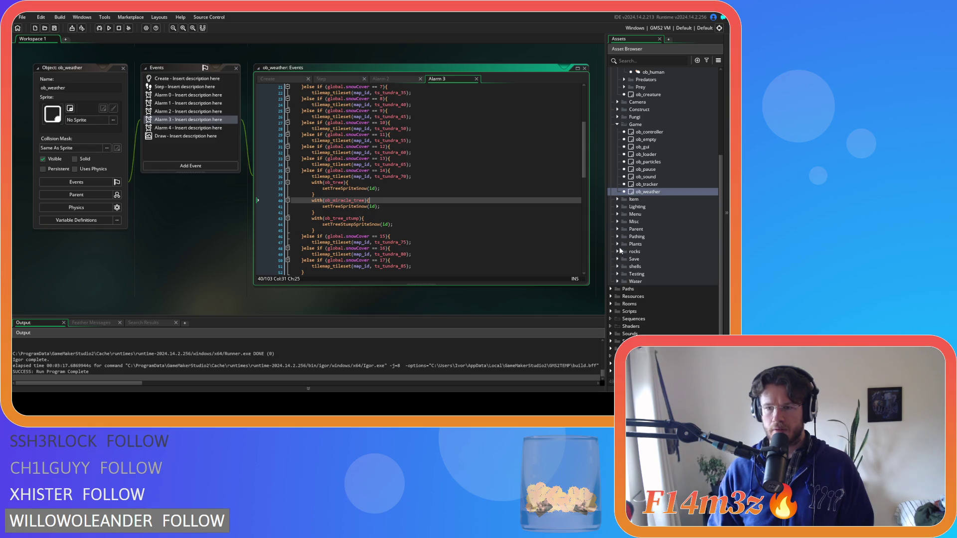
- Open the sc_setTreeSprite script from the Scripts > Functions folder
left_click(610, 310)
scroll(611, 307, "down", 5)
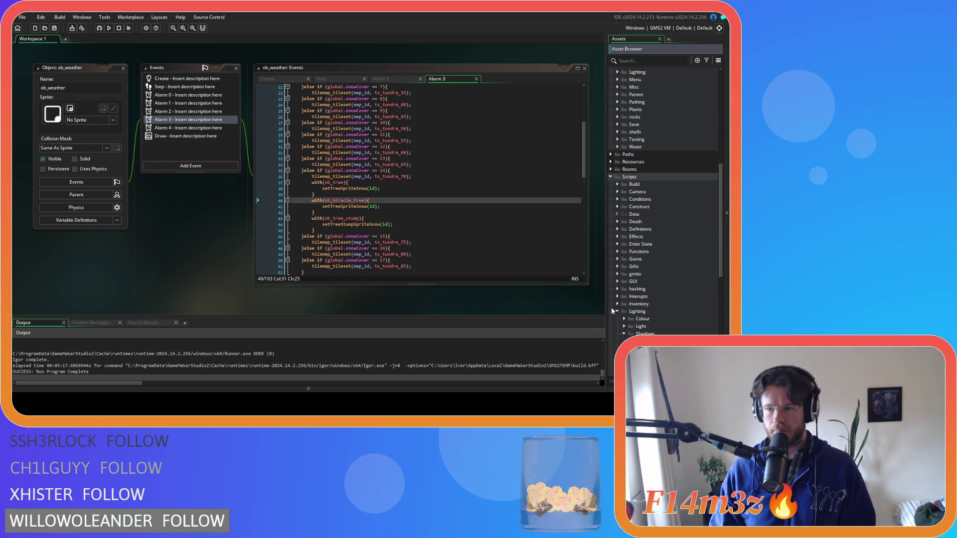
scroll(618, 282, "down", 4)
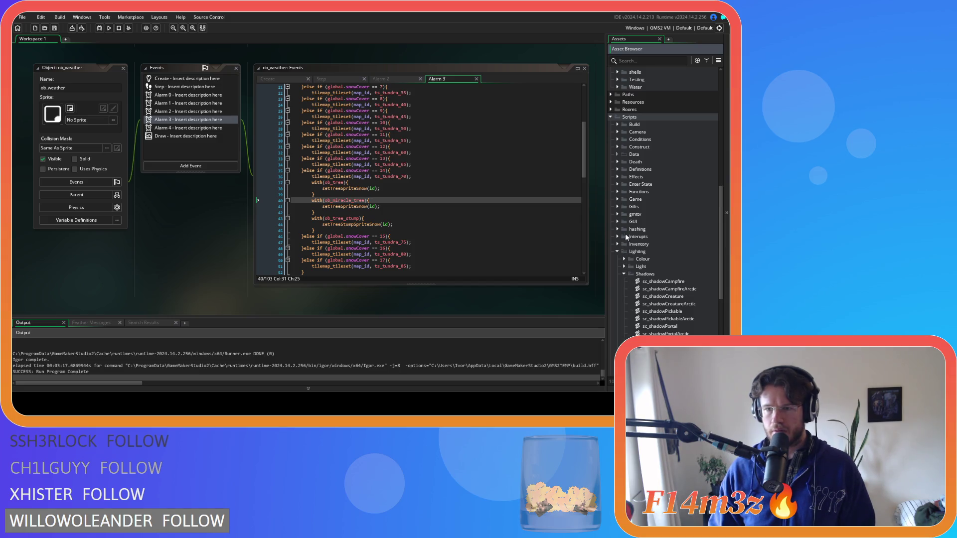
left_click(618, 192)
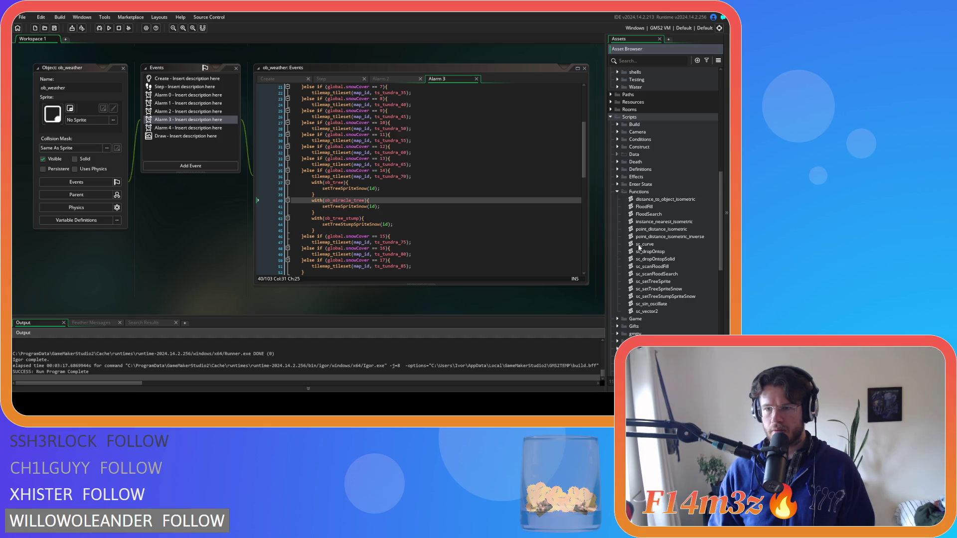
double_click(683, 282)
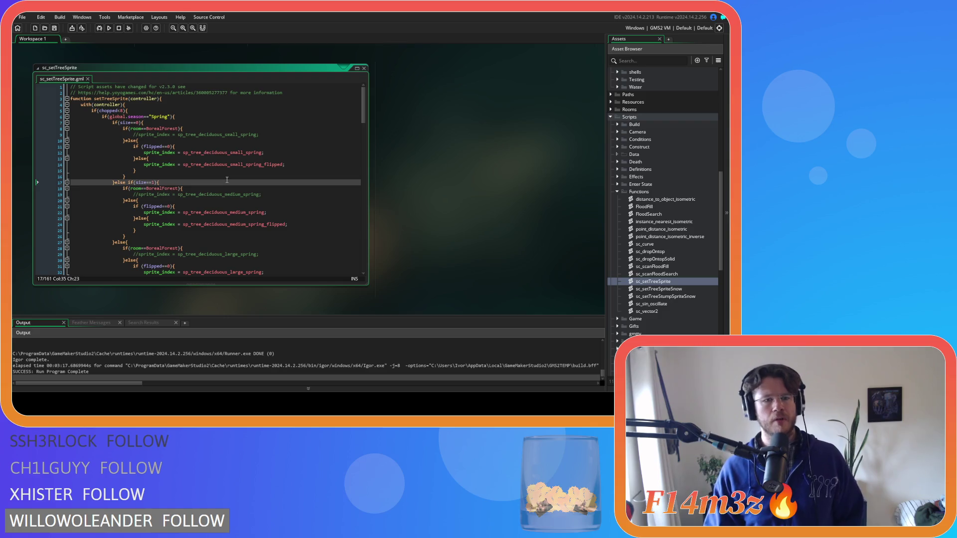
- Change the large winter tree's snowCover threshold on line 143 from 14 to 15
scroll(219, 177, "down", 2)
scroll(210, 179, "down", 2)
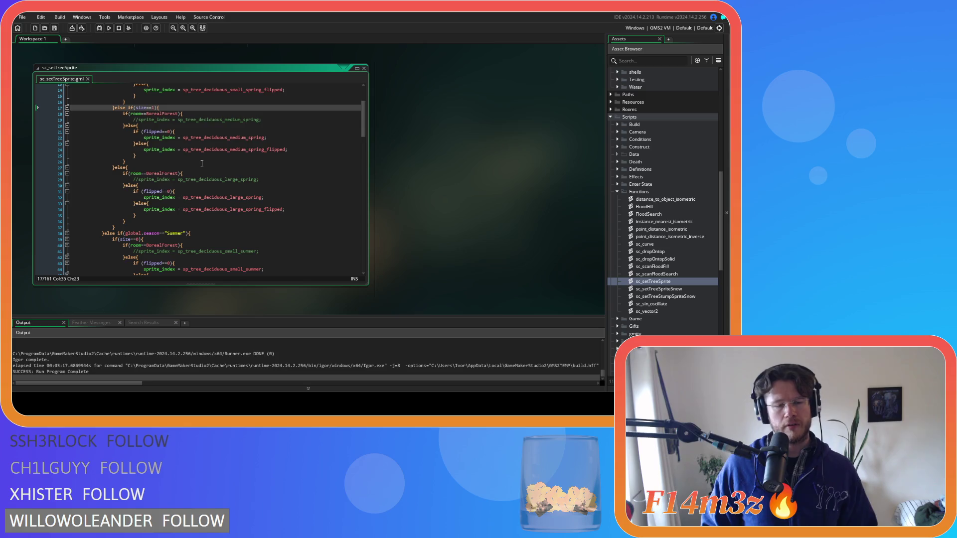
scroll(202, 164, "down", 5)
scroll(202, 164, "down", 20)
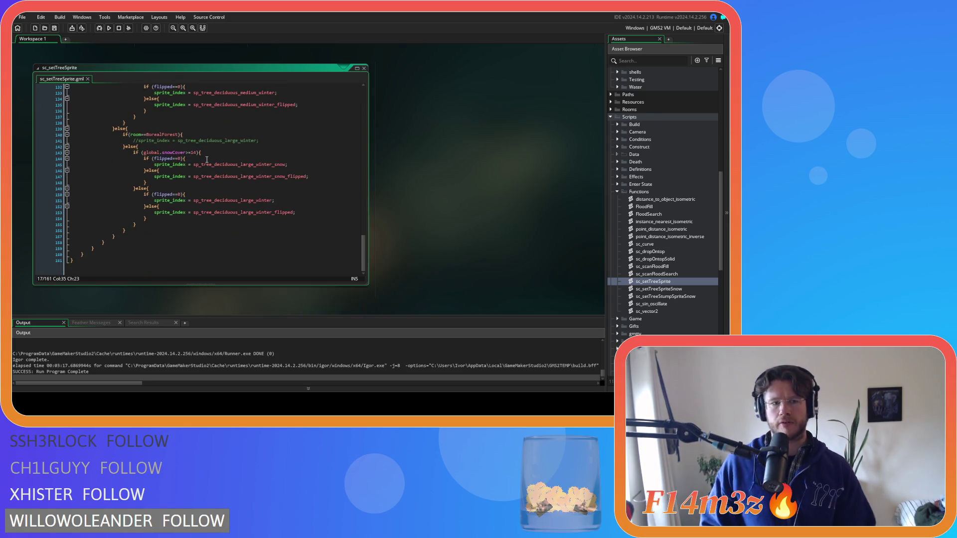
left_click(224, 154)
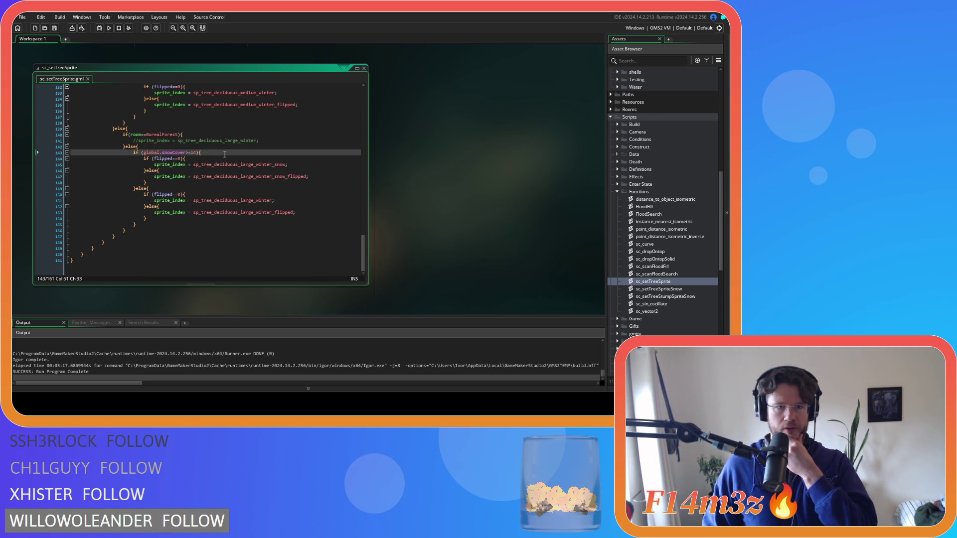
left_click(197, 153)
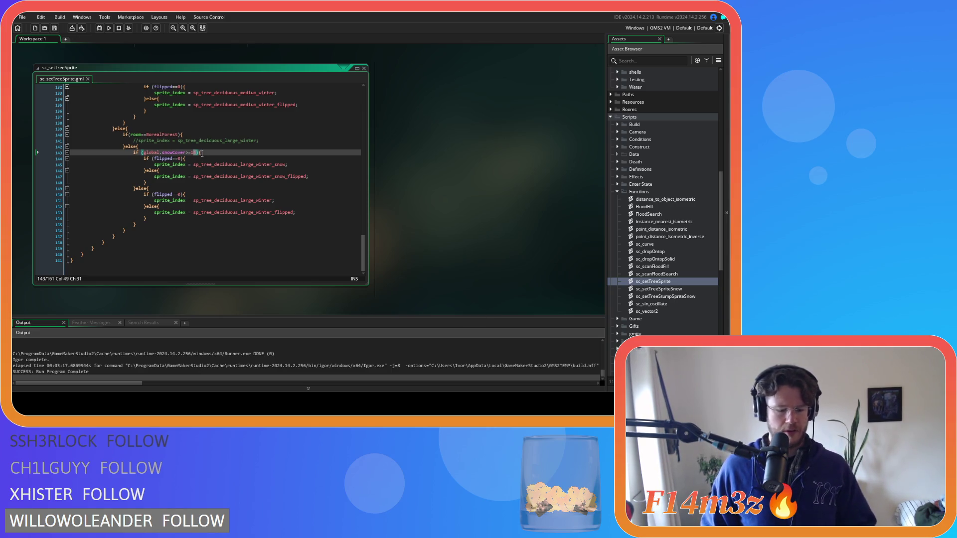
type("5")
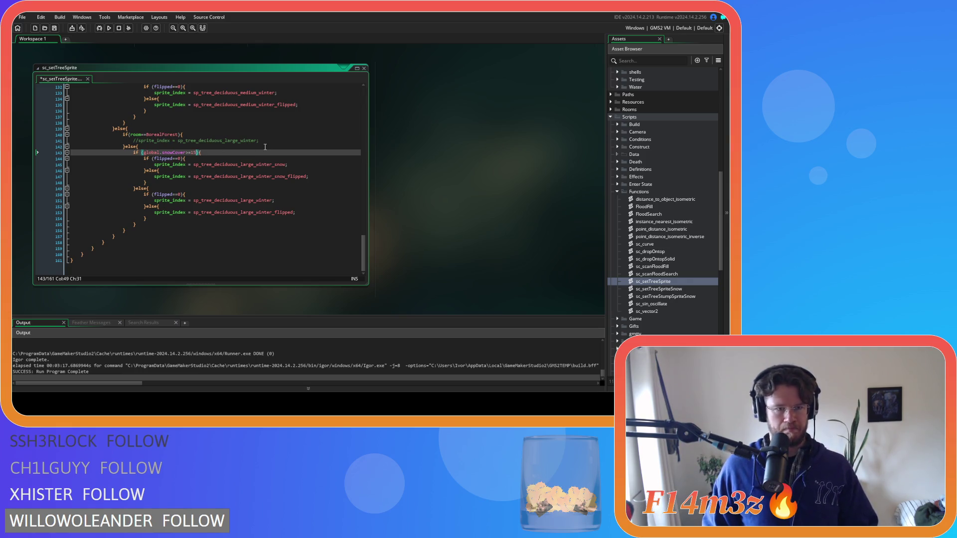
scroll(252, 166, "up", 5)
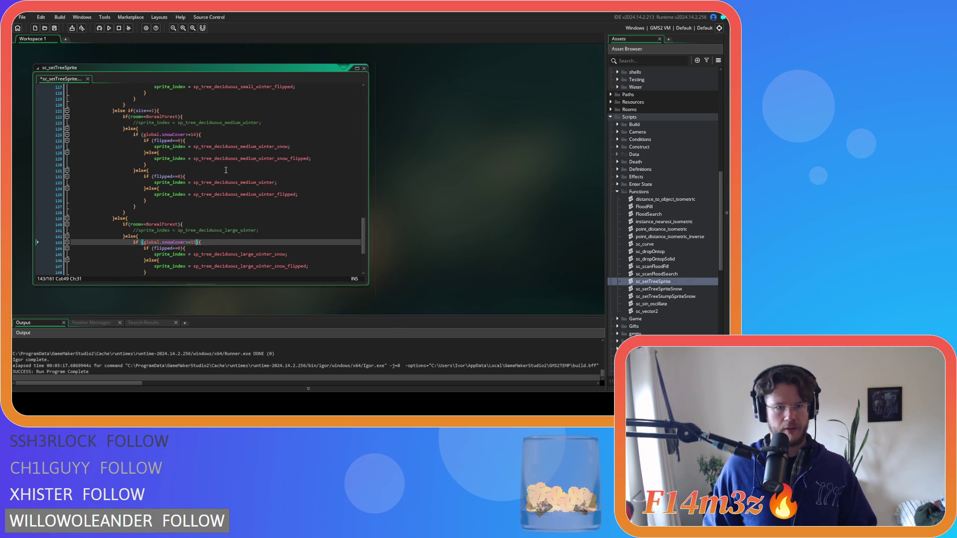
scroll(224, 168, "down", 3)
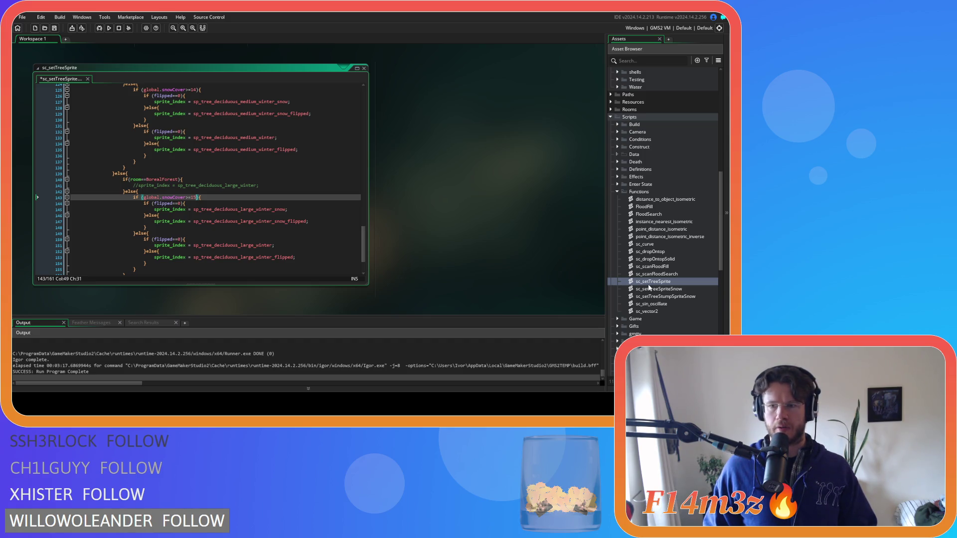
scroll(226, 208, "up", 2)
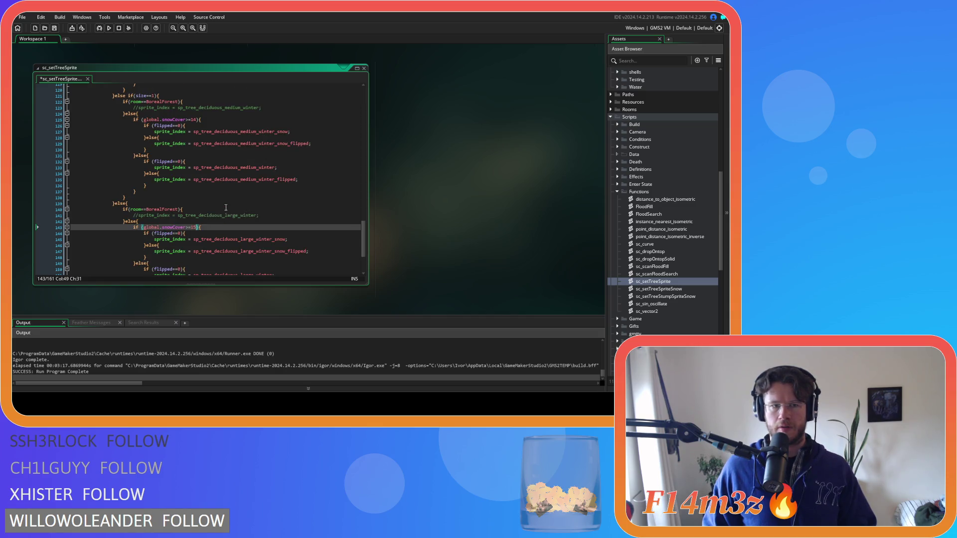
left_click(209, 228)
scroll(202, 189, "down", 3)
scroll(198, 144, "up", 4)
- Raise the medium and small tree thresholds on lines 125 and 107 to 15 and save
left_click(197, 135)
key("BackSpace")
type("5")
scroll(227, 167, "up", 5)
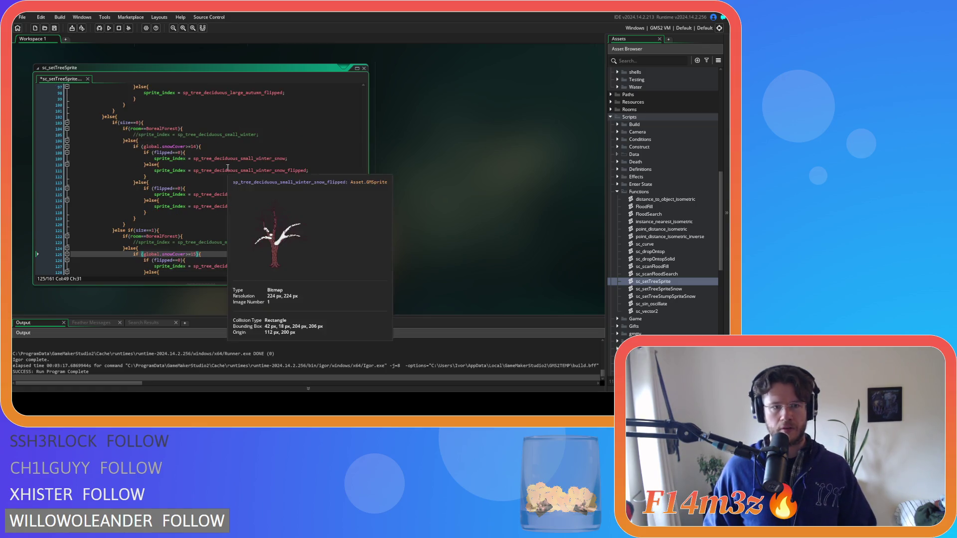
left_click(197, 146)
key("BackSpace")
type("5")
scroll(234, 168, "up", 5)
scroll(234, 168, "down", 7)
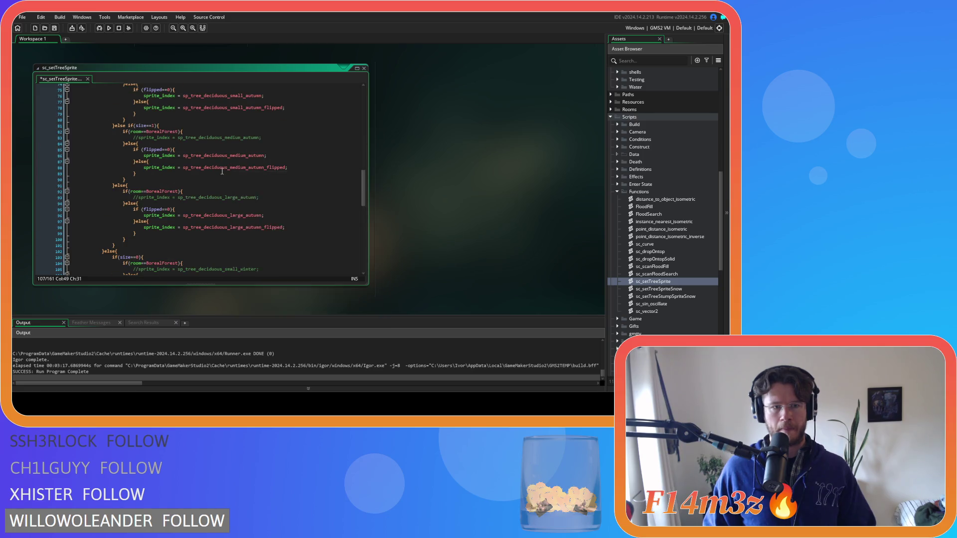
left_click(237, 150)
key("ctrl+s")
left_click(219, 102)
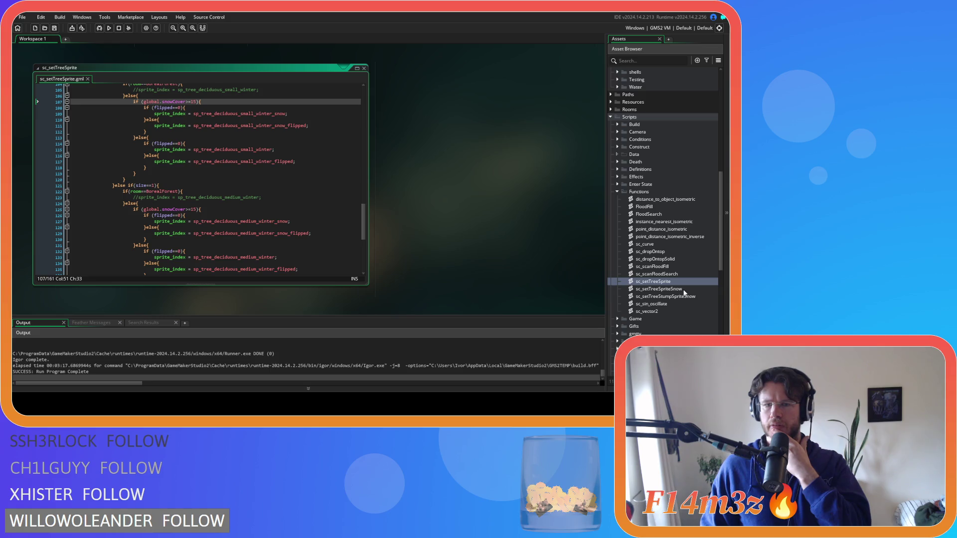
- Open sc_setTreeSpriteSnow and review its small-tree branch and sprite comparison on lines 6-11
double_click(659, 289)
scroll(224, 183, "down", 5)
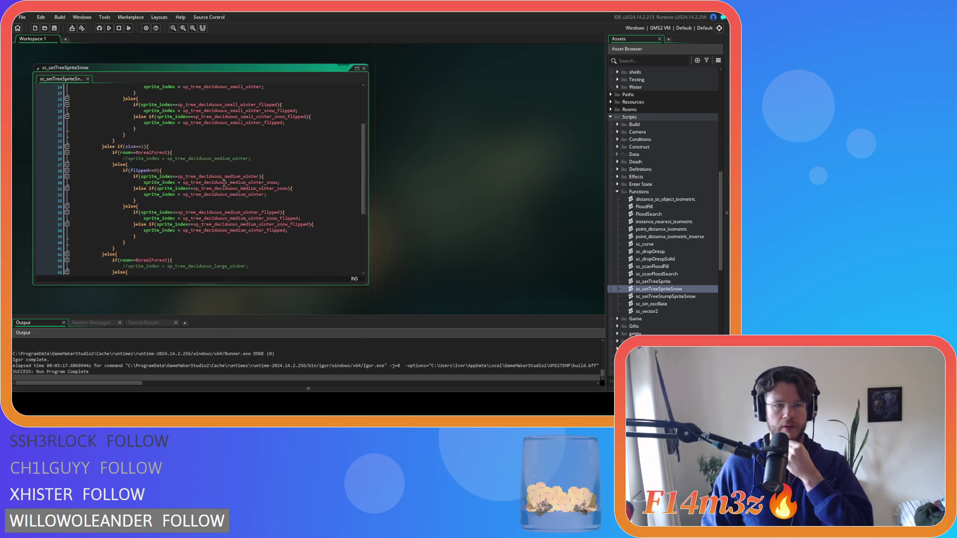
scroll(224, 183, "up", 4)
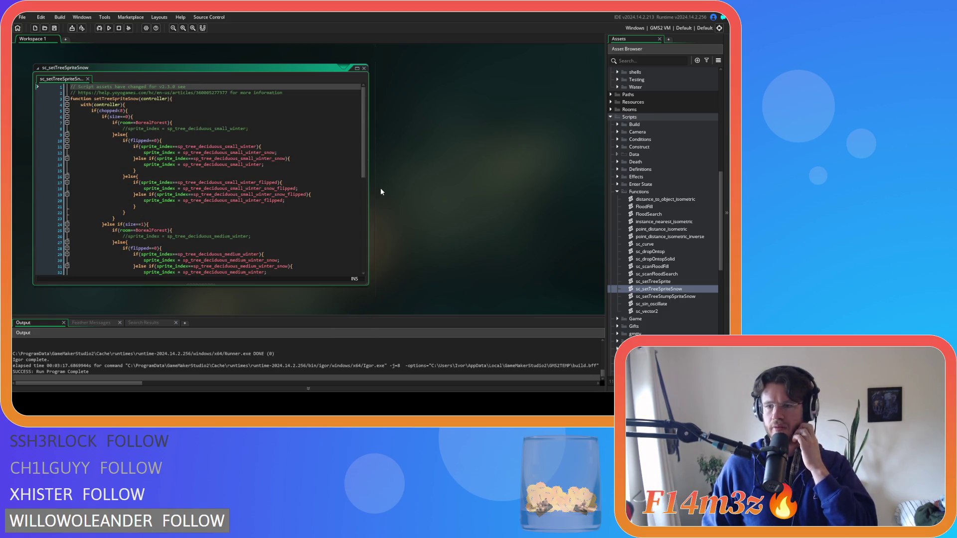
left_click(189, 143)
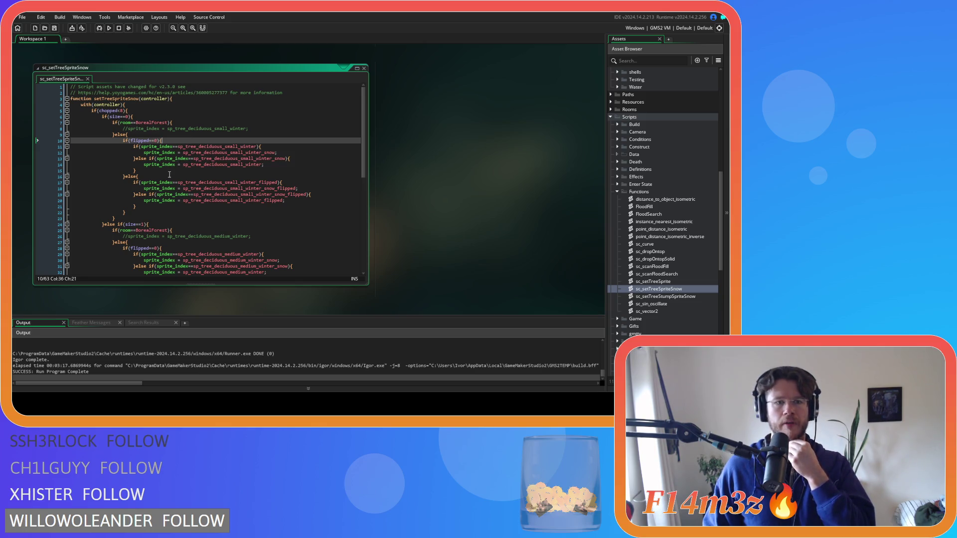
left_click(145, 116)
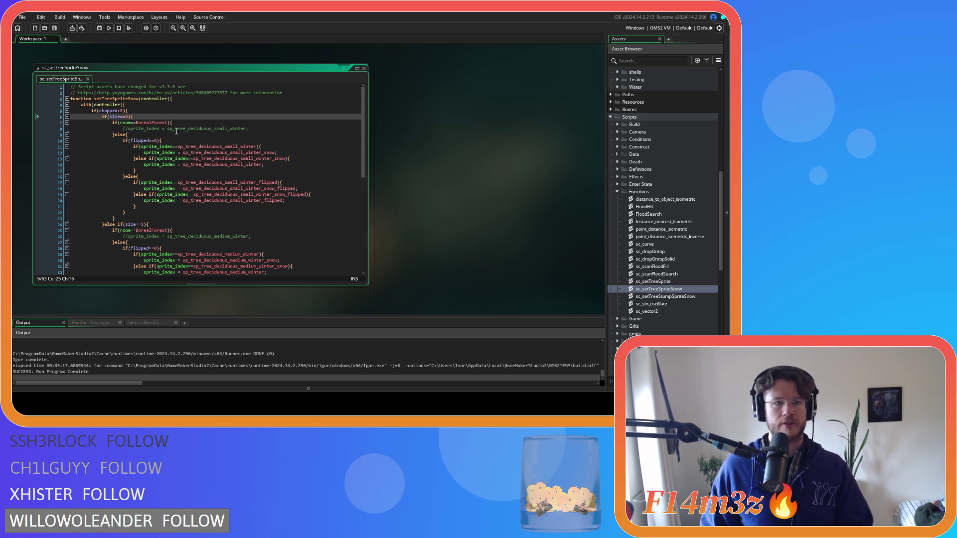
left_click(280, 145)
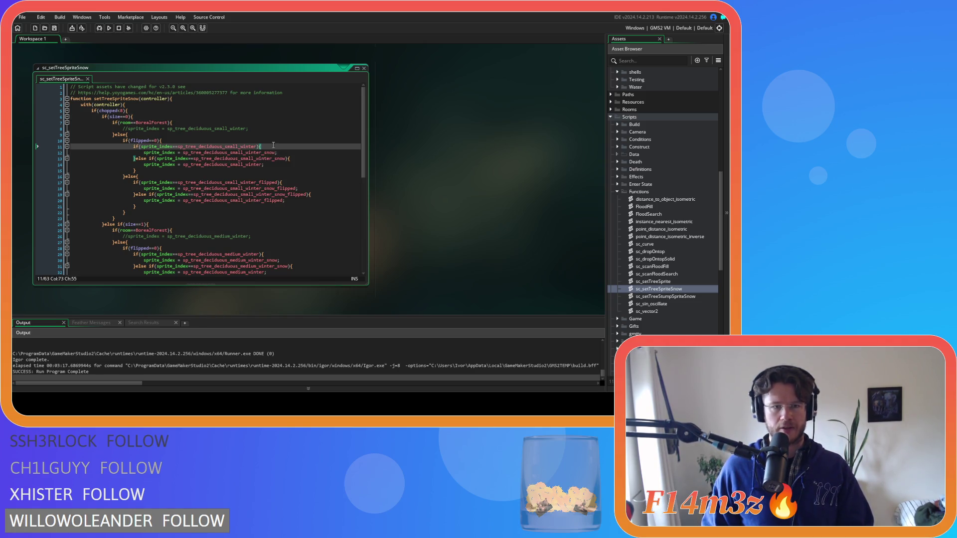
- Select the global.snowCover>=15 condition in sc_setTreeSprite, then return to sc_setTreeSpriteSnow
double_click(661, 281)
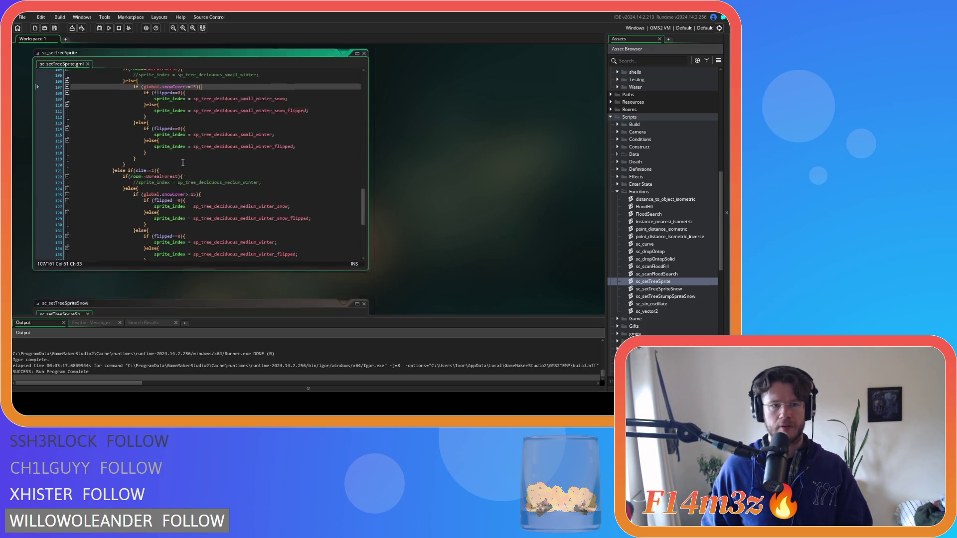
left_click_drag(199, 101, 143, 102)
key("ctrl+c")
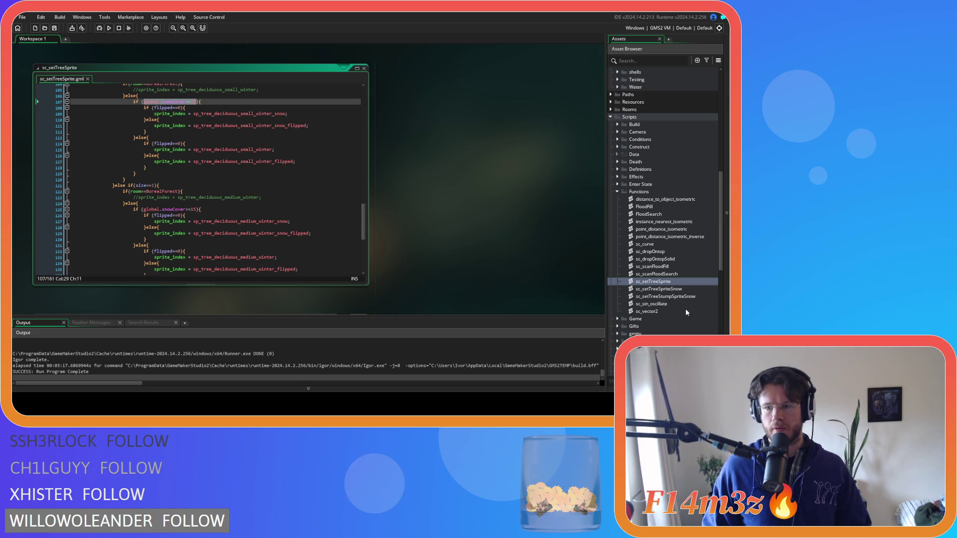
double_click(686, 290)
left_click(235, 201)
- Replace line 11's sprite comparison with the pasted global.snowCover>=15 condition
left_click(173, 164)
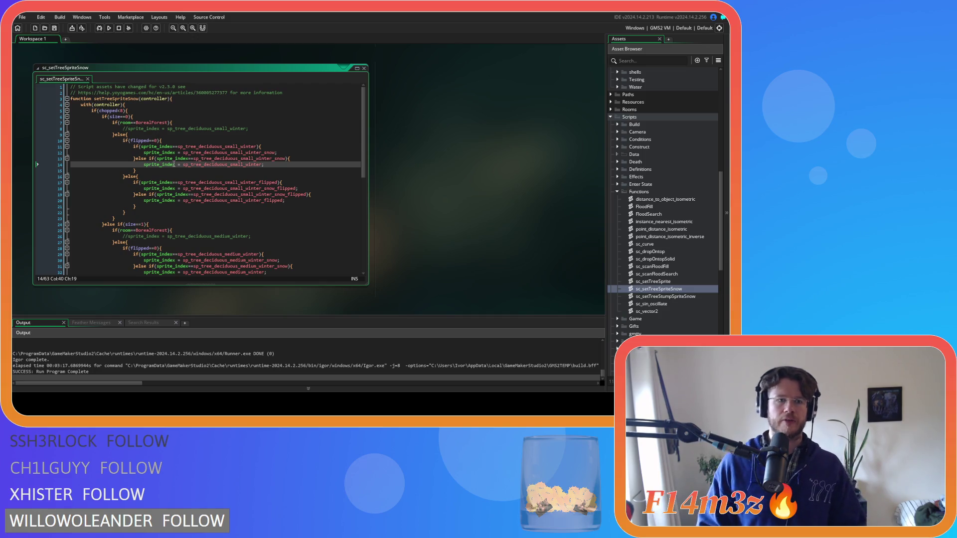
left_click(156, 117)
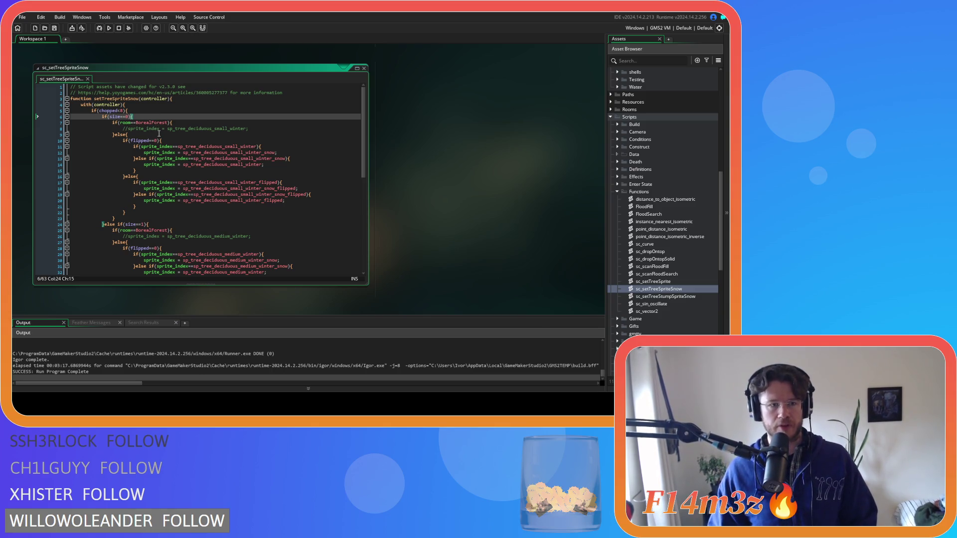
left_click(172, 141)
left_click_drag(258, 147, 148, 153)
key("ctrl+v")
- Delete the leftover else-if sprite check so it becomes a plain else, and save
mouse_move(259, 152)
left_mouse_down()
mouse_move(283, 152)
mouse_move(148, 160)
left_mouse_up()
key("BackSpace")
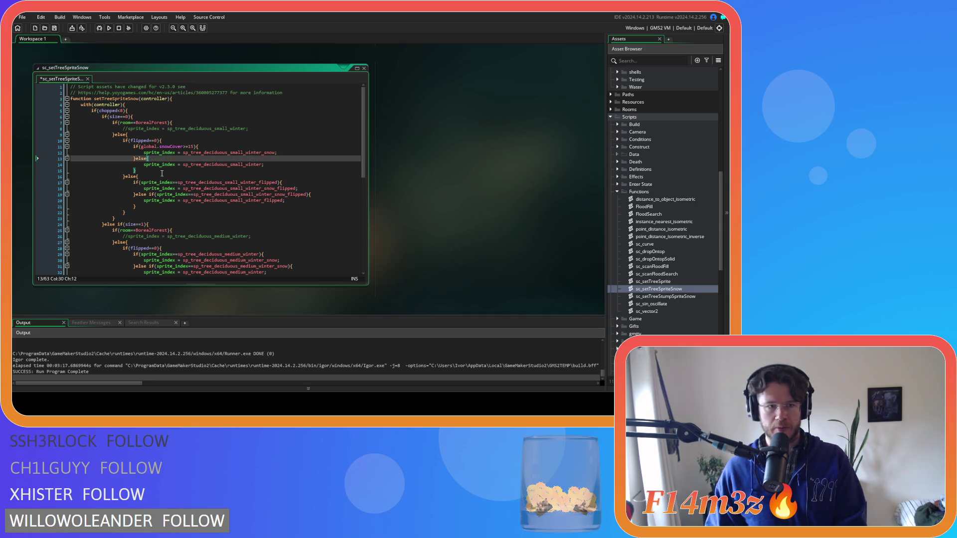
left_click(181, 178)
left_click(207, 164)
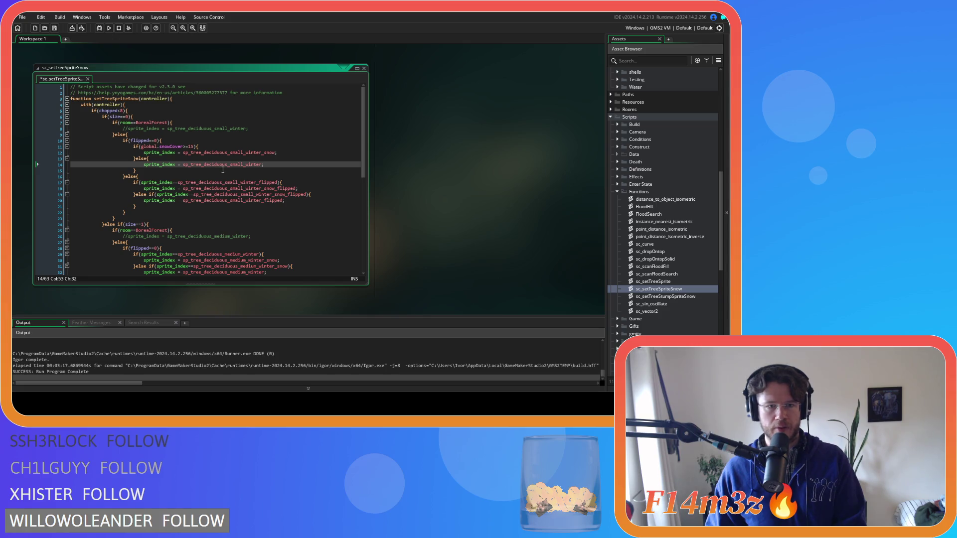
mouse_move(244, 165)
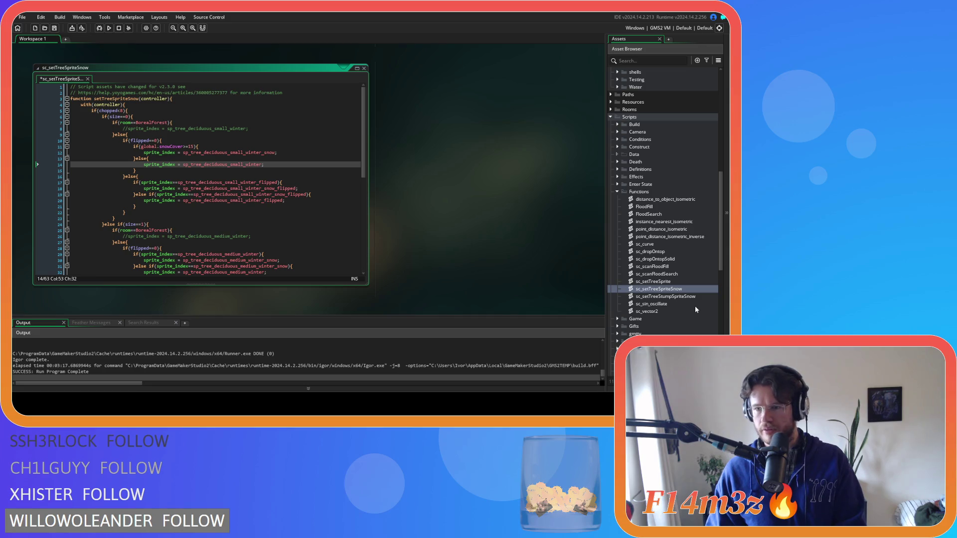
left_click(220, 164)
key("ctrl+s")
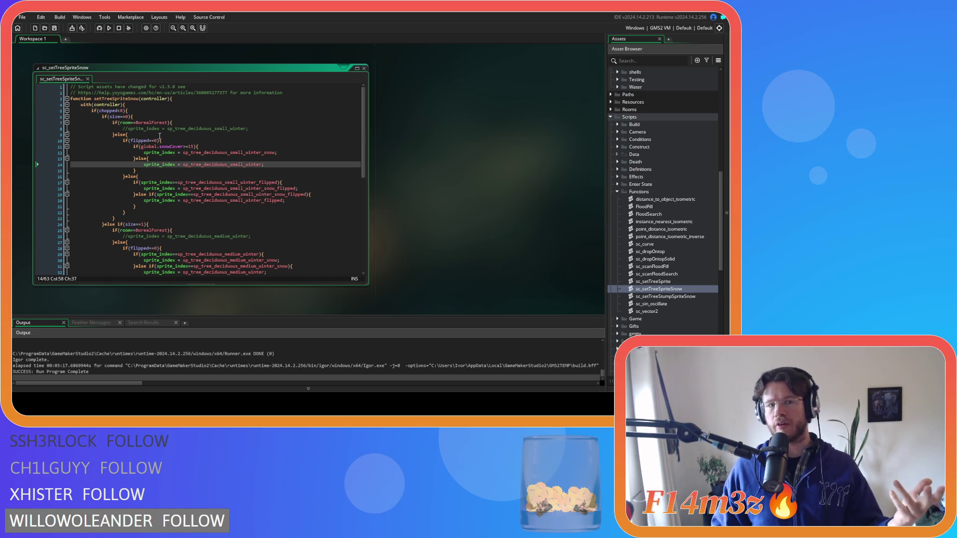
- Copy the global.snowCover>=15 condition from line 11 of sc_setTreeSpriteSnow
left_click(144, 118)
left_click(170, 140)
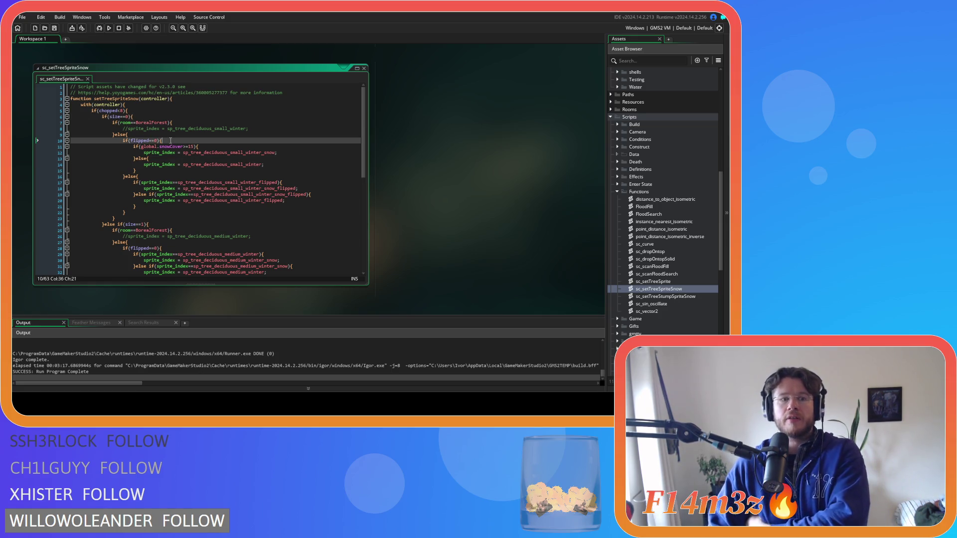
left_click_drag(207, 146, 133, 148)
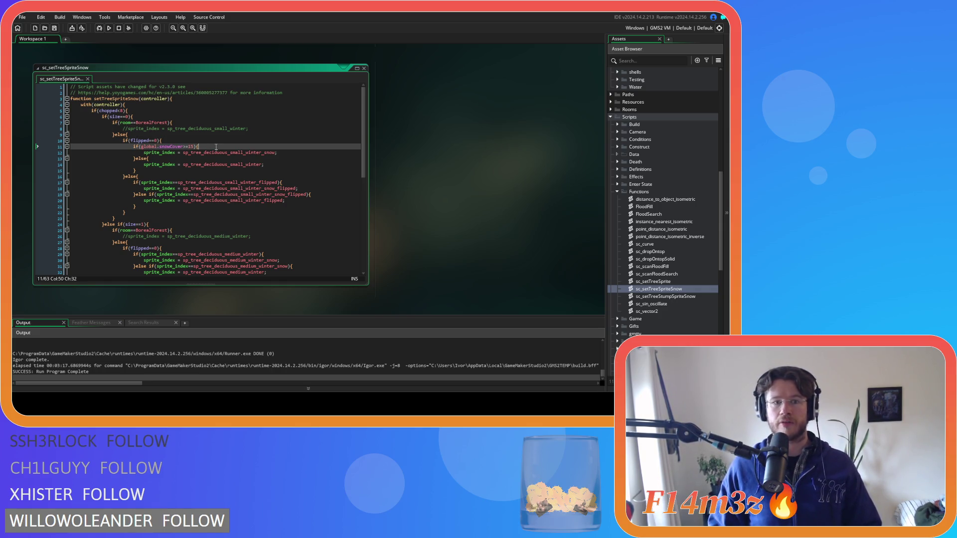
left_click(217, 165)
mouse_move(202, 146)
left_mouse_down()
mouse_move(134, 145)
mouse_move(195, 149)
left_mouse_up()
key("ctrl+c")
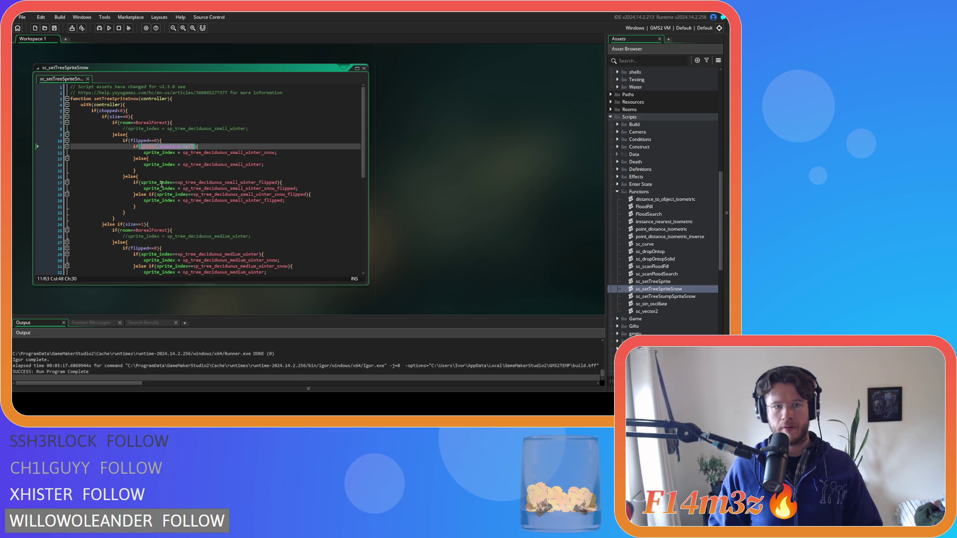
left_click(170, 140)
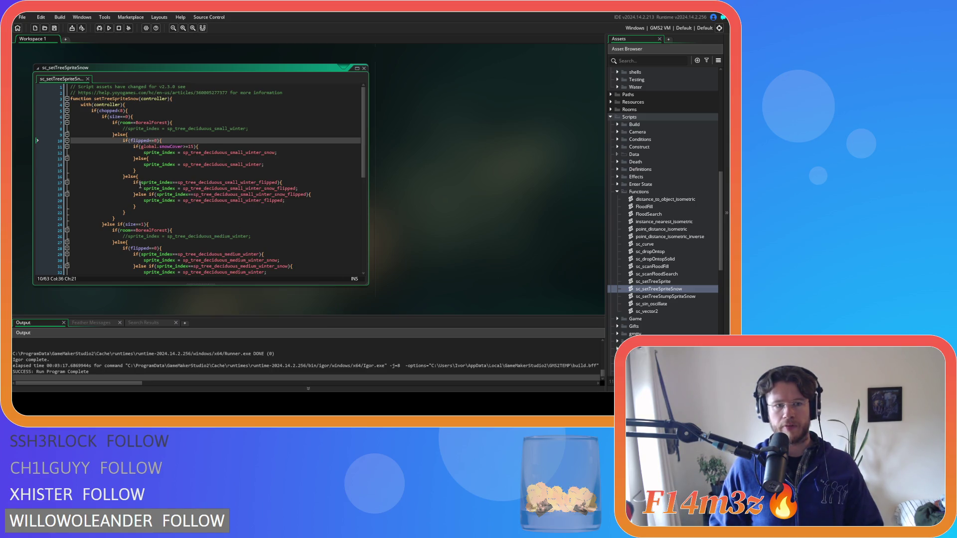
- Replace the flipped small-tree check on line 17 with global.snowCover>=15, drop the else-if check, and save
mouse_move(142, 183)
left_mouse_down()
mouse_move(278, 183)
mouse_move(255, 195)
mouse_move(148, 194)
left_mouse_up()
key("ctrl+v")
key("BackSpace")
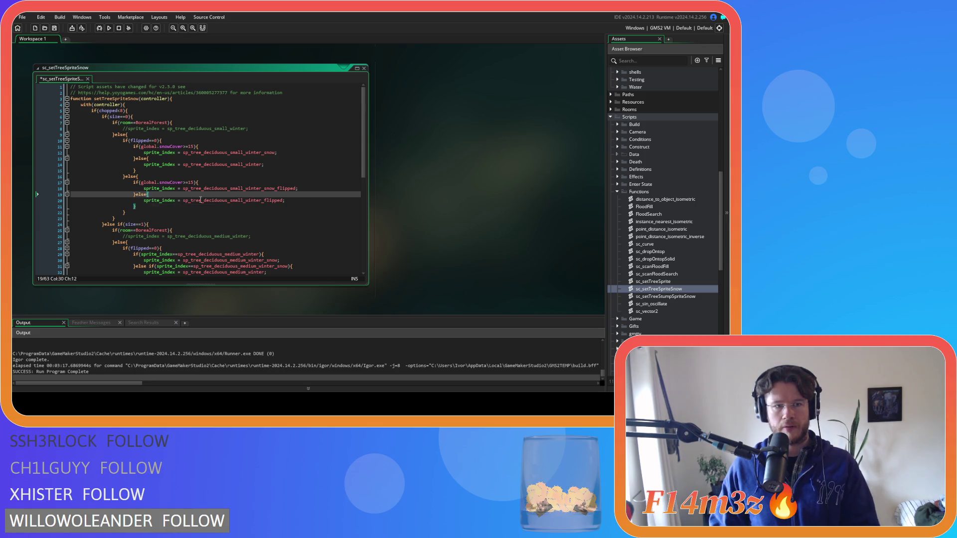
left_click(234, 200)
key("ctrl+s")
left_click(227, 181)
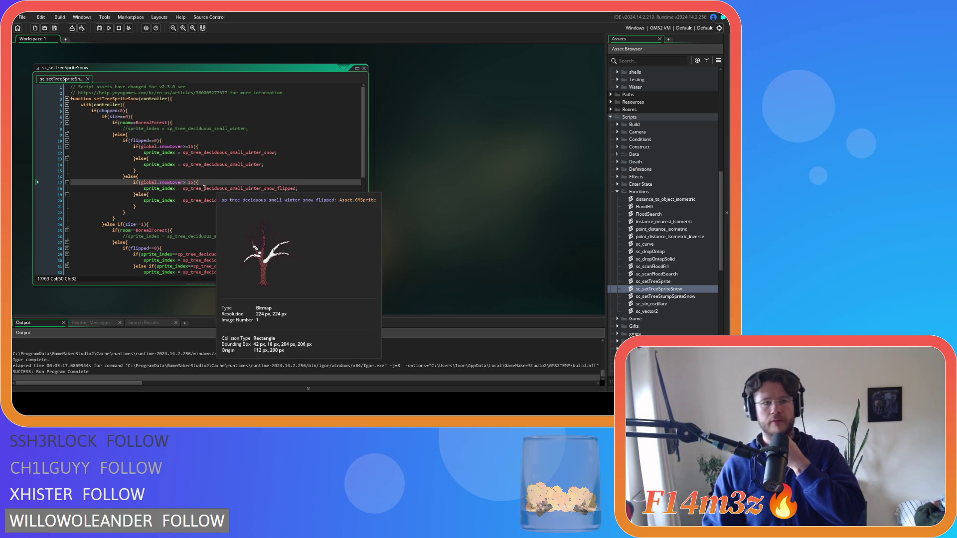
mouse_move(246, 187)
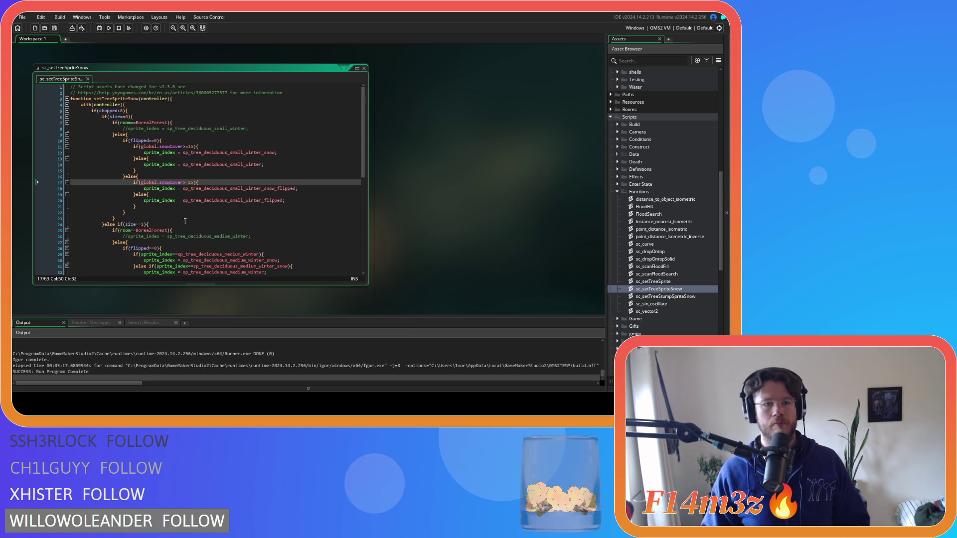
scroll(130, 134, "down", 5)
- Paste global.snowCover>=15 over line 29's medium-tree condition and remove line 31's else-if check
left_click(157, 134)
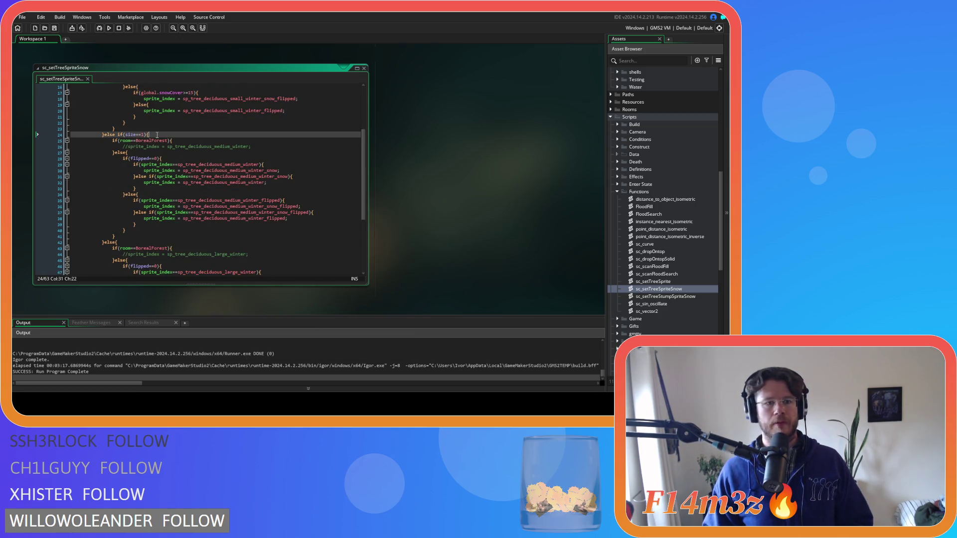
left_click(161, 159)
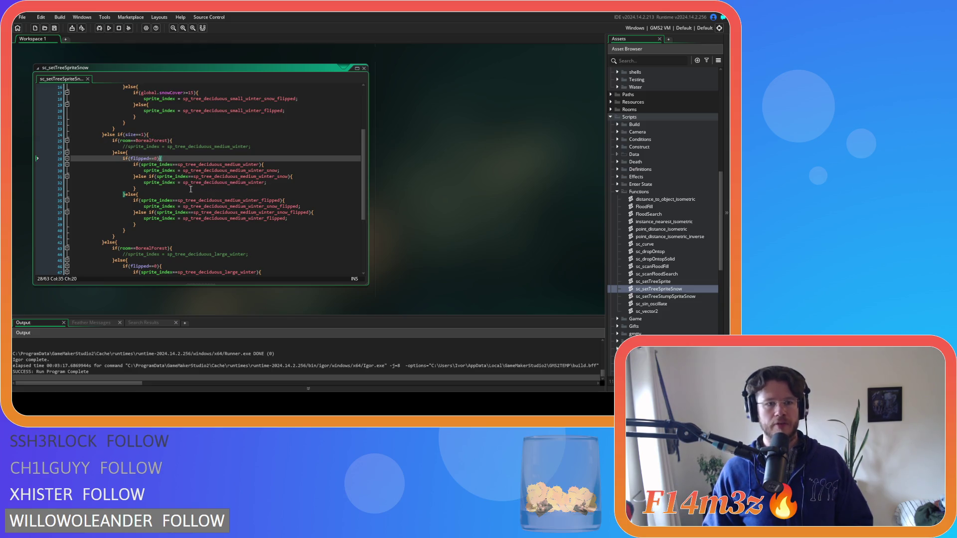
left_click_drag(261, 165, 142, 165)
key("ctrl+v")
left_click_drag(290, 177, 151, 177)
key("BackSpace")
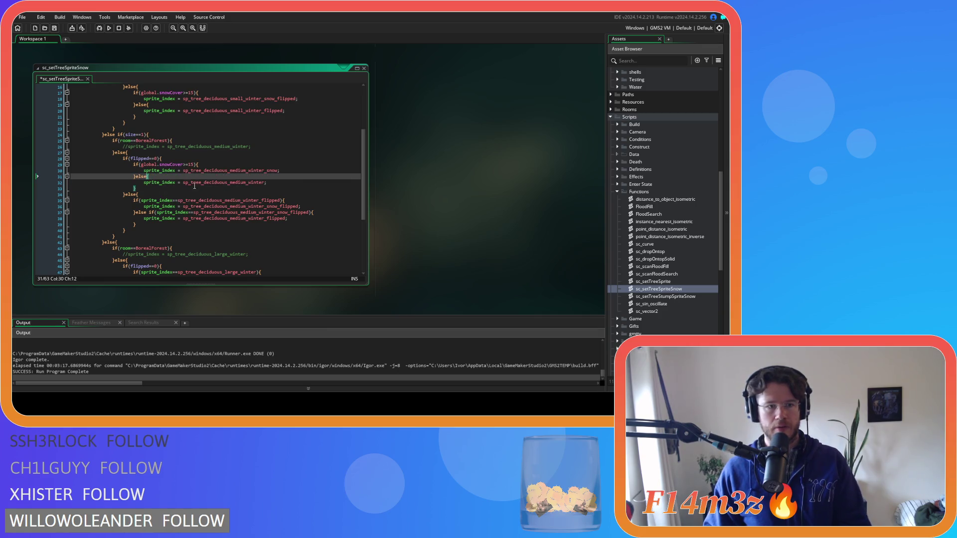
key("Down")
key("Down")
key("Down")
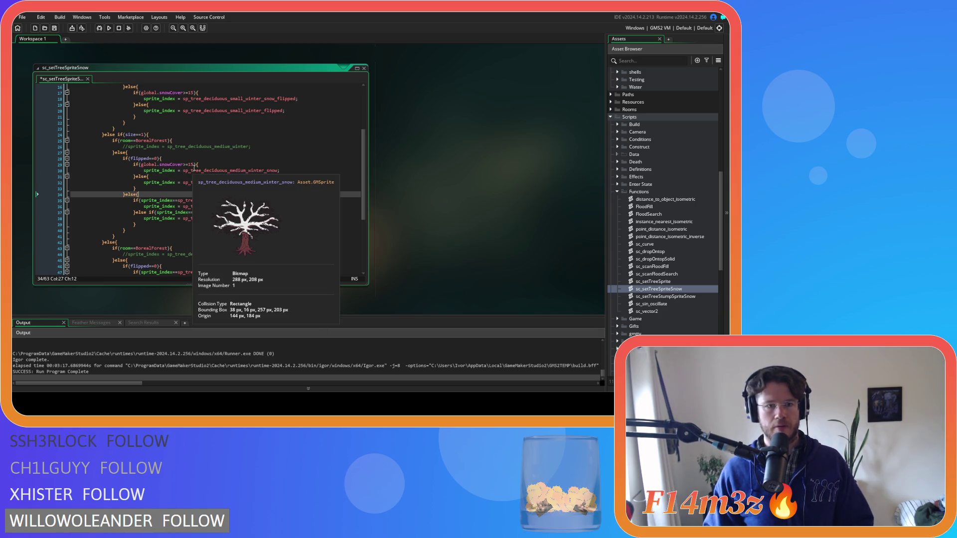
- Do the same for the flipped medium tree on lines 35 and 37, then save
scroll(170, 201, "down", 2)
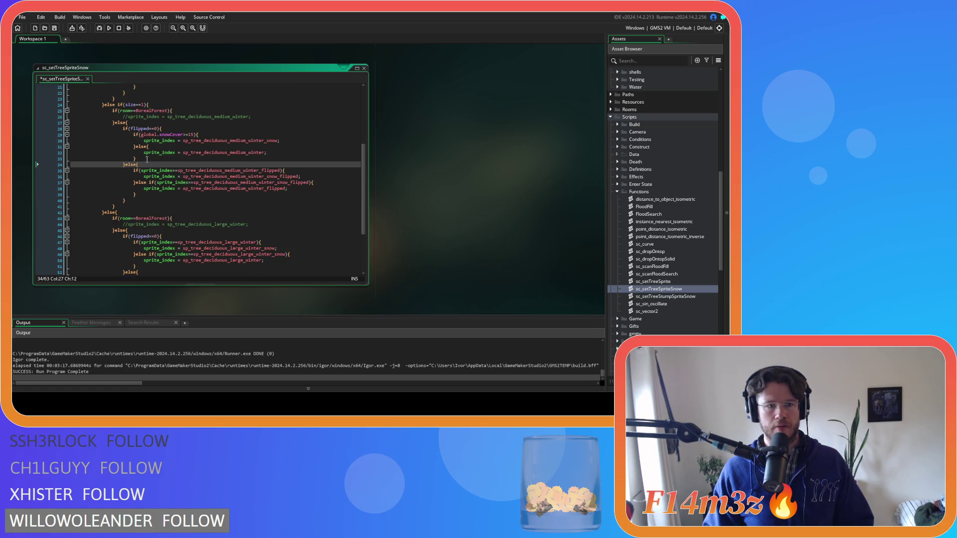
left_click_drag(141, 170, 246, 171)
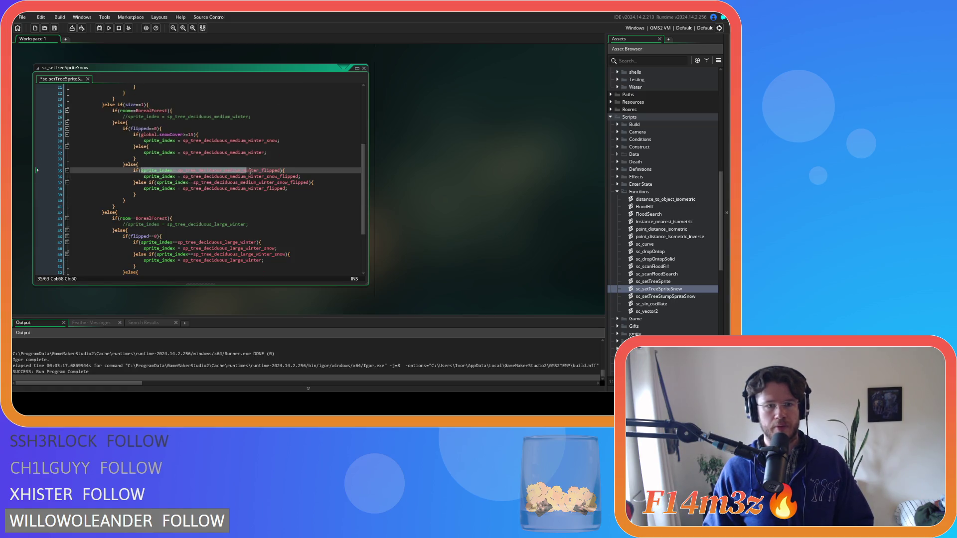
key("ctrl+v")
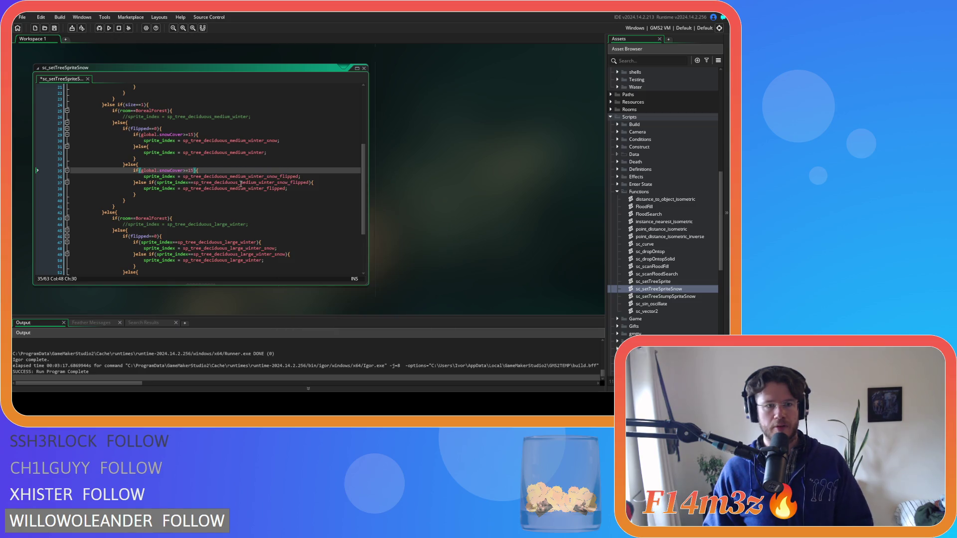
left_click_drag(309, 183, 149, 183)
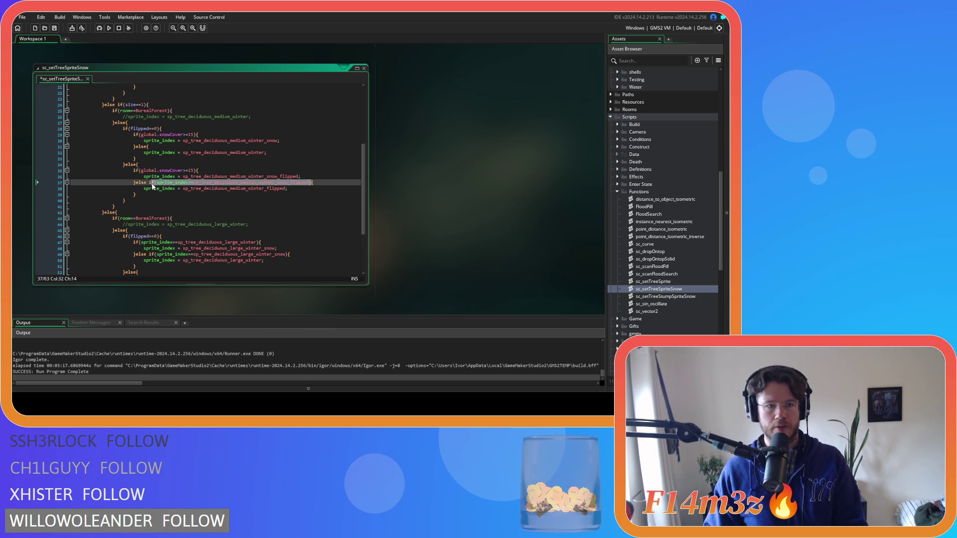
key("Delete")
key("Right")
key("ctrl+s")
scroll(213, 184, "down", 3)
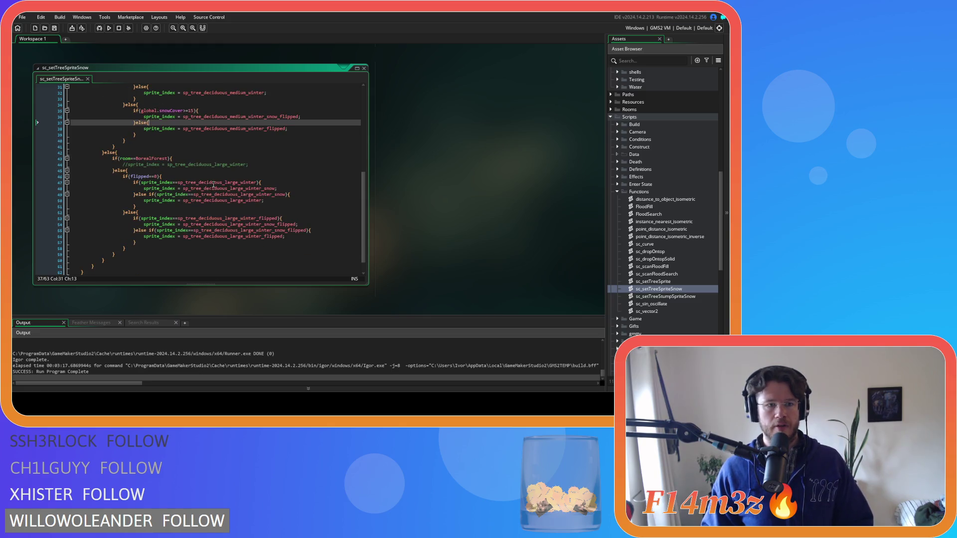
- Paste global.snowCover>=15 over line 47's large-tree condition and remove line 49's else-if check
left_click(167, 176)
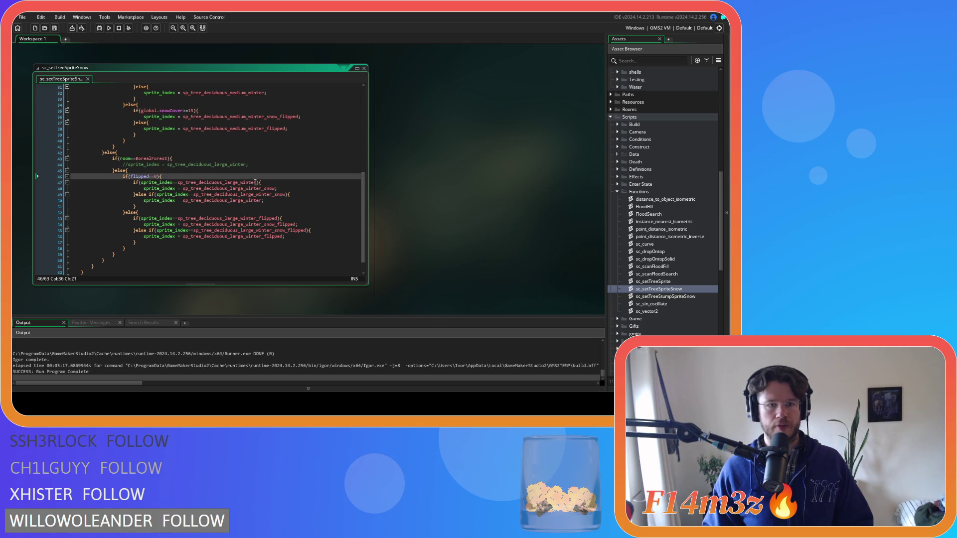
mouse_move(257, 182)
left_click_drag(258, 182, 141, 182)
key("ctrl+v")
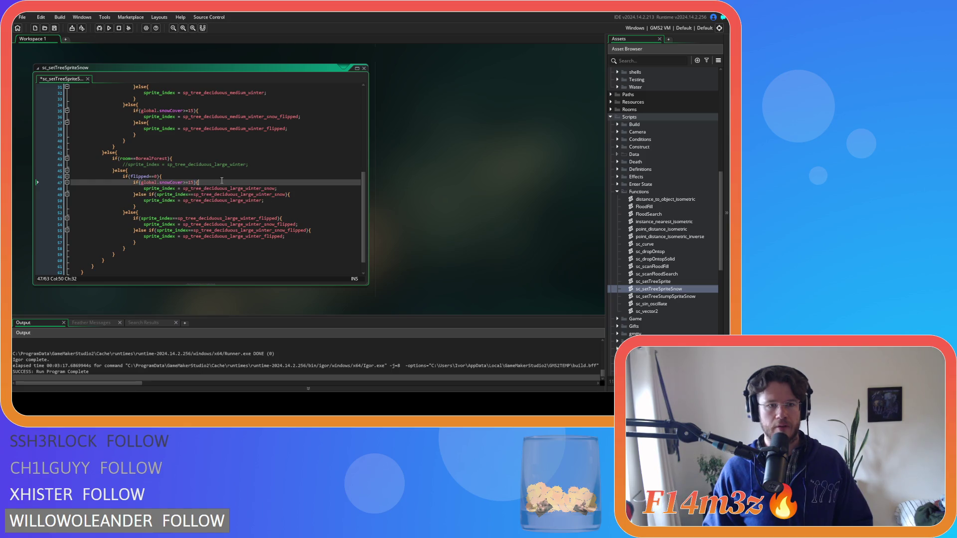
left_click_drag(287, 195, 148, 194)
key("BackSpace")
key("Down")
key("Down")
key("Down")
- Apply global.snowCover>=15 to the flipped large tree on line 53, clear line 55's check, and save
left_click_drag(142, 219, 282, 220)
key("ctrl+v")
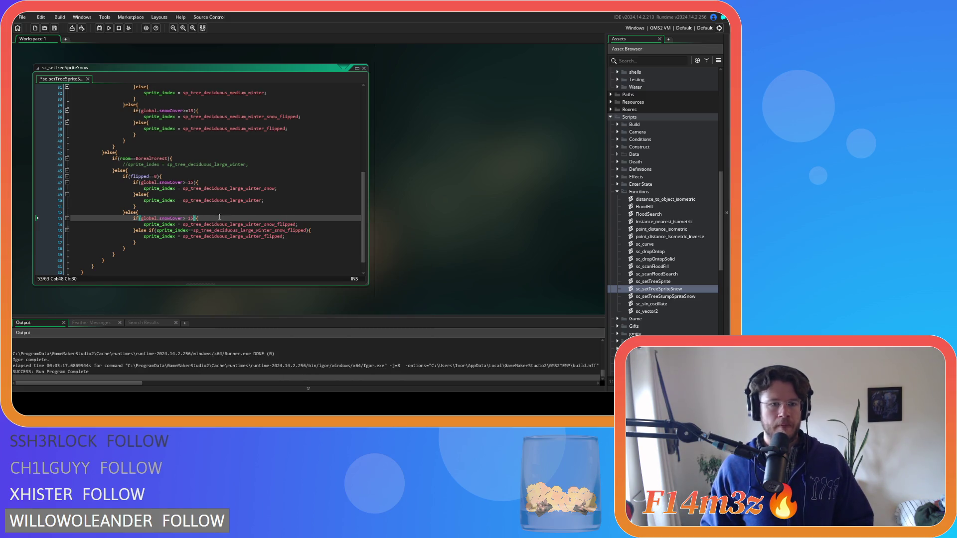
left_click(309, 226)
left_click_drag(310, 230, 148, 230)
key("BackSpace")
key("ctrl+s")
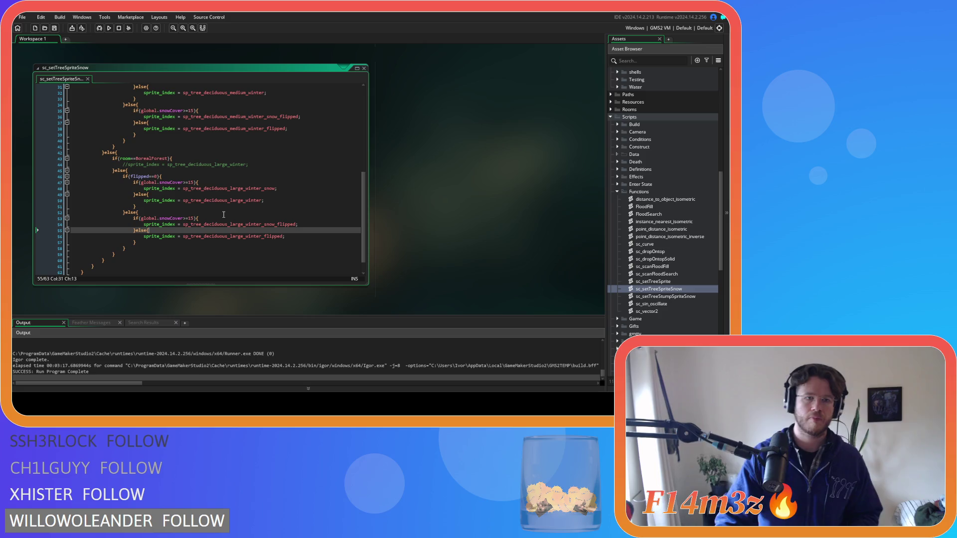
double_click(678, 296)
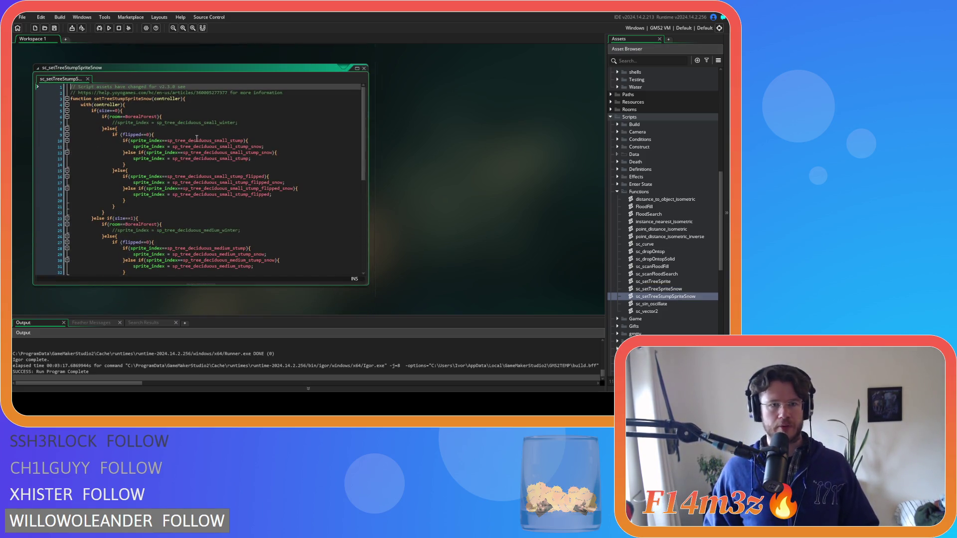
- Type global.snowCover>=15 as the small-stump condition on line 10 and delete the leftover snow check
left_click(133, 141)
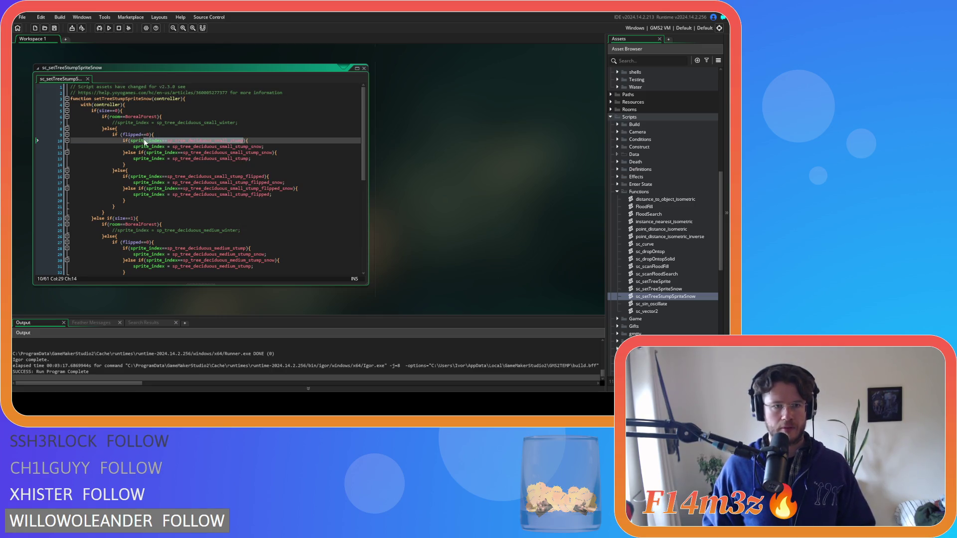
type("global.snowCover>=15")
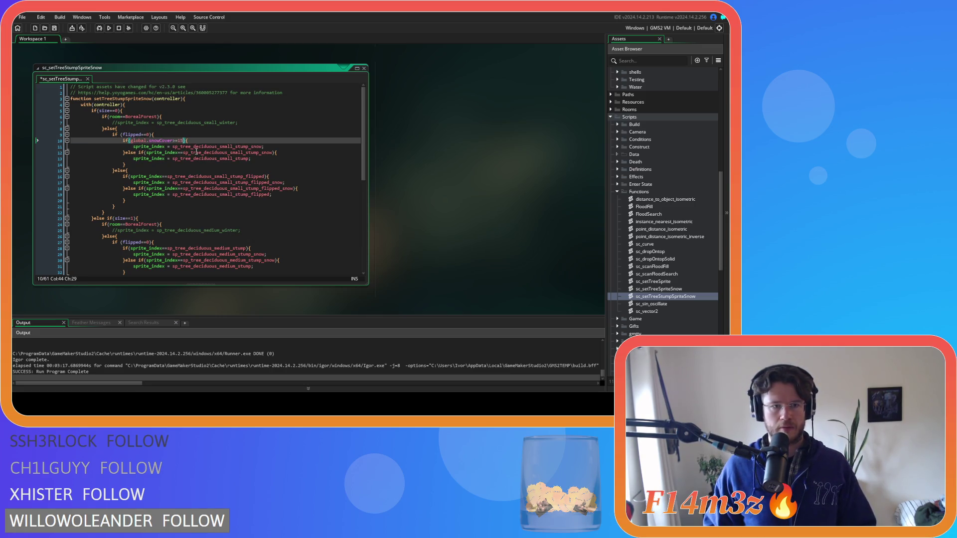
left_click_drag(277, 153, 139, 155)
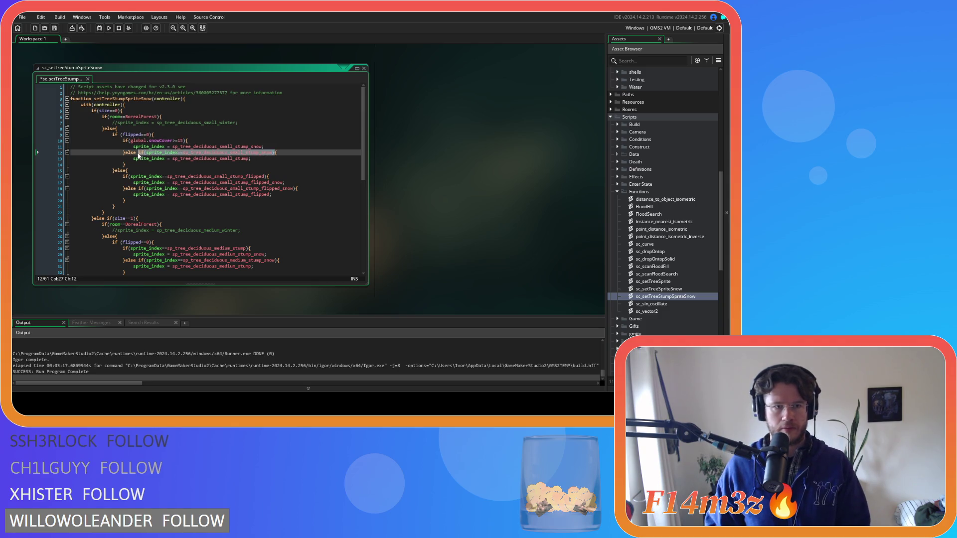
key("BackSpace")
- Replace the flipped small-stump condition on line 16 with global.snowCover>=15, clear its else-if, and save
left_click_drag(265, 177, 131, 177)
key("ctrl+v")
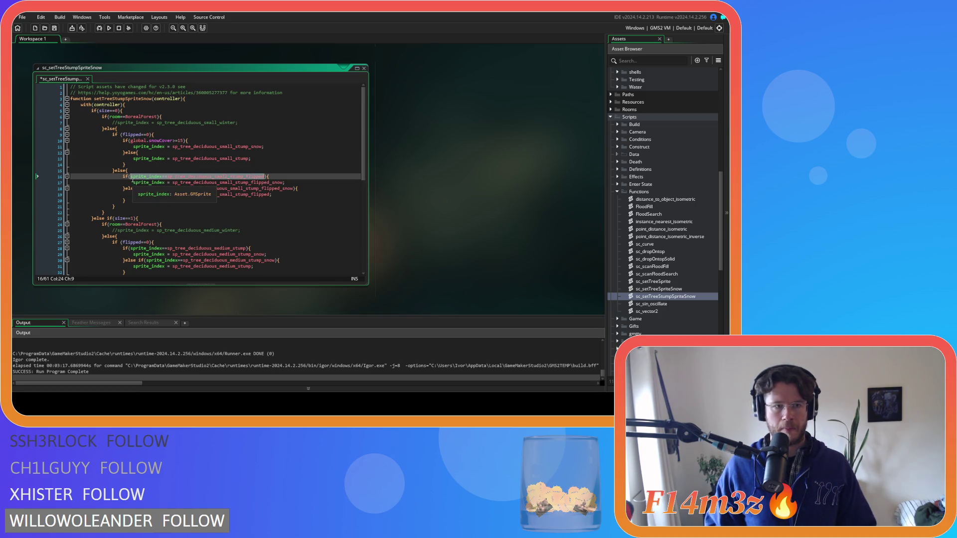
left_click_drag(295, 188, 135, 189)
key("BackSpace")
left_click(214, 175)
key("ctrl+s")
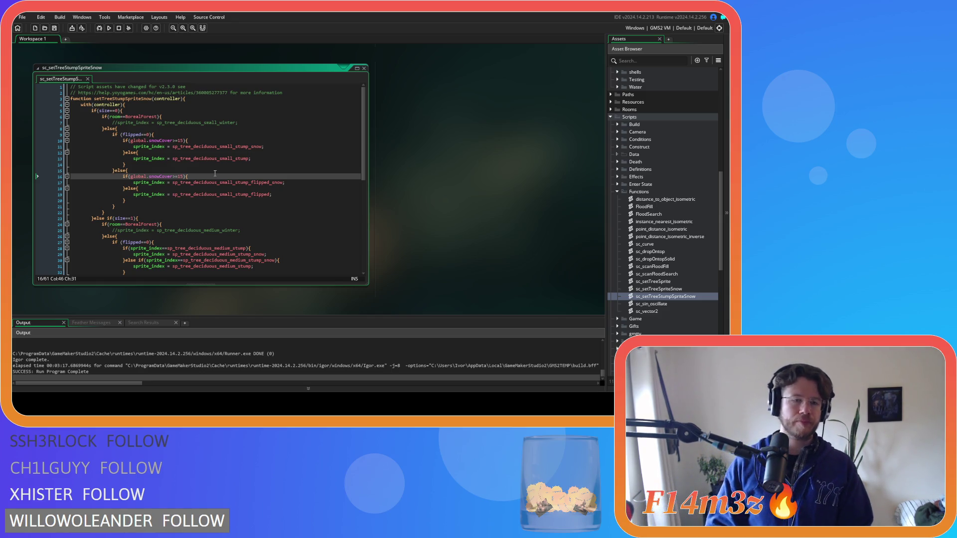
mouse_move(205, 181)
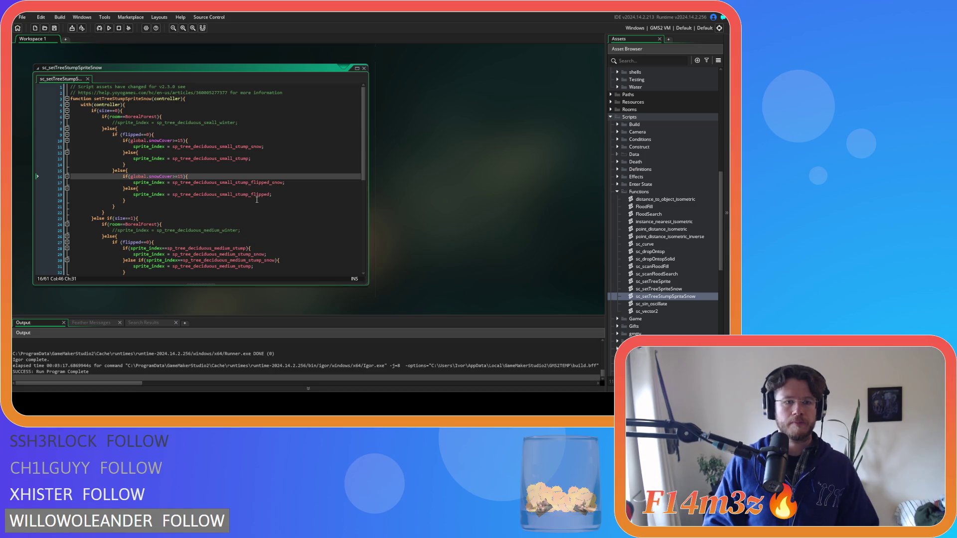
scroll(235, 199, "down", 1)
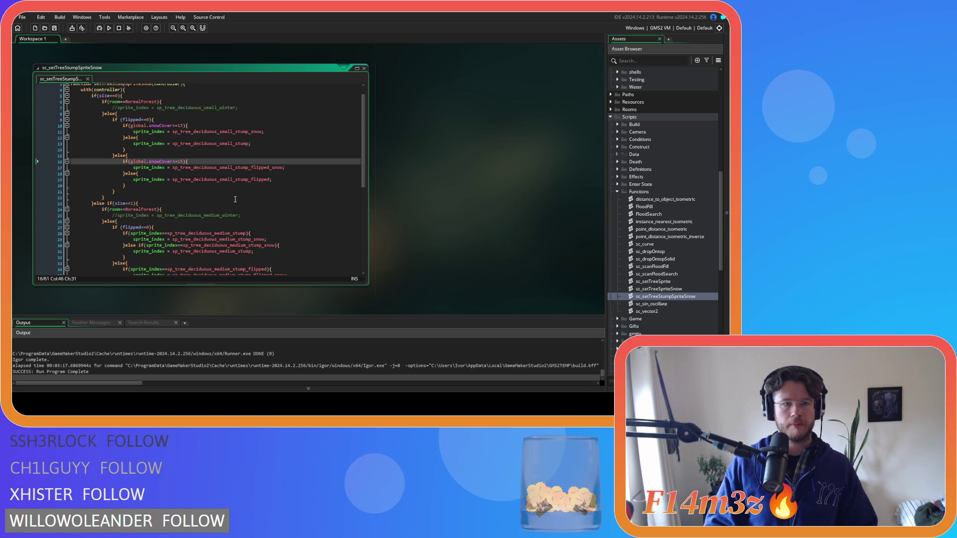
- Paste global.snowCover>=15 over the medium-stump condition on line 28 and delete line 30's snow check
left_click_drag(183, 162, 130, 161)
key("ctrl+c")
scroll(189, 207, "down", 2)
mouse_move(189, 205)
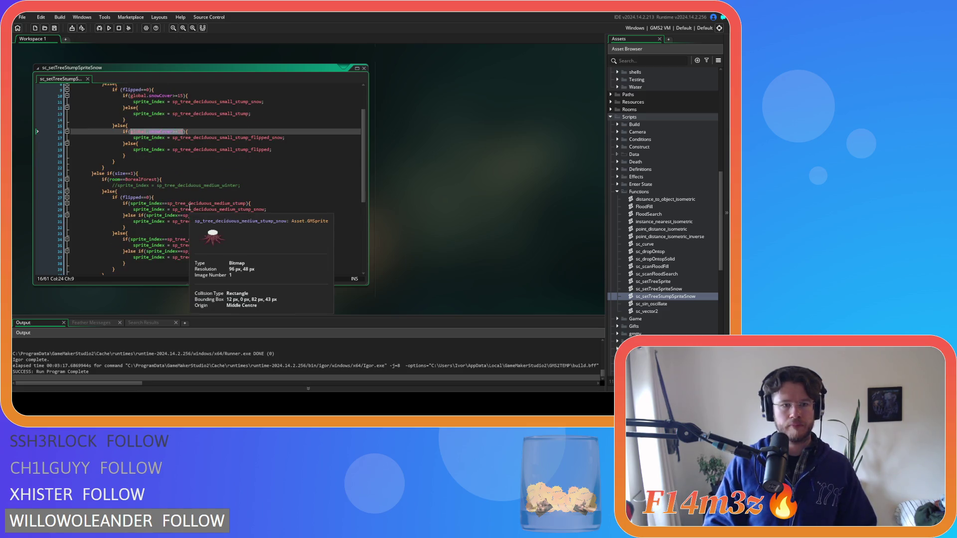
left_click_drag(247, 205, 131, 204)
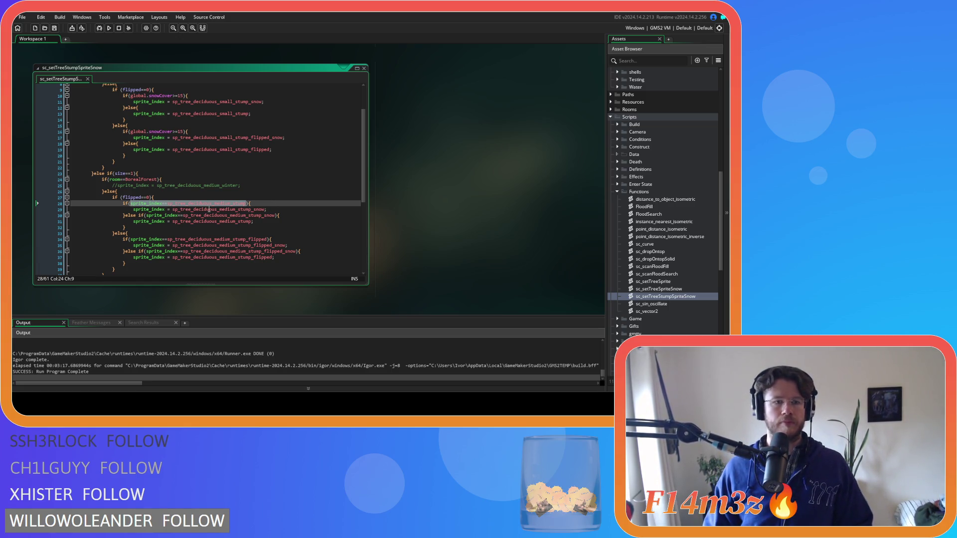
mouse_move(233, 214)
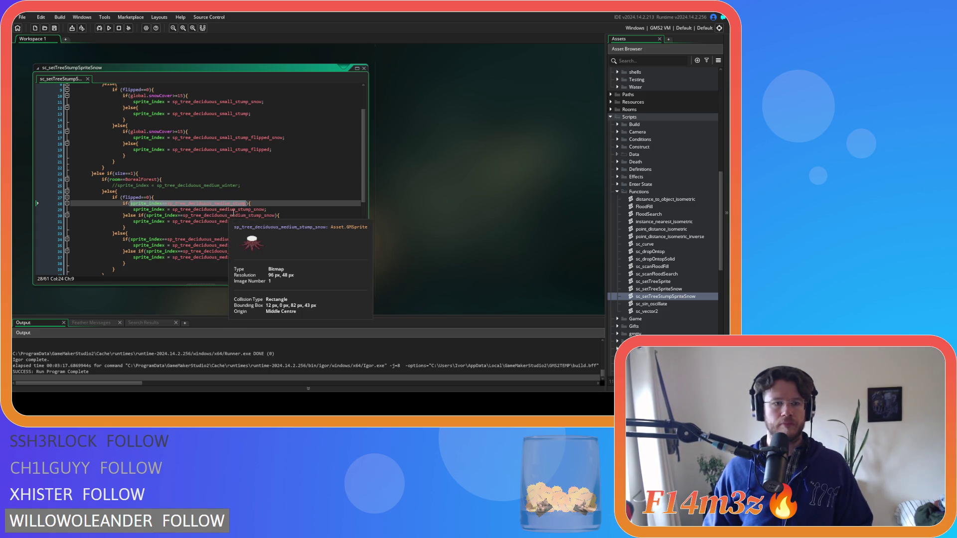
key("ctrl+v")
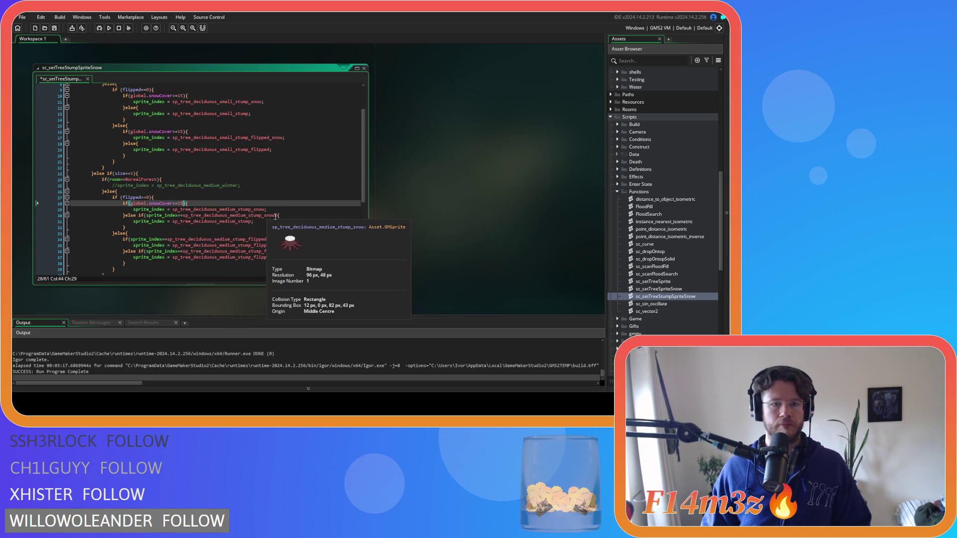
left_click_drag(275, 215, 219, 215)
key("BackSpace")
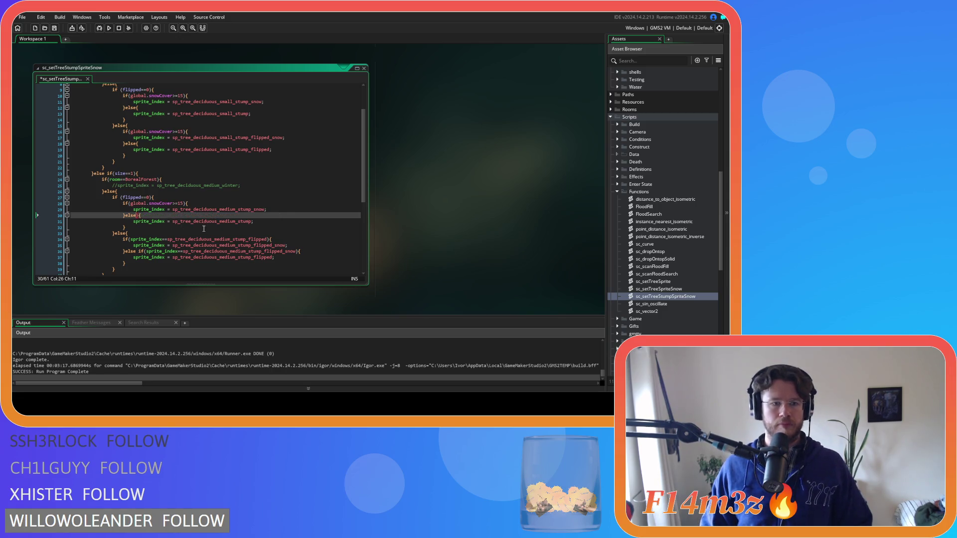
- Apply global.snowCover>=15 to the flipped medium stump on line 34 and delete line 36's check
mouse_move(193, 223)
scroll(193, 223, "down", 6)
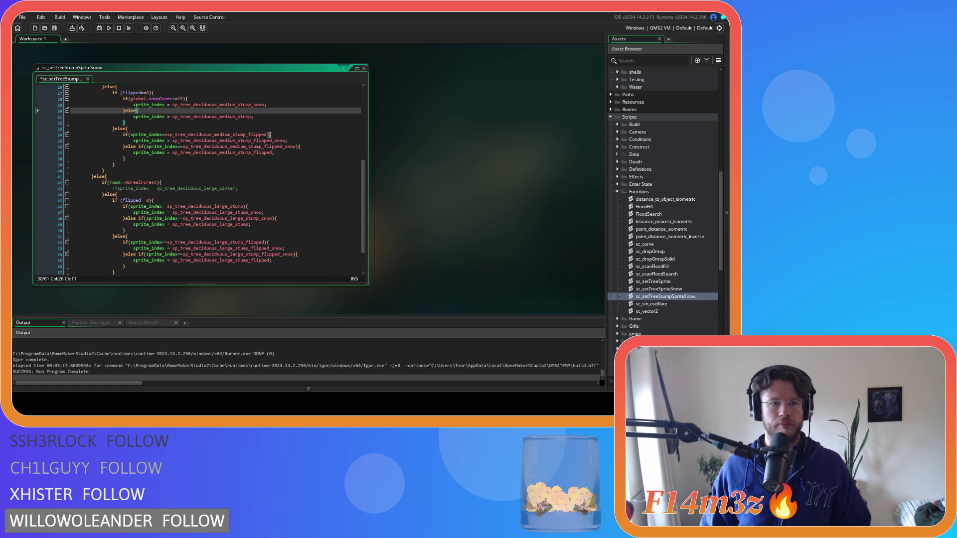
left_click_drag(269, 134, 132, 136)
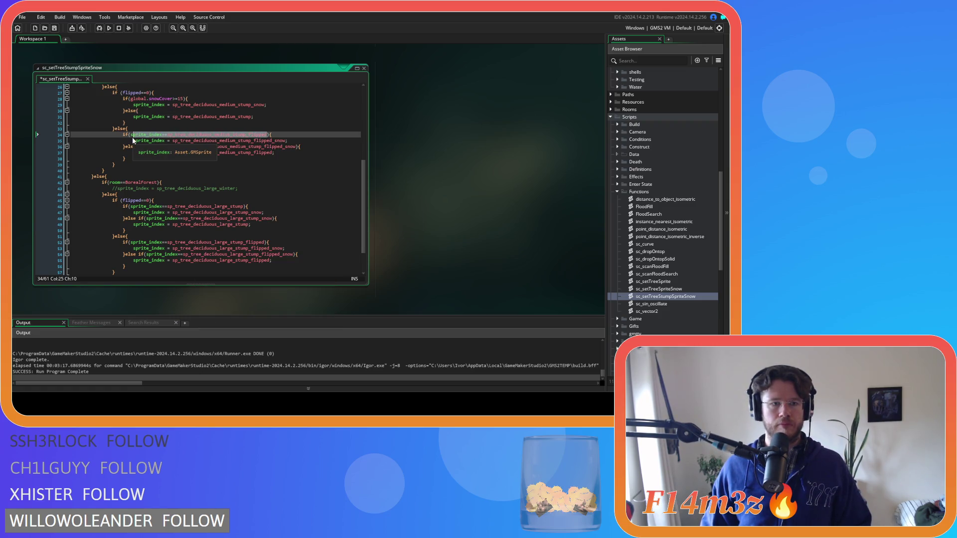
key("ctrl+v")
left_click_drag(299, 147, 210, 147)
key("BackSpace")
key("BackSpace")
scroll(205, 215, "down", 2)
left_click(244, 170)
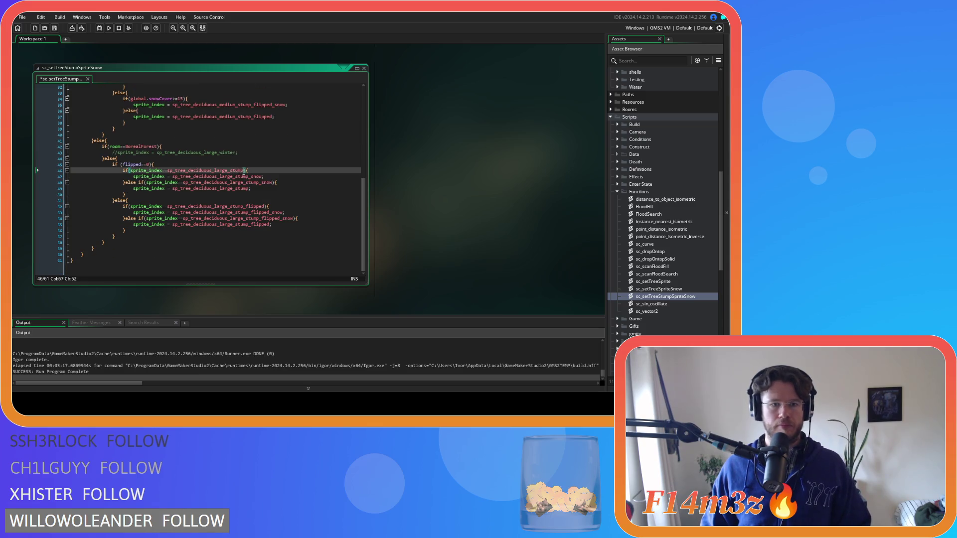
- Set the large-stump conditions on lines 46 and 52 to global.snowCover>=15, removing the else-if checks on lines 48 and 54
type("global.snowCover>=15")
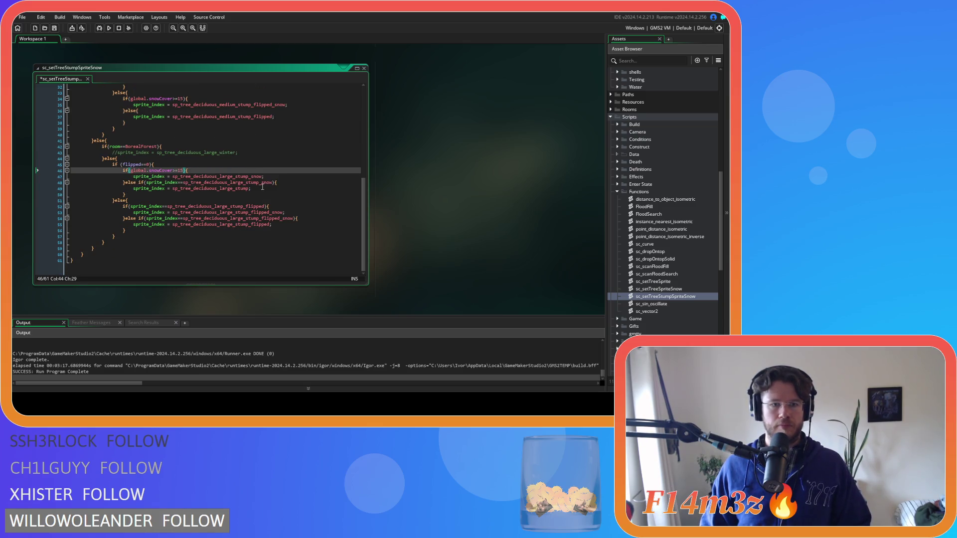
left_click_drag(275, 183, 203, 183)
key("BackSpace")
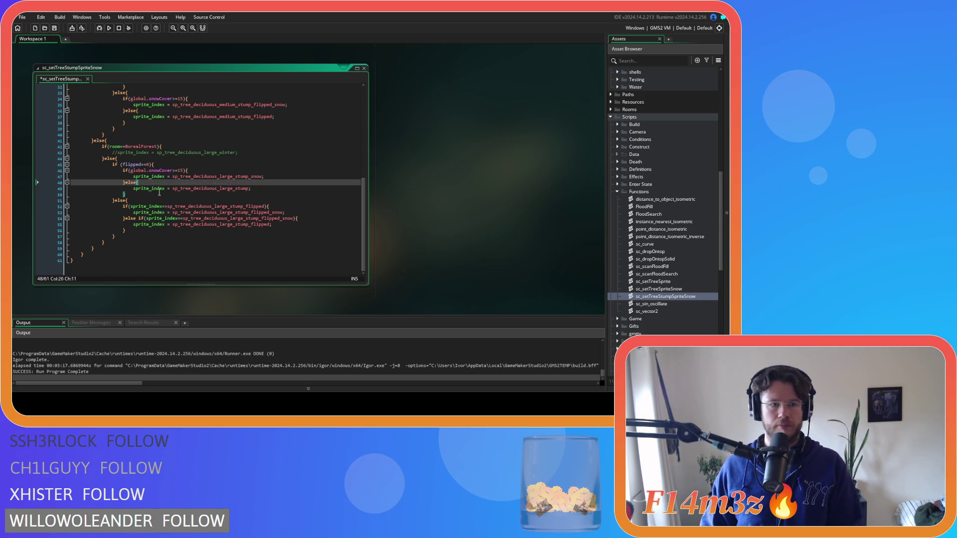
left_click_drag(269, 206, 147, 207)
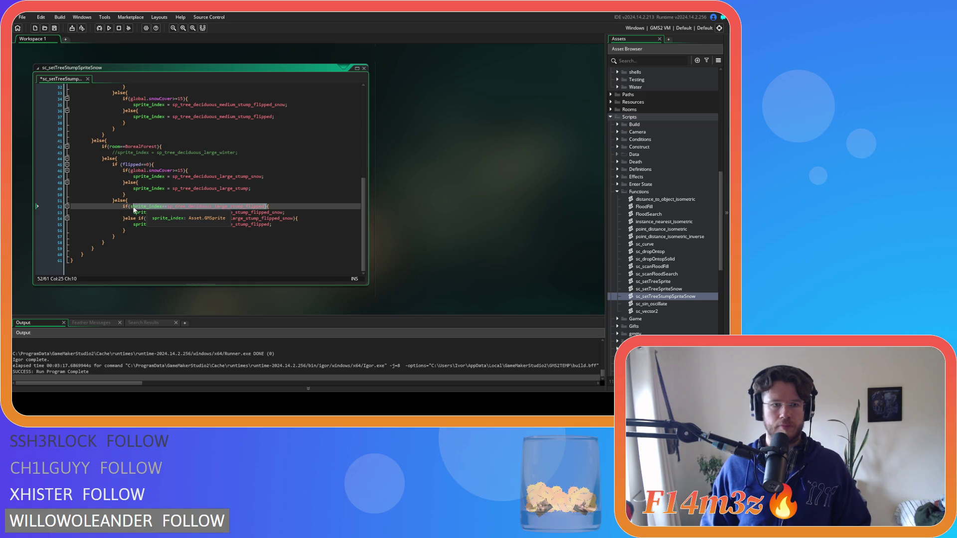
type("global.snowCover>=15)")
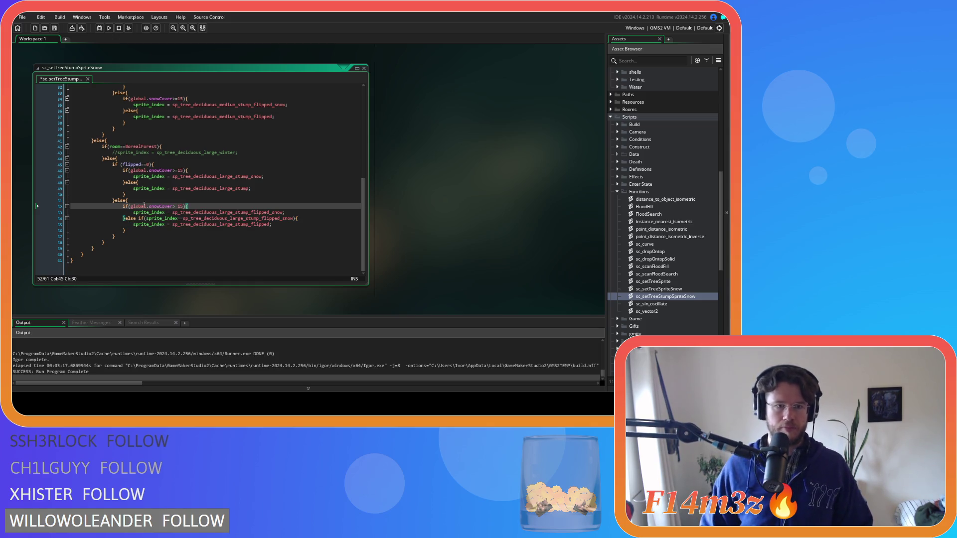
left_click_drag(296, 218, 137, 218)
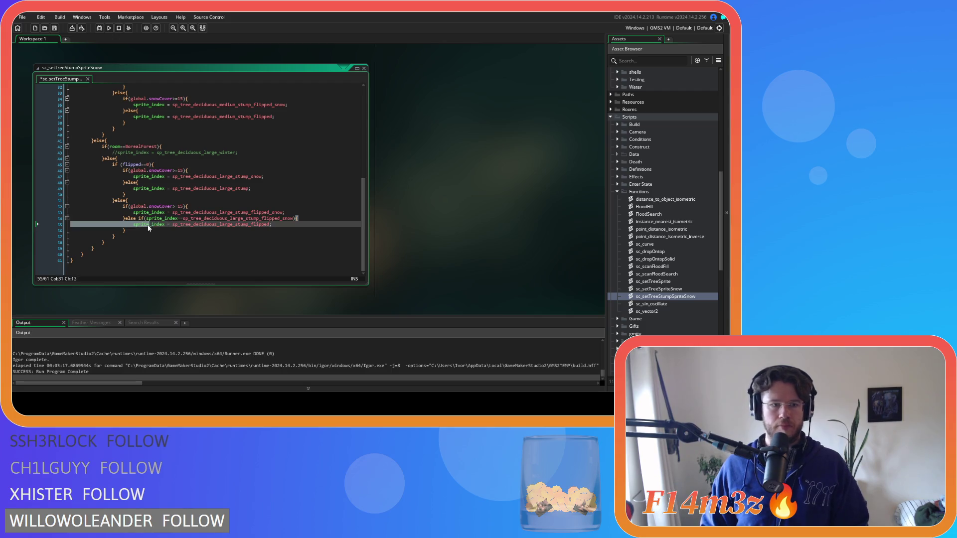
key("Delete")
left_click(217, 228)
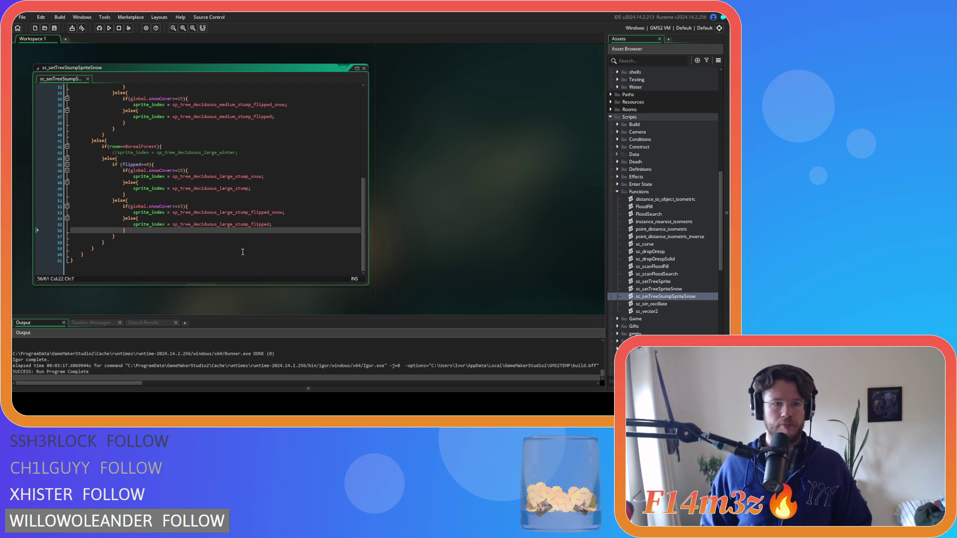
scroll(264, 261, "up", 10)
left_click(288, 206)
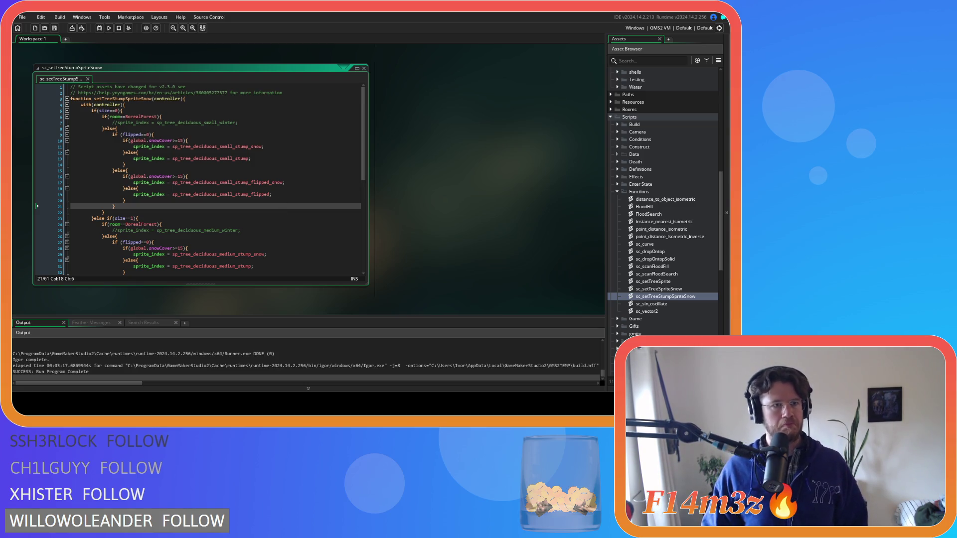
left_click(238, 164)
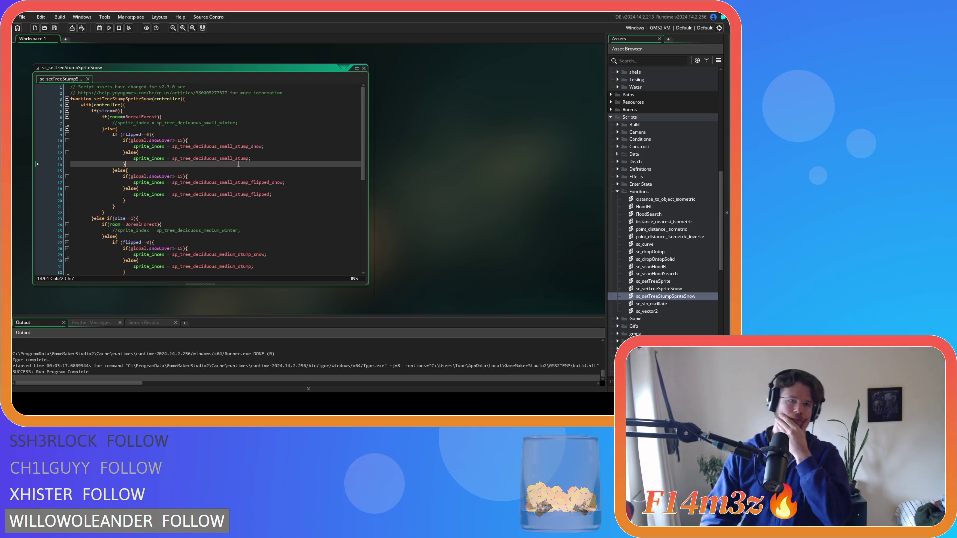
left_click(215, 177)
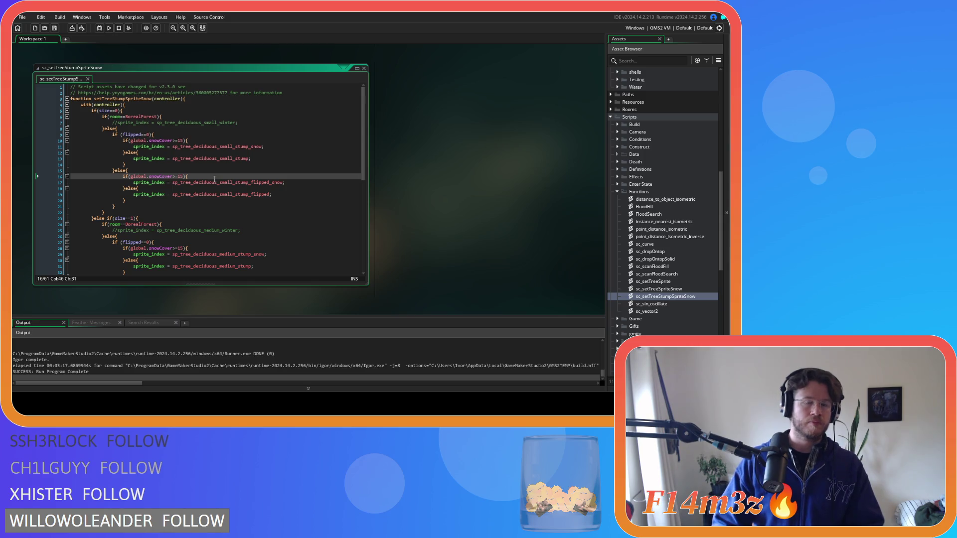
key("F5")
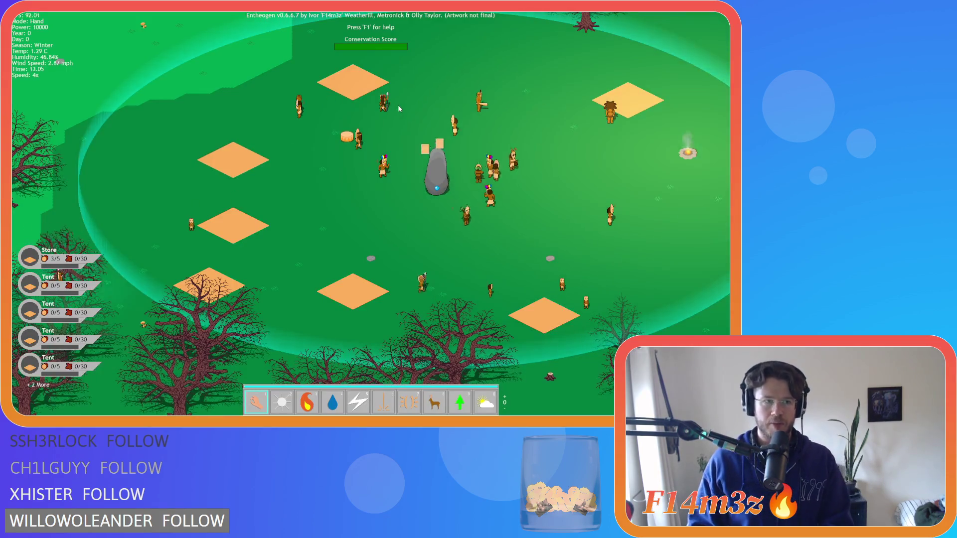
- Speed the winter game up to 4x then 8x, and switch to Storm mode
key("plus")
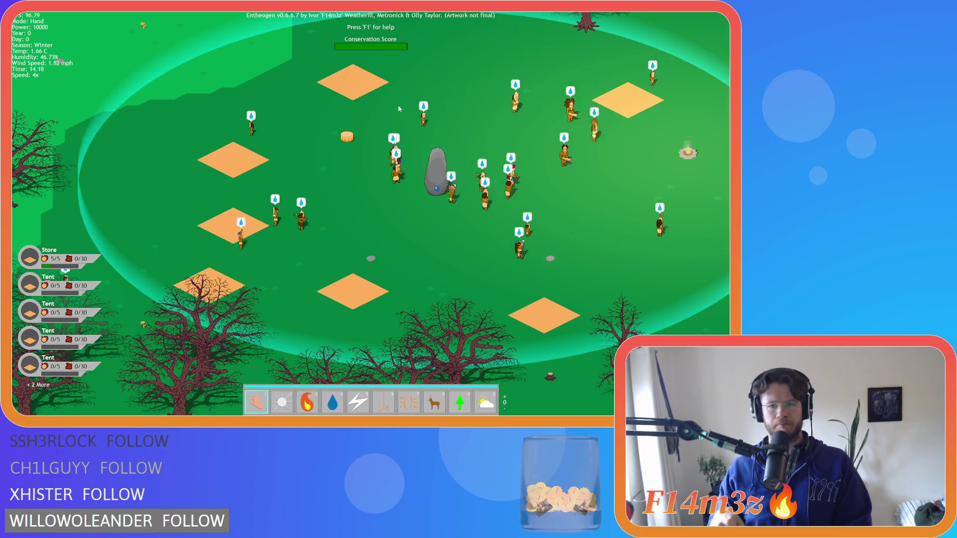
key("plus")
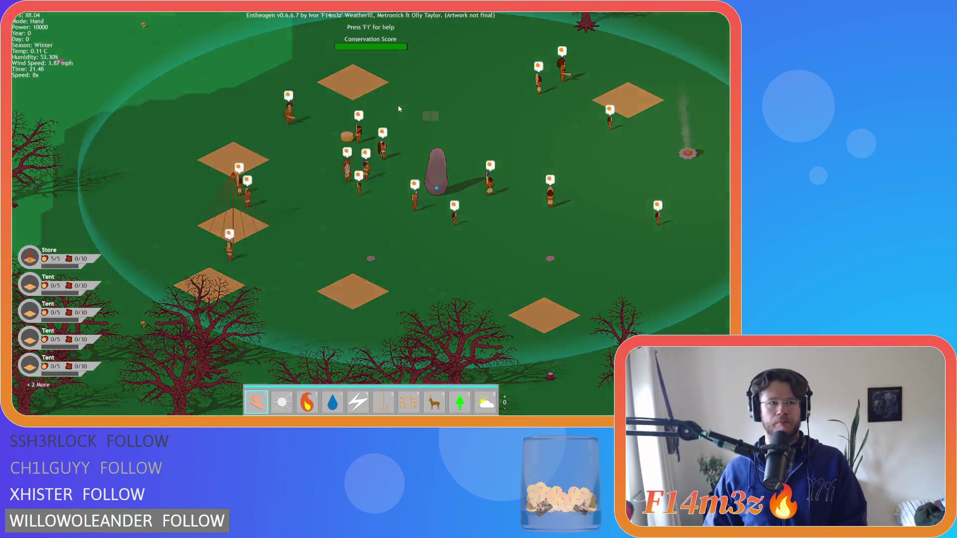
key("Tab")
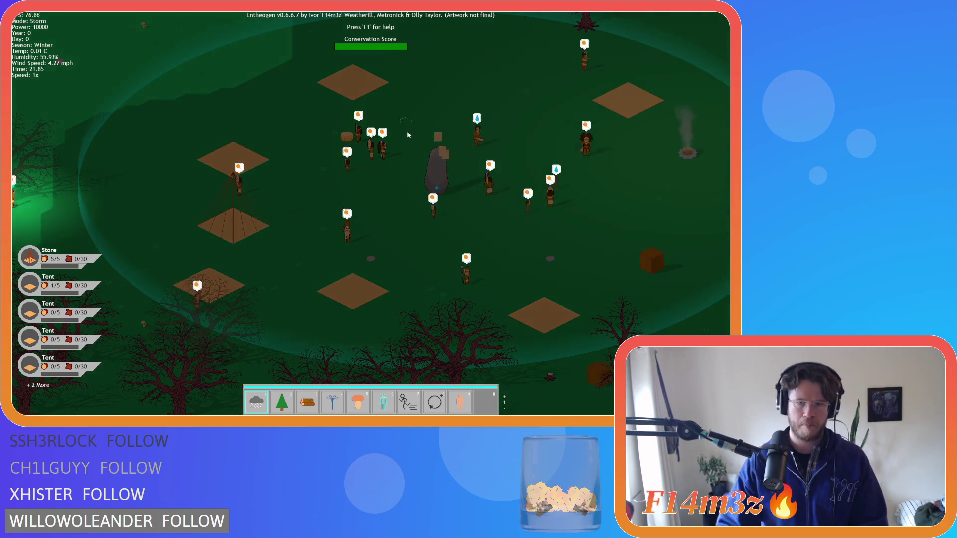
- Switch to the Light powers, then back to Hand mode
key("Tab")
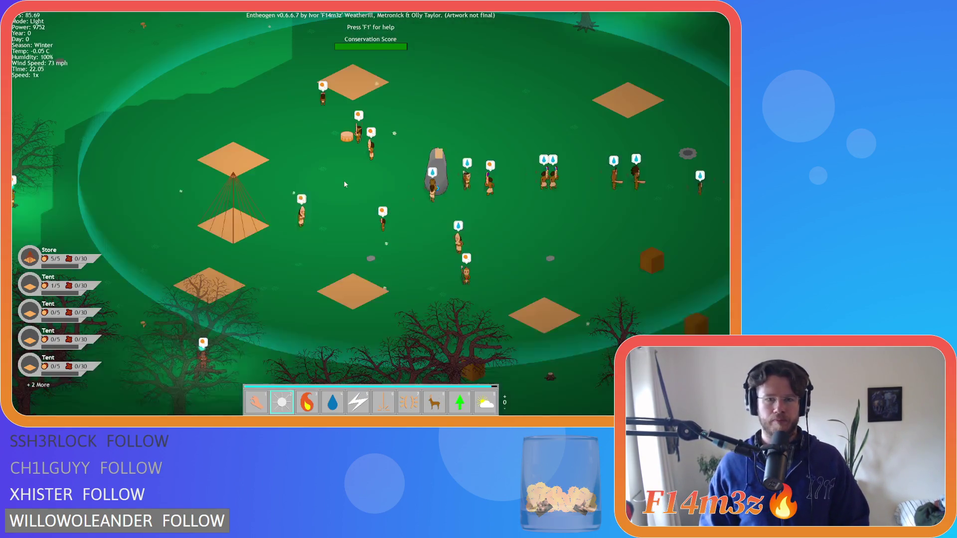
key("1")
key("d")
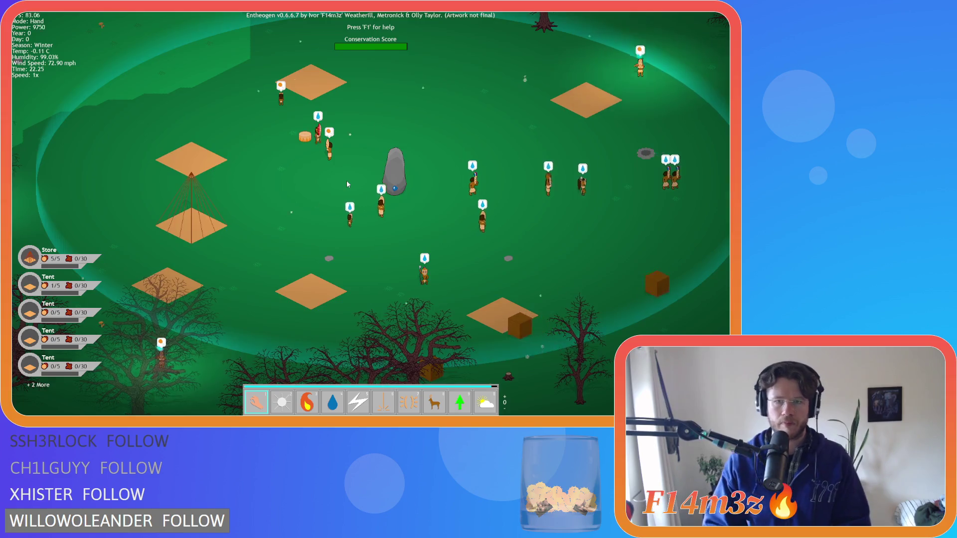
scroll(347, 185, "down", 5)
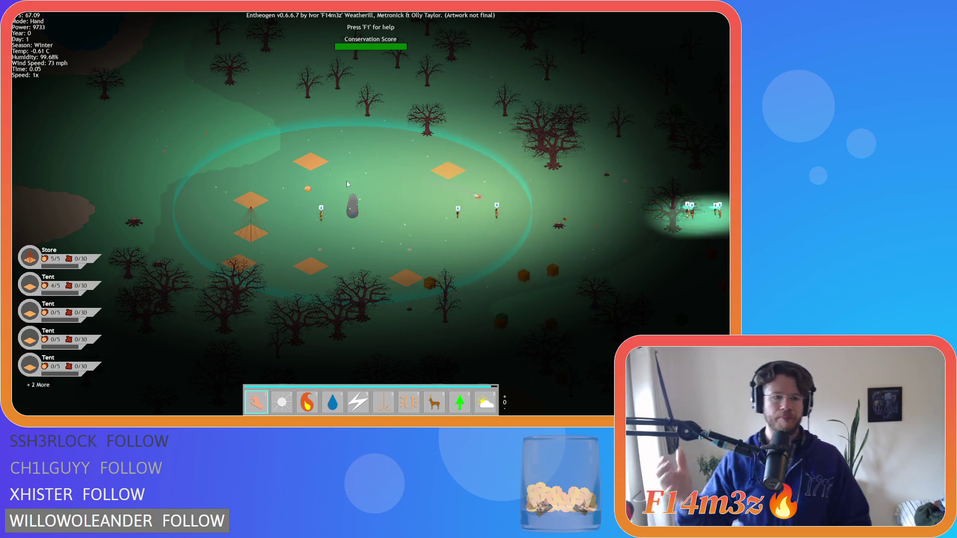
- Pan and zoom up and left across the forest to inspect the snow-covered trees
key("a")
scroll(375, 175, "up", 5)
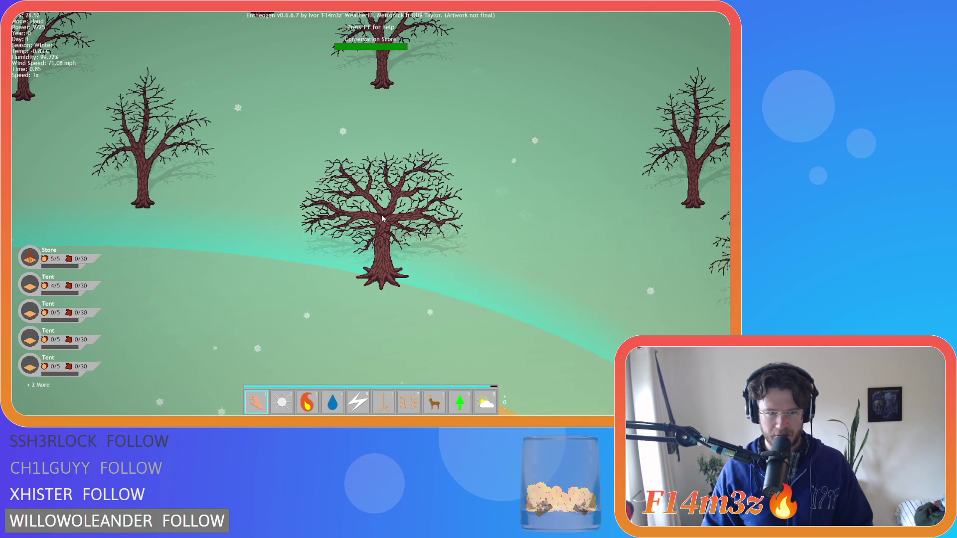
key("Up")
key("Left")
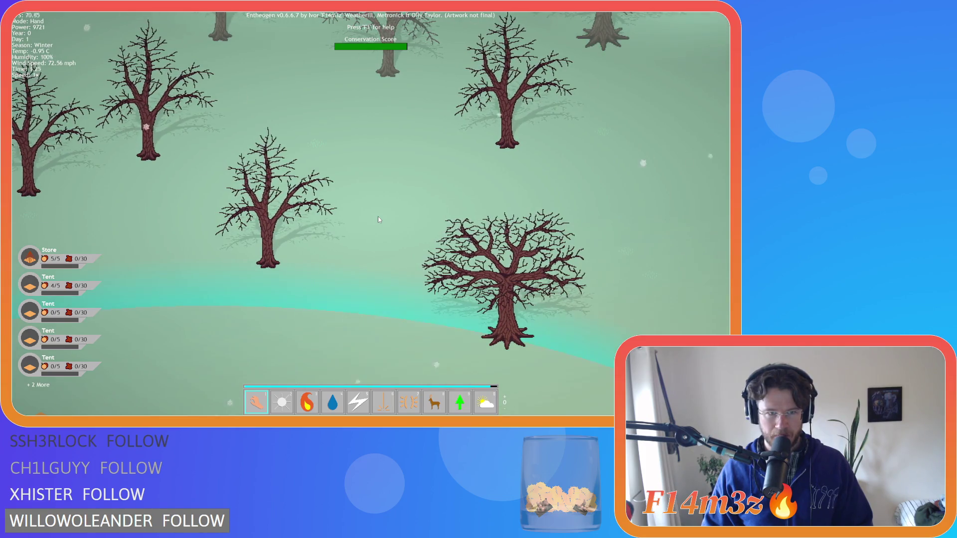
key("Left")
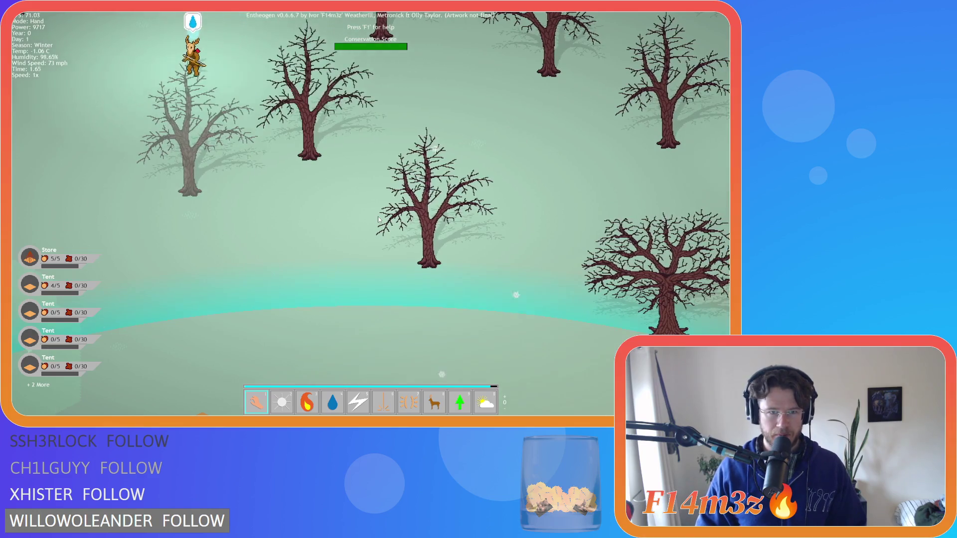
scroll(377, 219, "down", 5)
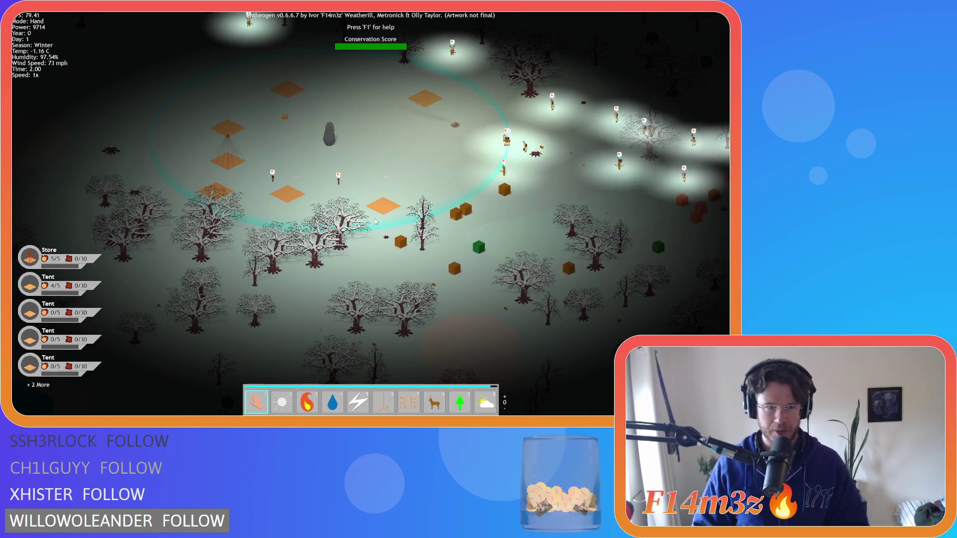
key("Up")
key("Left")
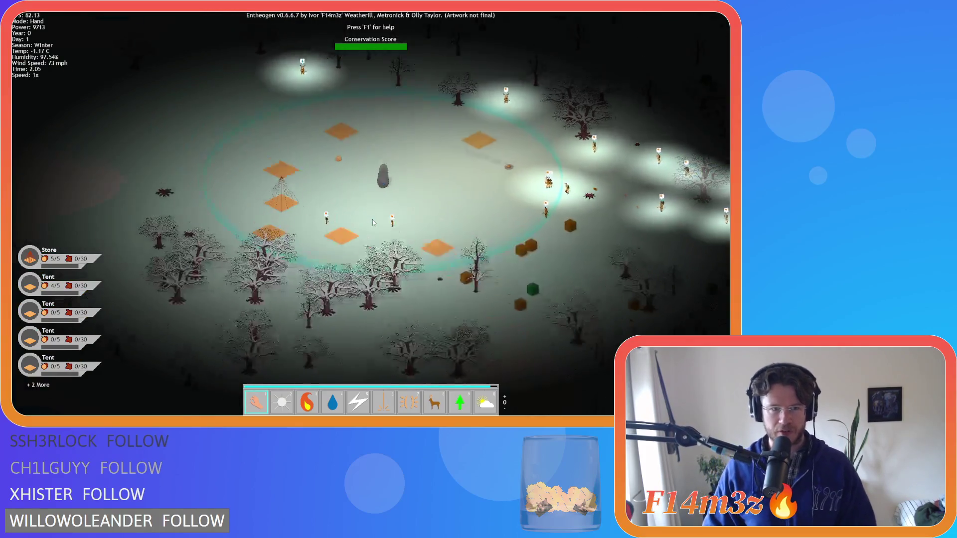
key("Right")
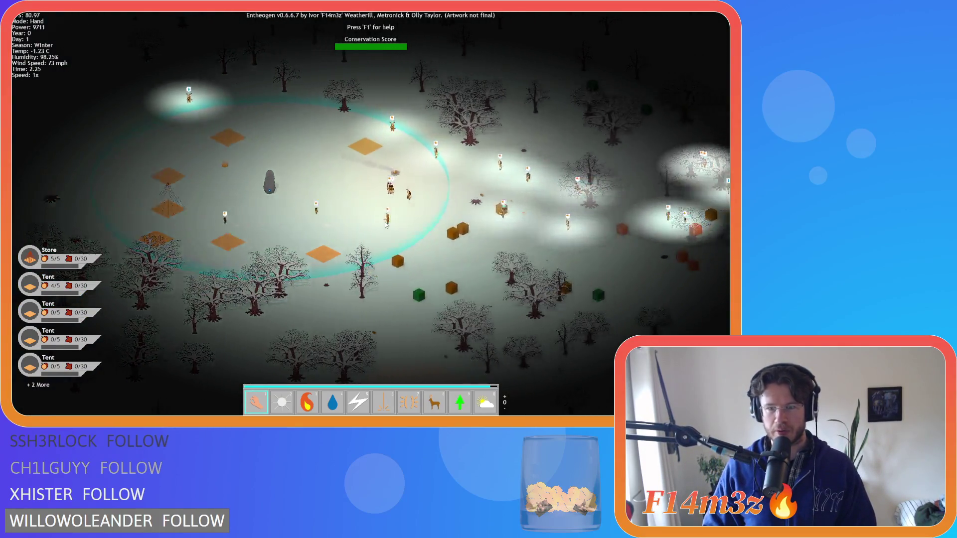
scroll(385, 223, "up", 4)
key("Up")
key("Right")
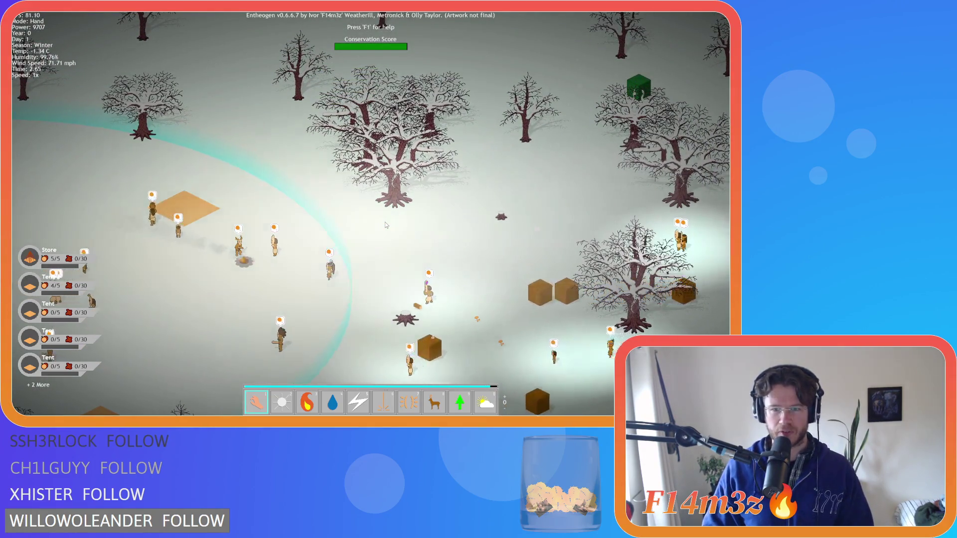
key("Down")
key("Right")
scroll(385, 218, "down", 3)
key("Right")
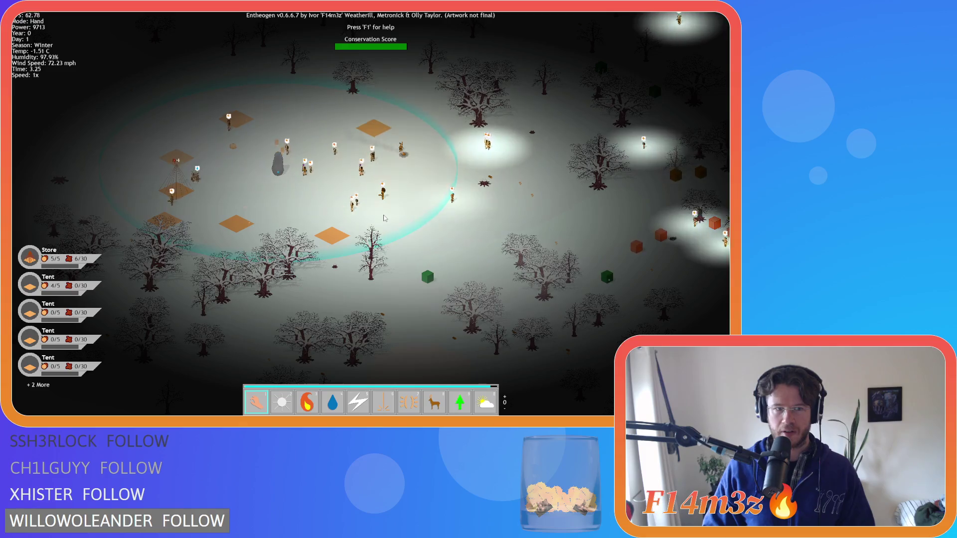
scroll(385, 218, "up", 3)
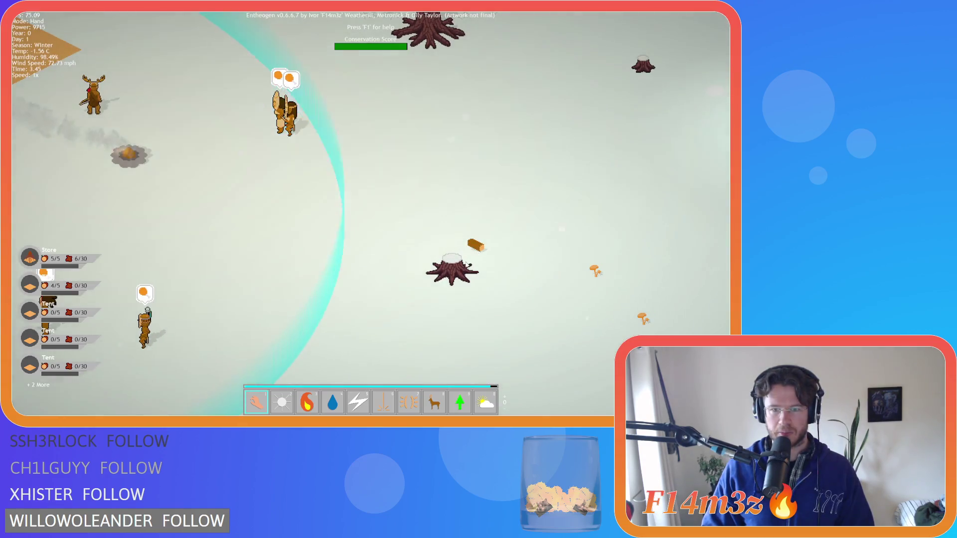
scroll(467, 264, "down", 5)
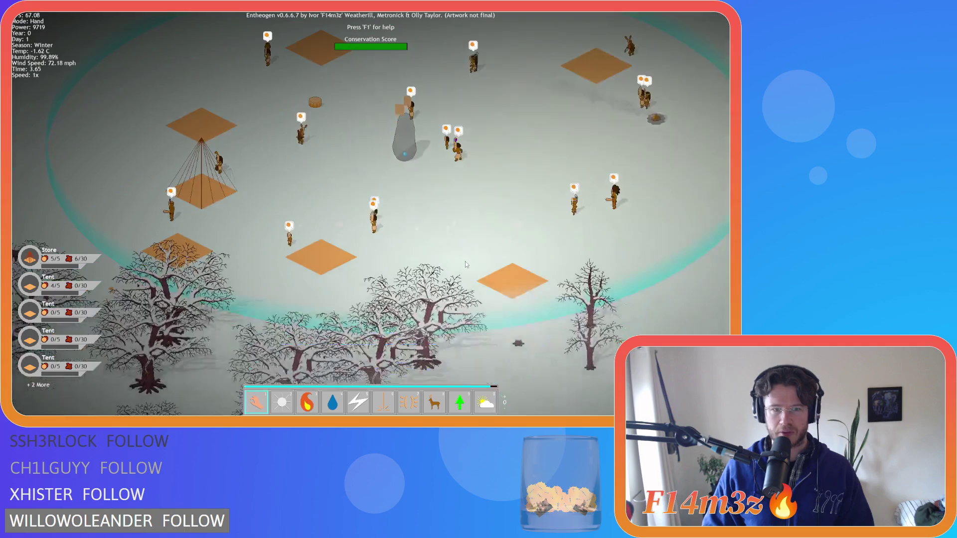
scroll(466, 264, "up", 5)
scroll(465, 261, "down", 5)
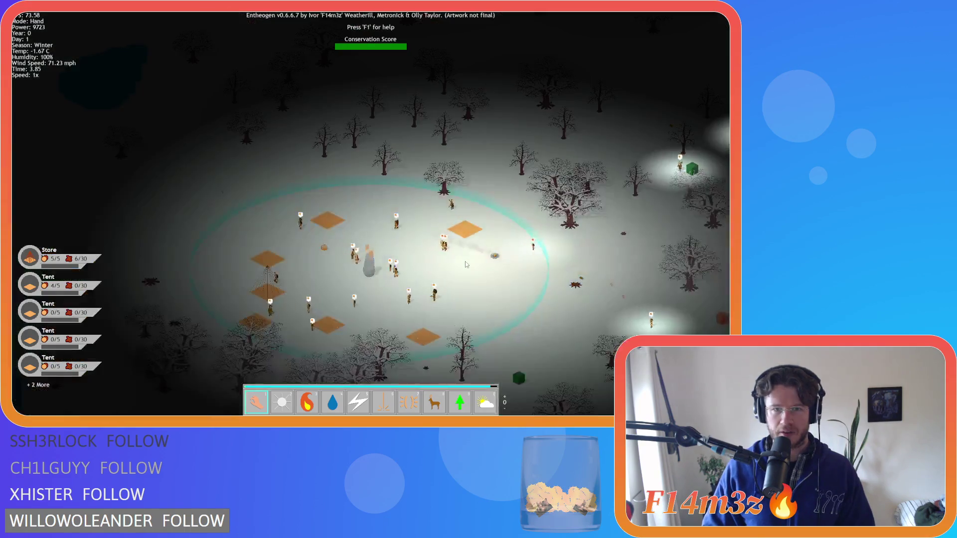
scroll(465, 261, "down", 2)
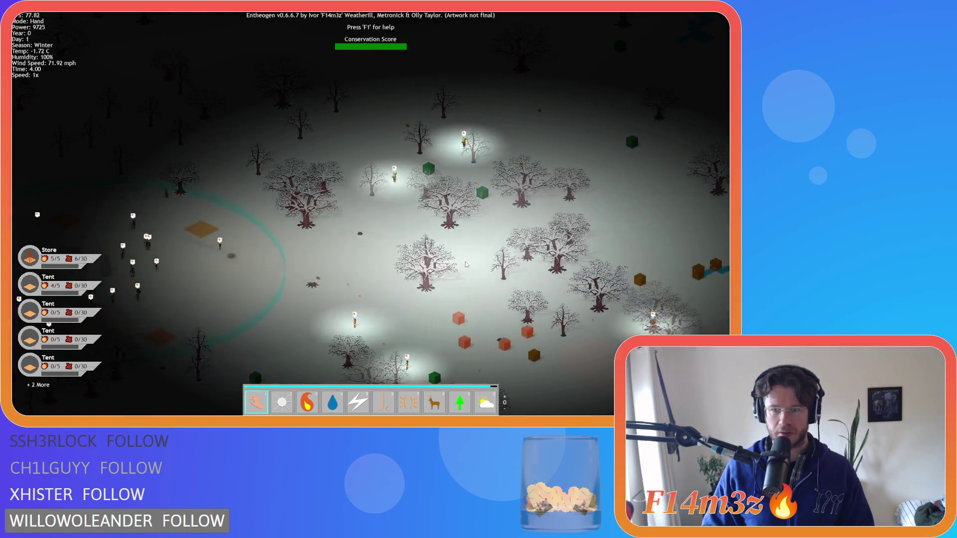
scroll(466, 264, "up", 6)
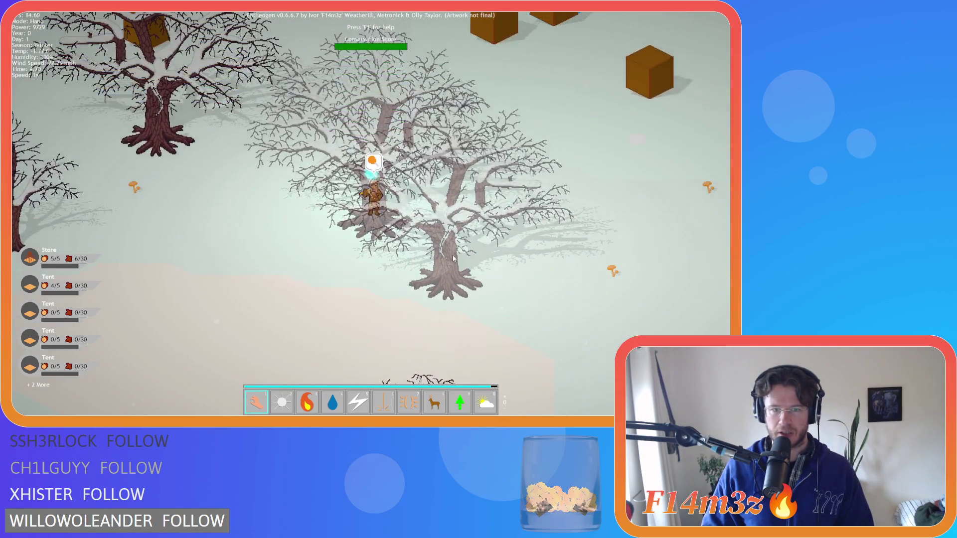
key("w")
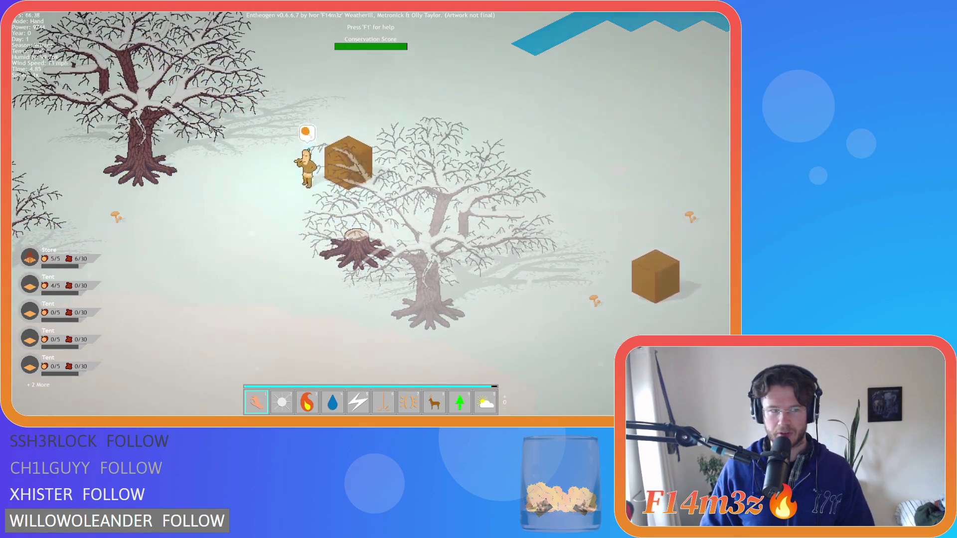
key("a")
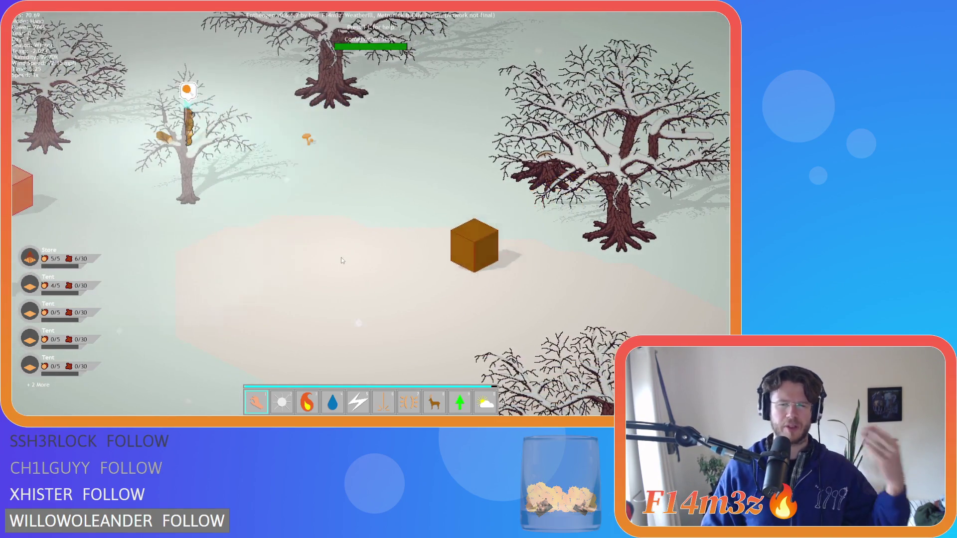
key("a")
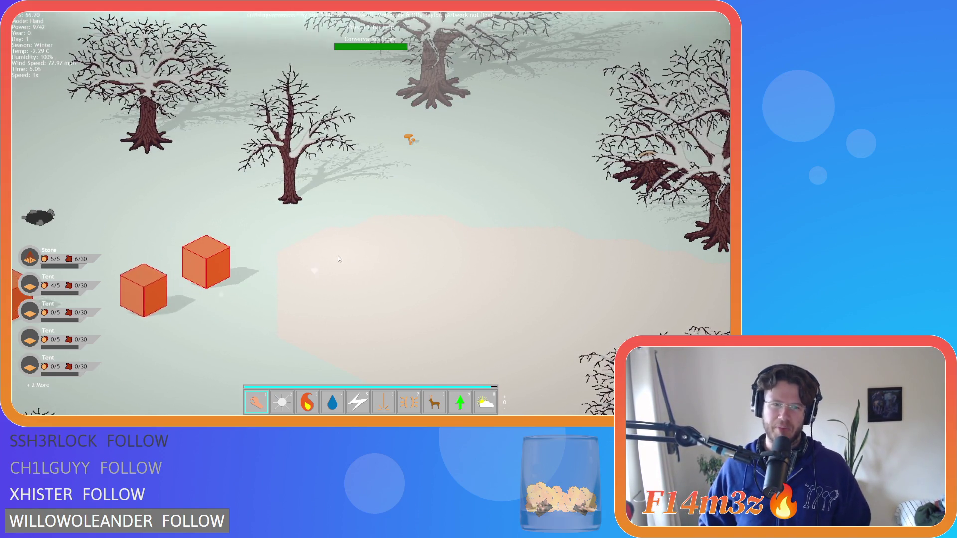
key("w")
key("a")
key("a")
key("s")
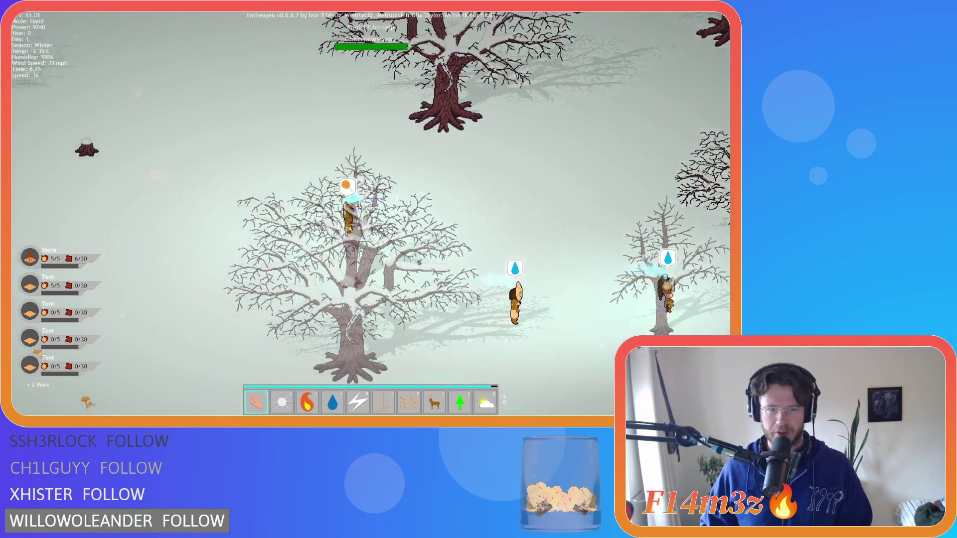
key("a")
key("s")
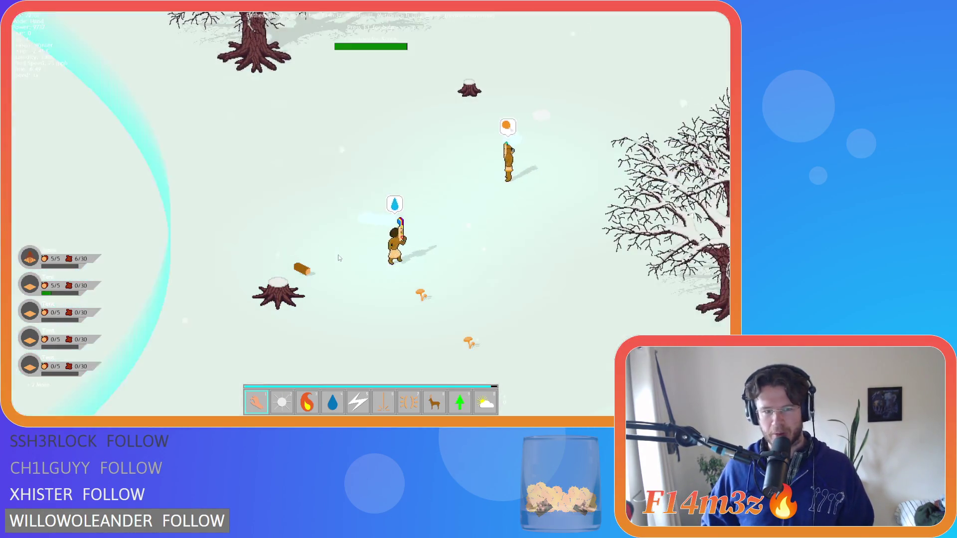
key("a")
key("s")
key("w")
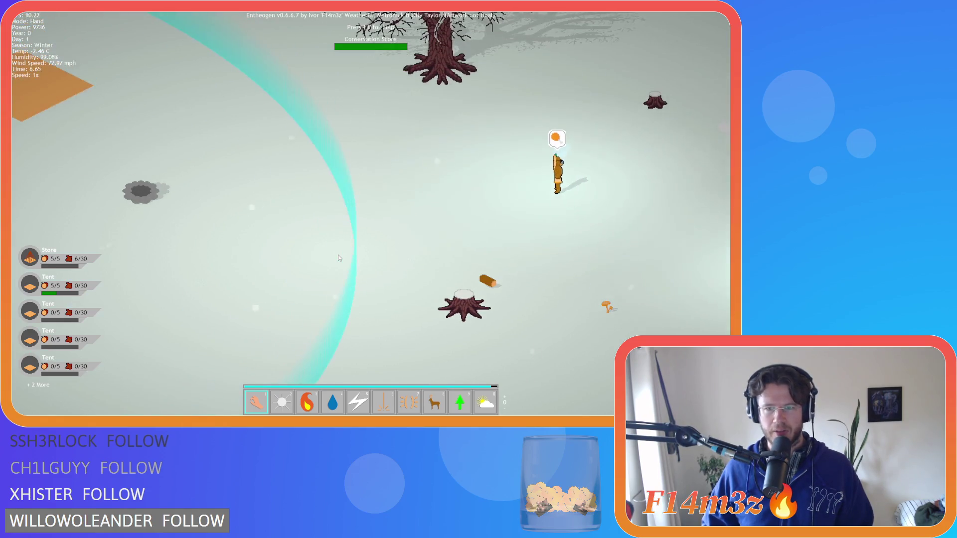
scroll(338, 257, "down", 5)
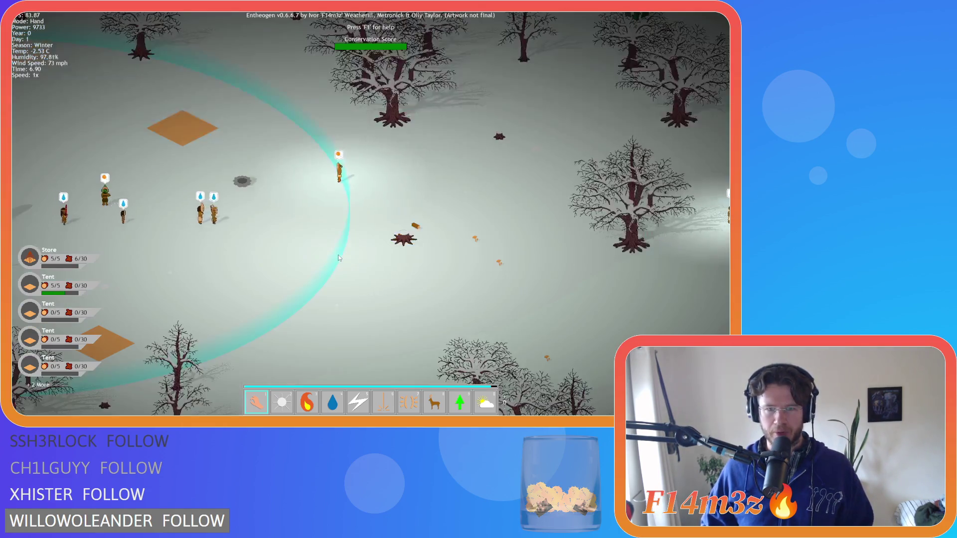
scroll(339, 258, "down", 5)
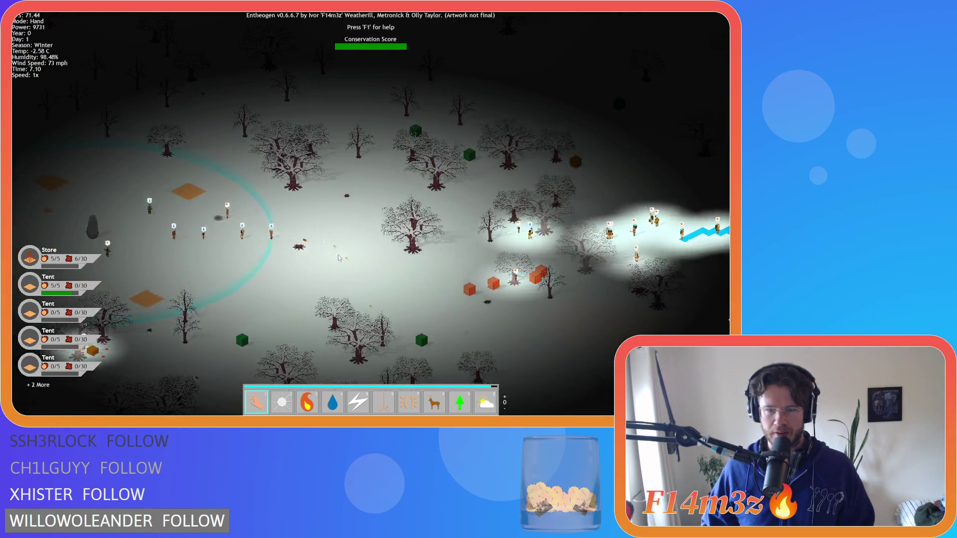
scroll(338, 257, "up", 10)
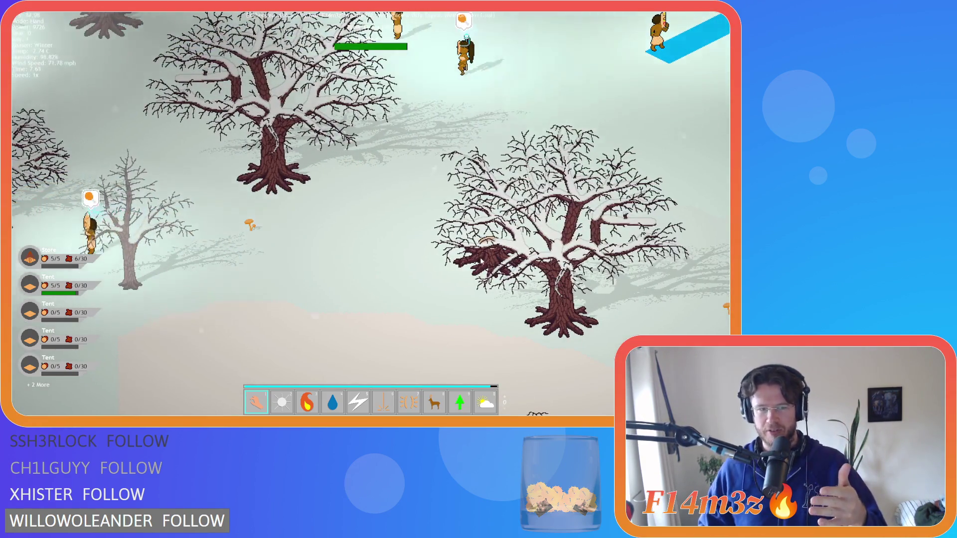
scroll(337, 262, "down", 10)
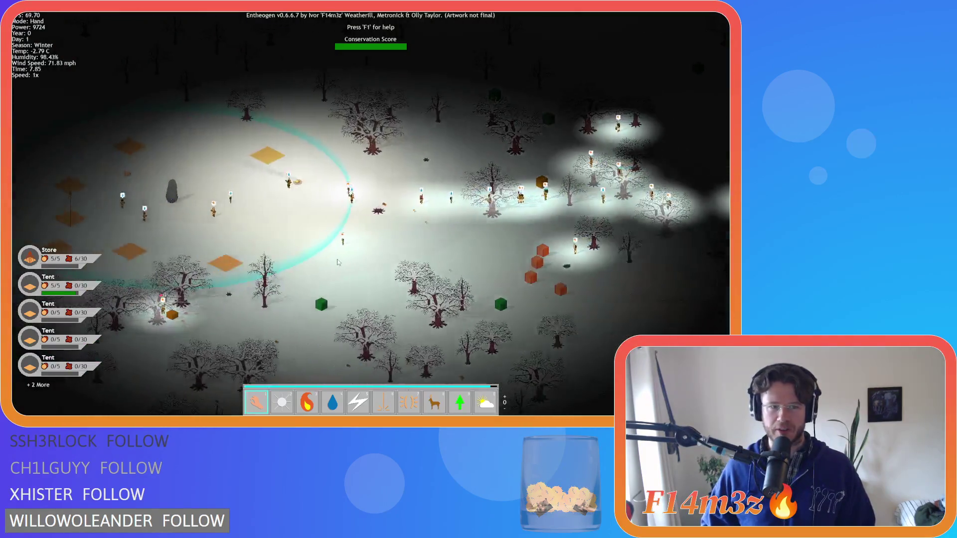
scroll(338, 261, "up", 5)
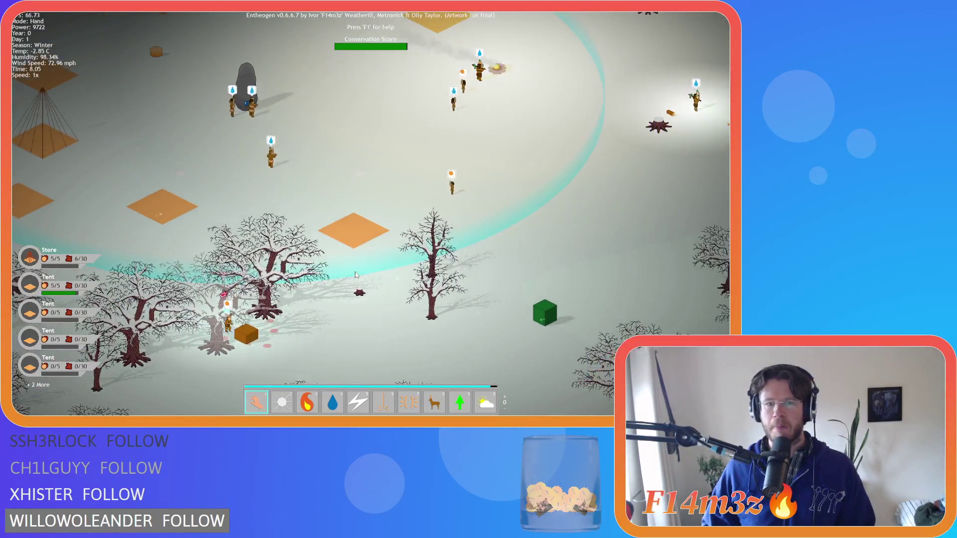
key("w")
key("d")
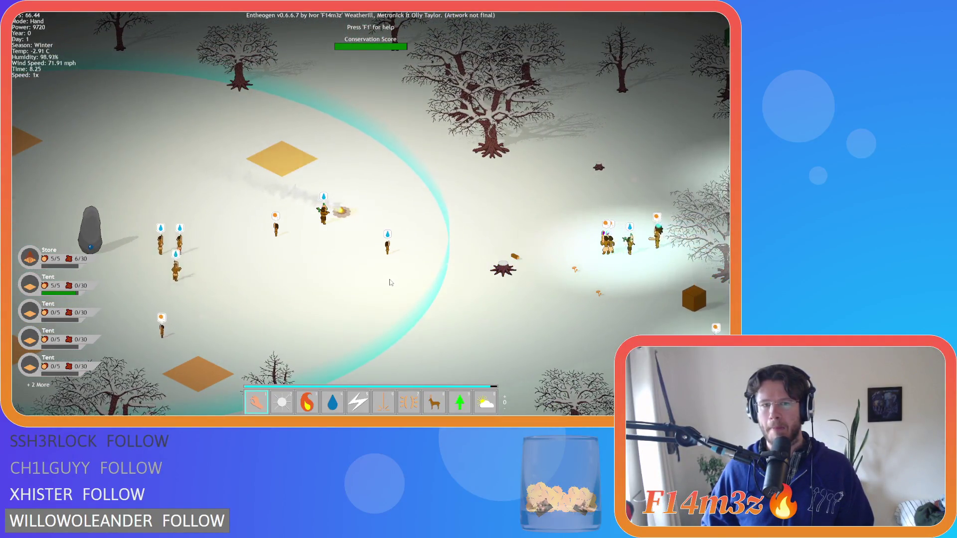
key("s")
key("a")
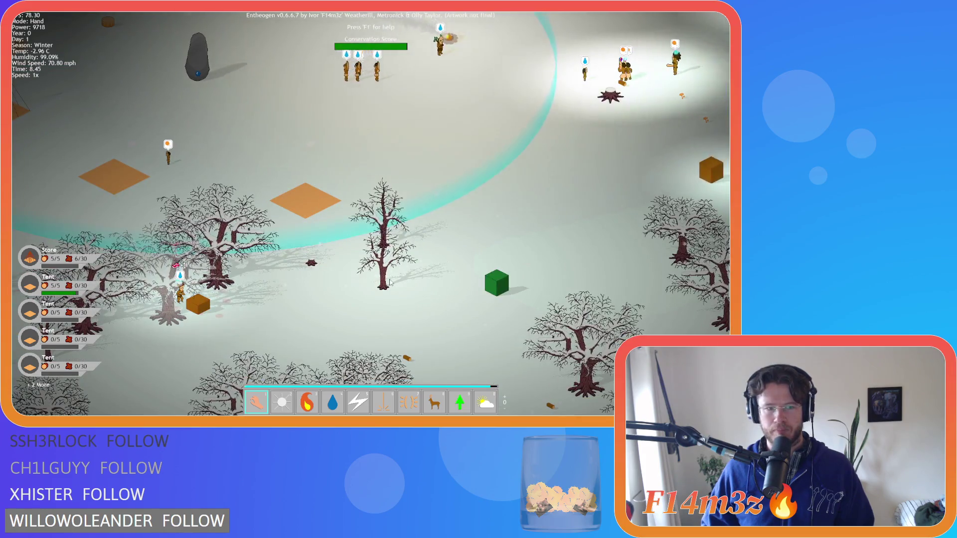
key("w")
key("d")
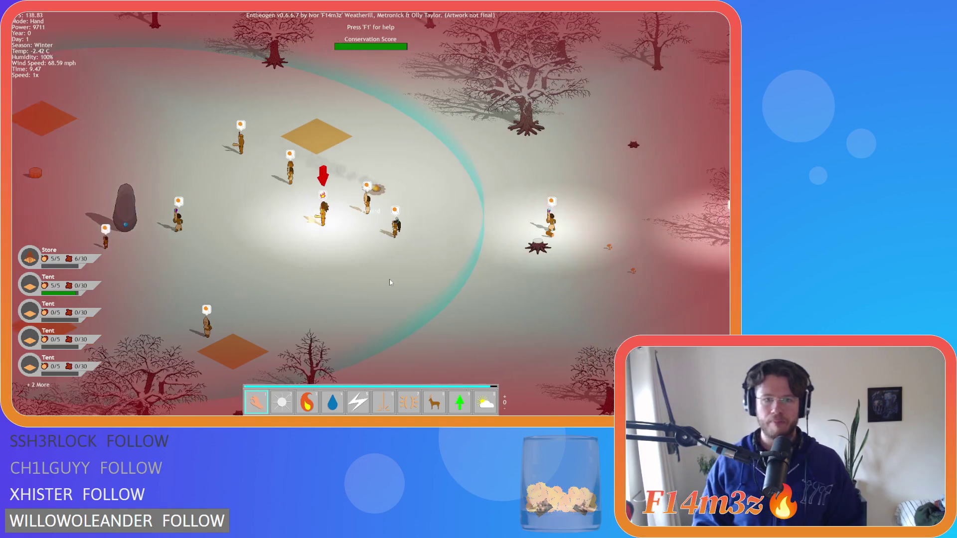
- Switch to Water mode and douse the burning villager to put out the fire
key("4")
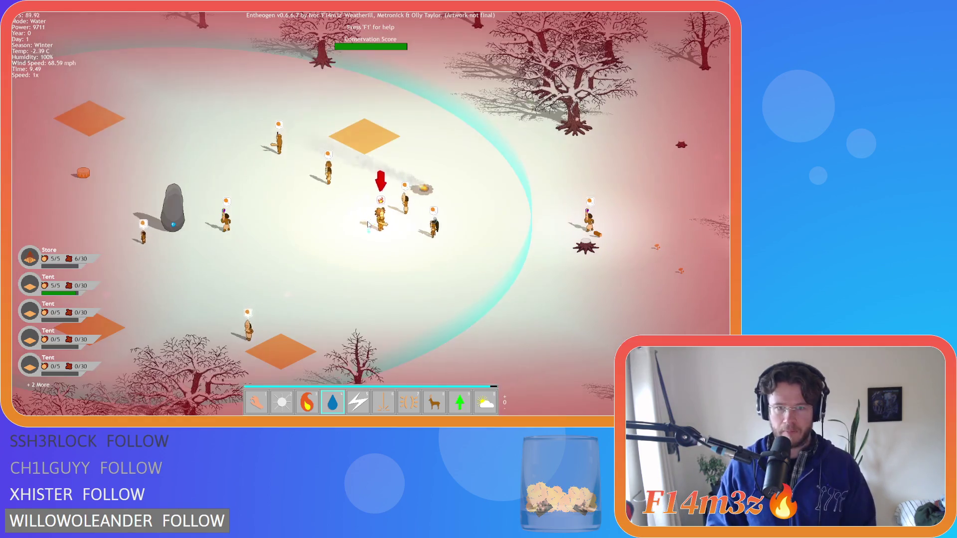
left_click(399, 229)
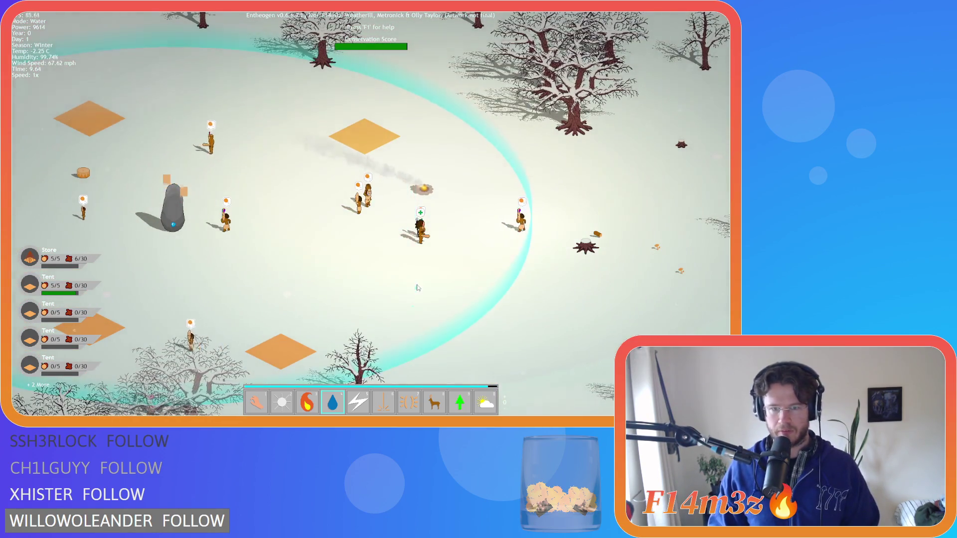
scroll(415, 284, "down", 5)
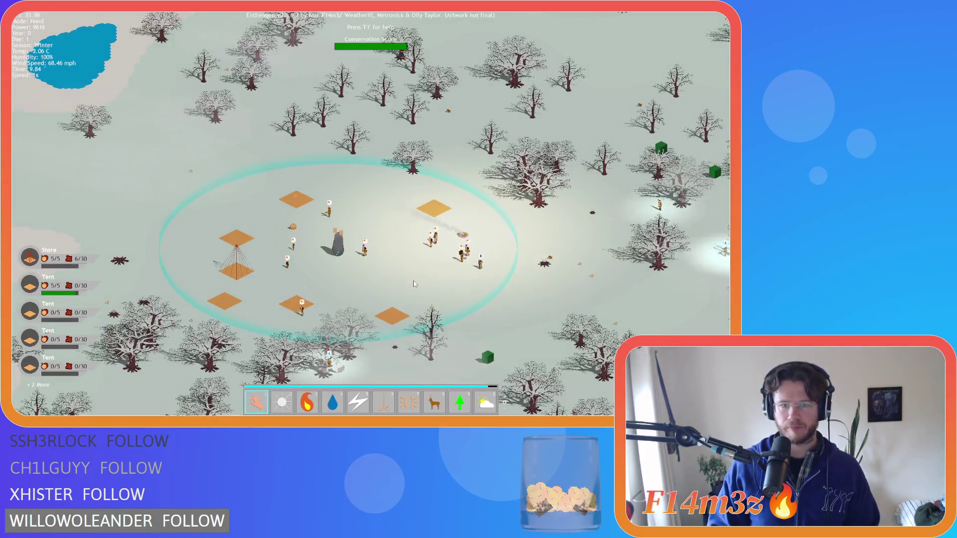
scroll(415, 284, "up", 2)
scroll(267, 247, "up", 3)
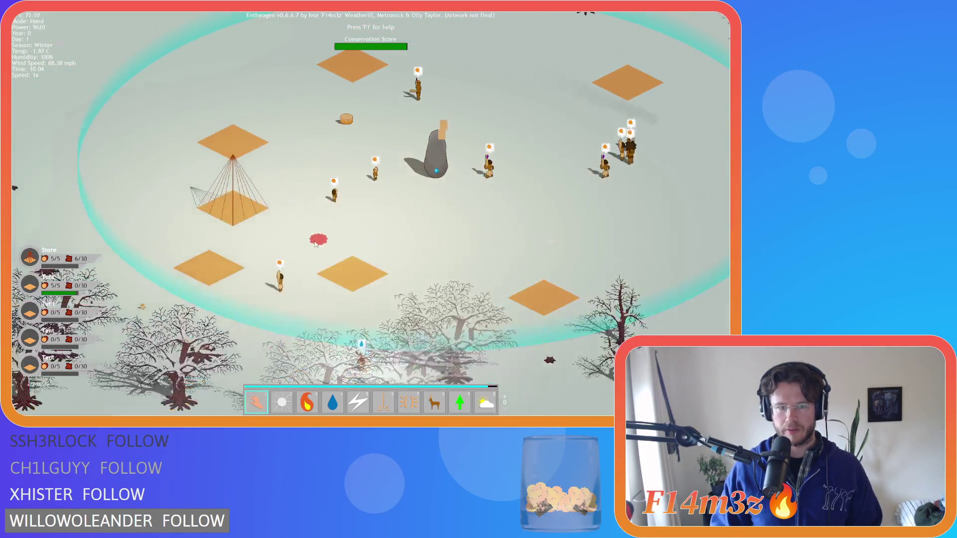
- Pan right and down past the village over the forest, then recentre the village ring
key("d")
key("w")
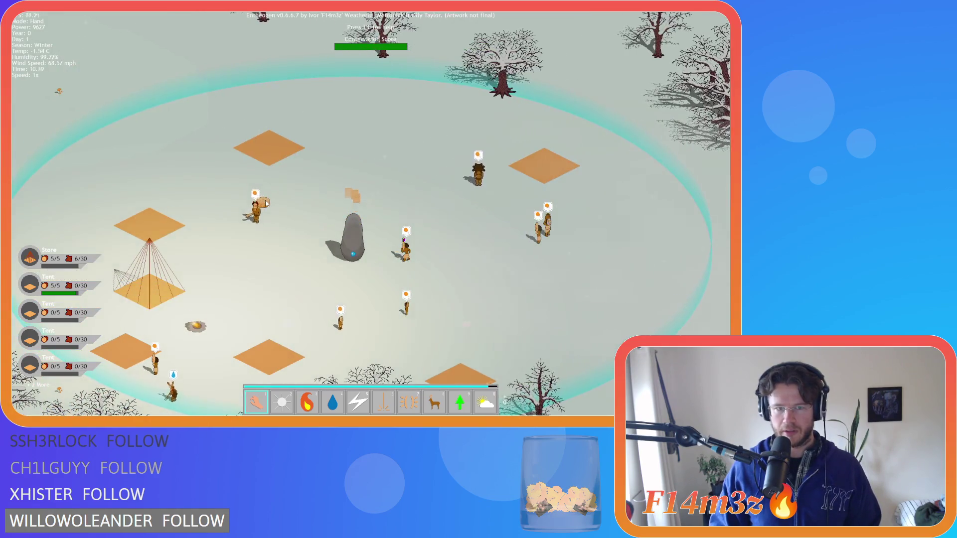
key("d")
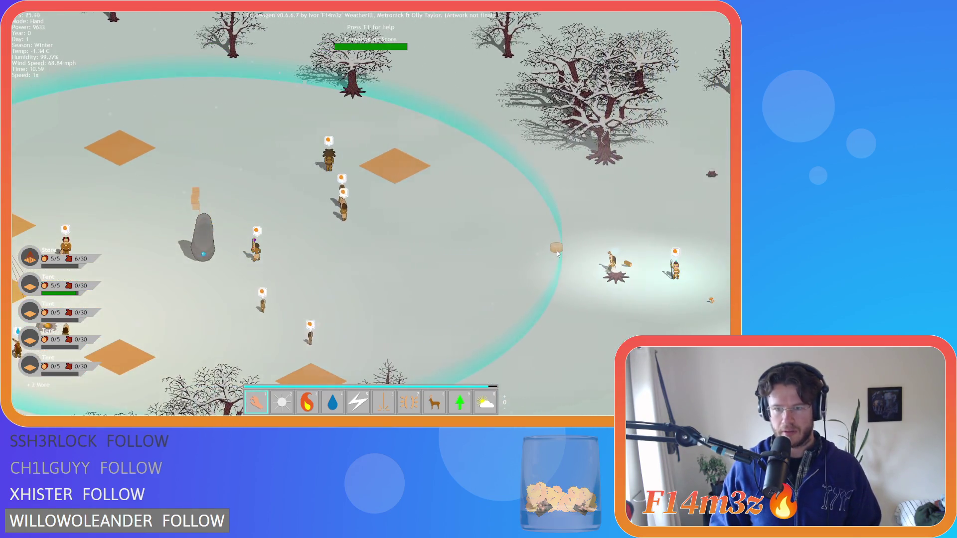
key("s")
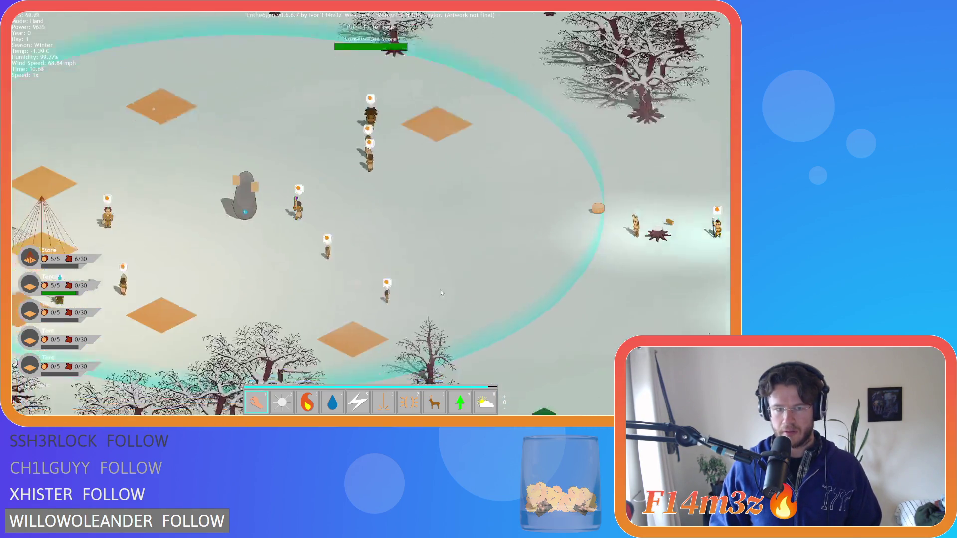
key("d")
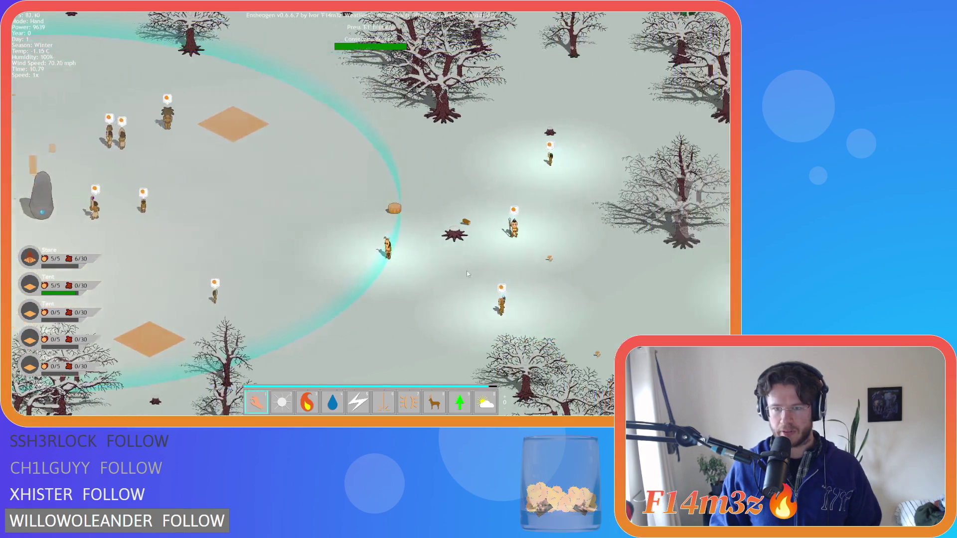
scroll(467, 272, "down", 3)
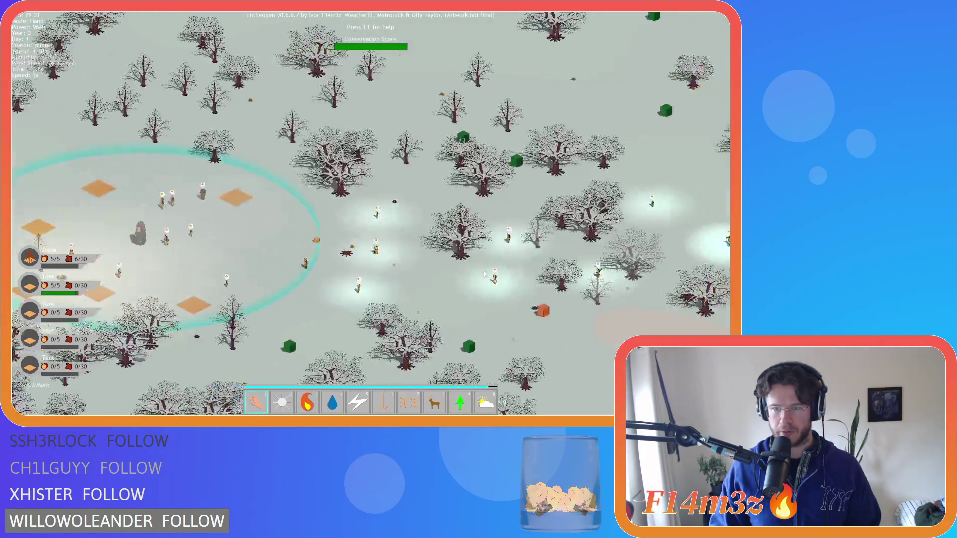
key("d")
key("s")
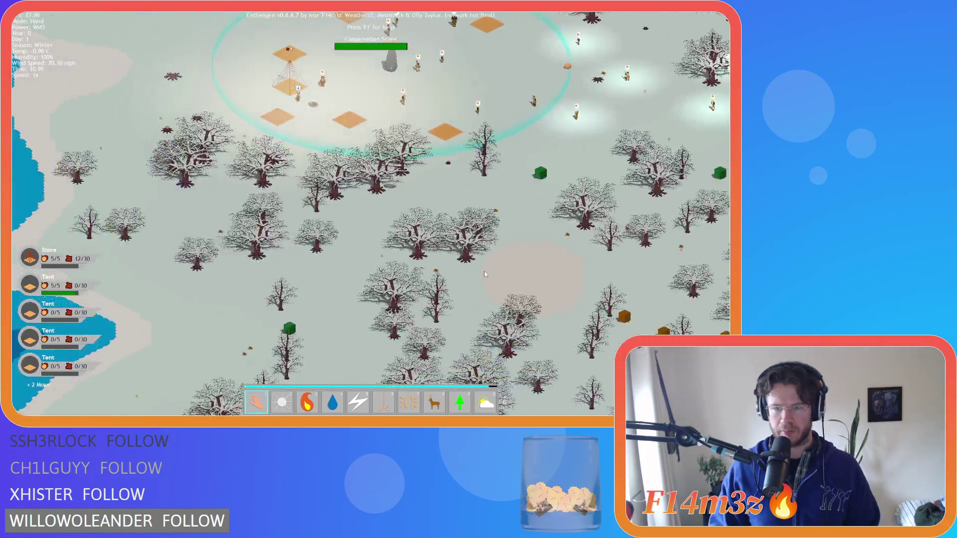
key("w")
key("a")
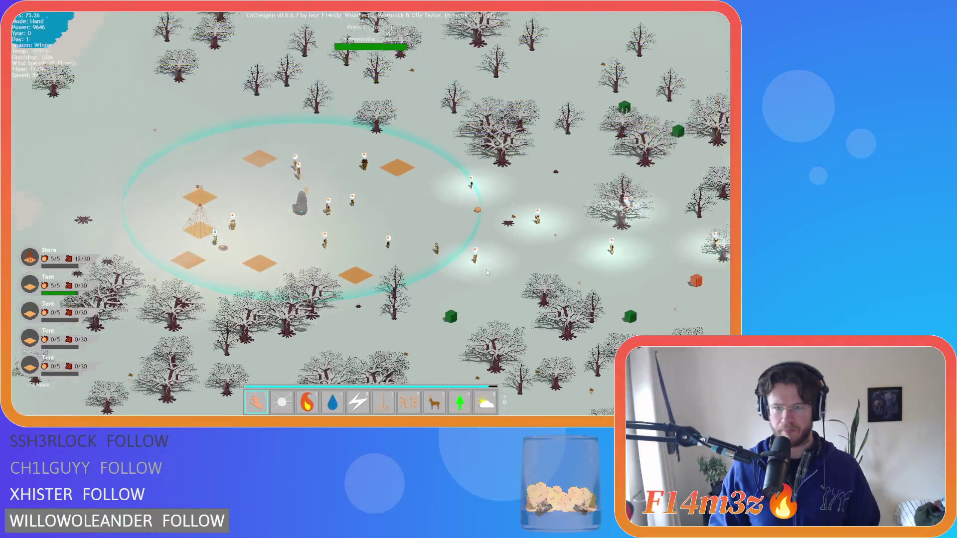
key("d")
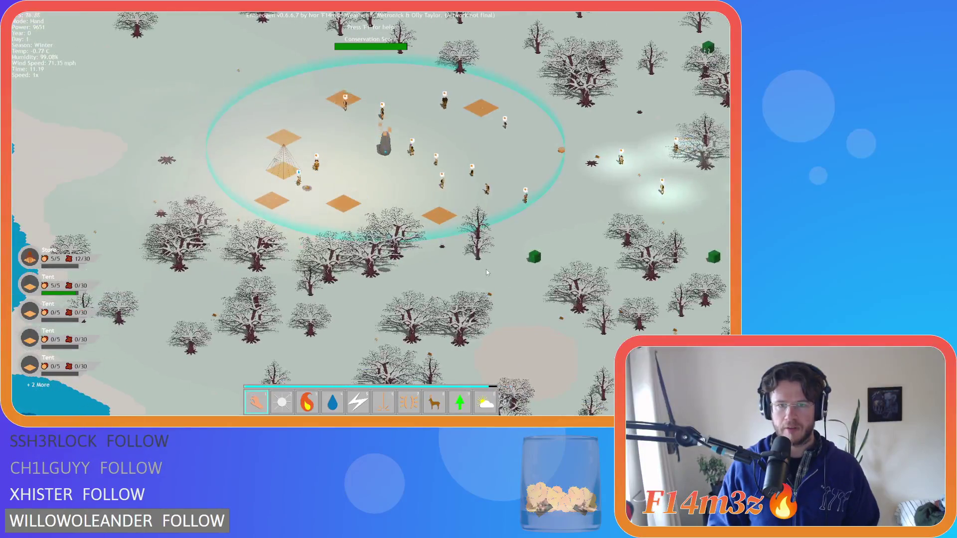
scroll(486, 272, "up", 3)
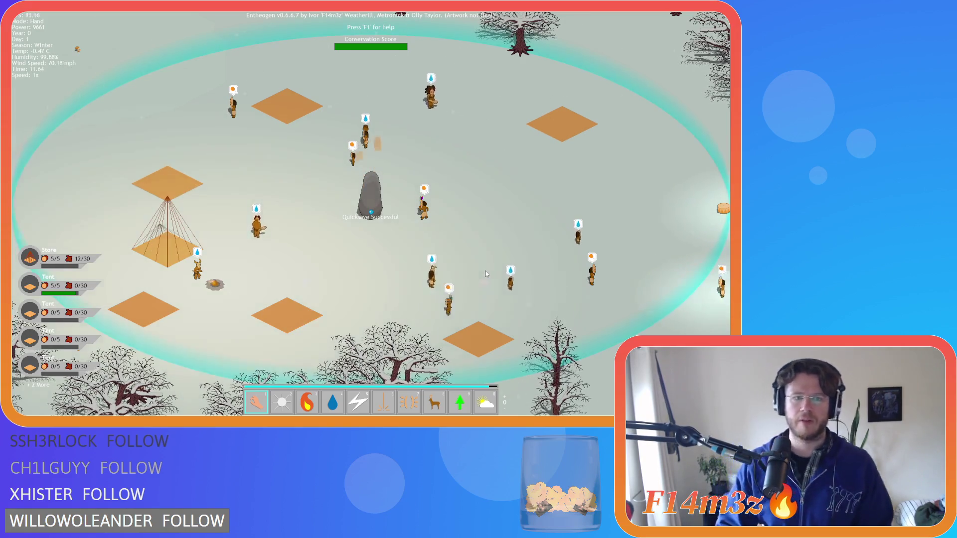
- Survey the snowy trees and surrounding forest, then pan back to the village
key("d")
key("d")
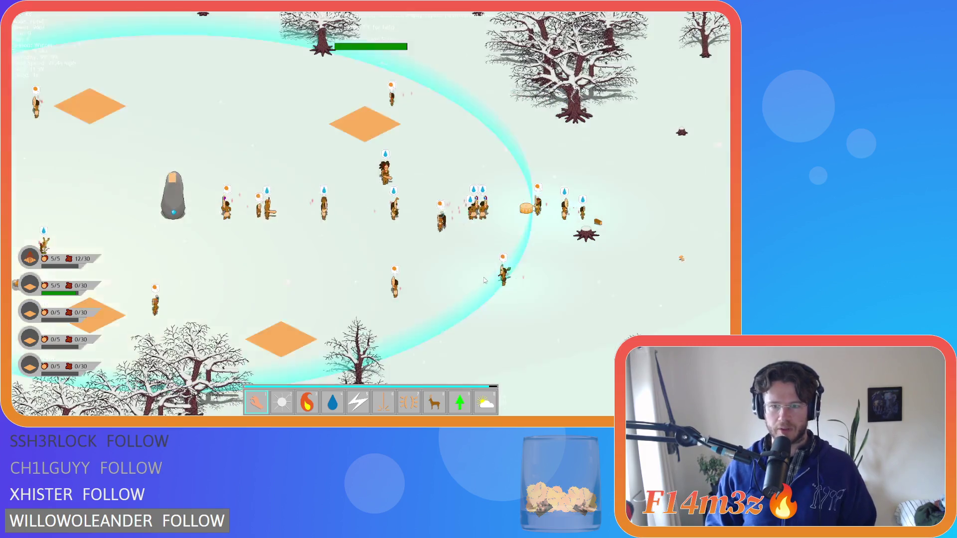
key("s")
key("a")
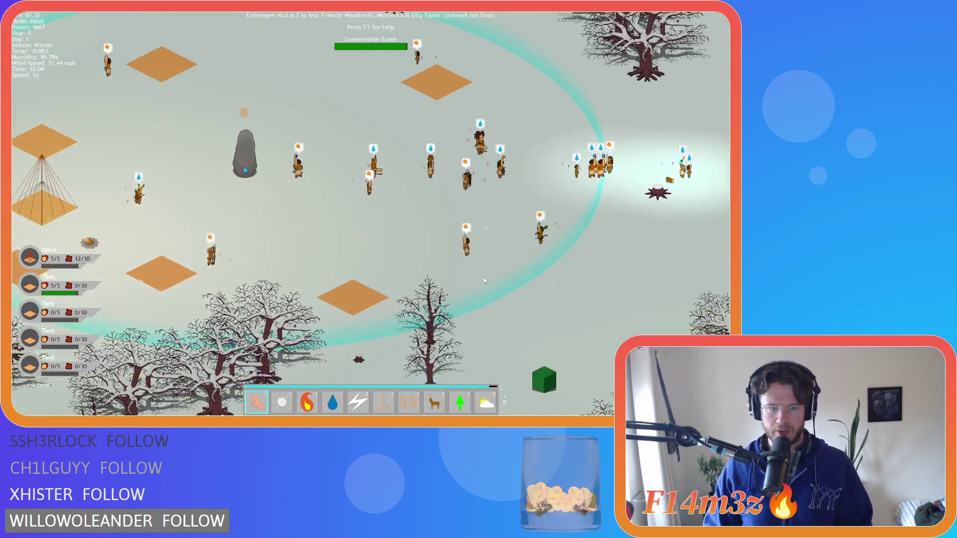
scroll(484, 280, "down", 3)
key("d")
key("w")
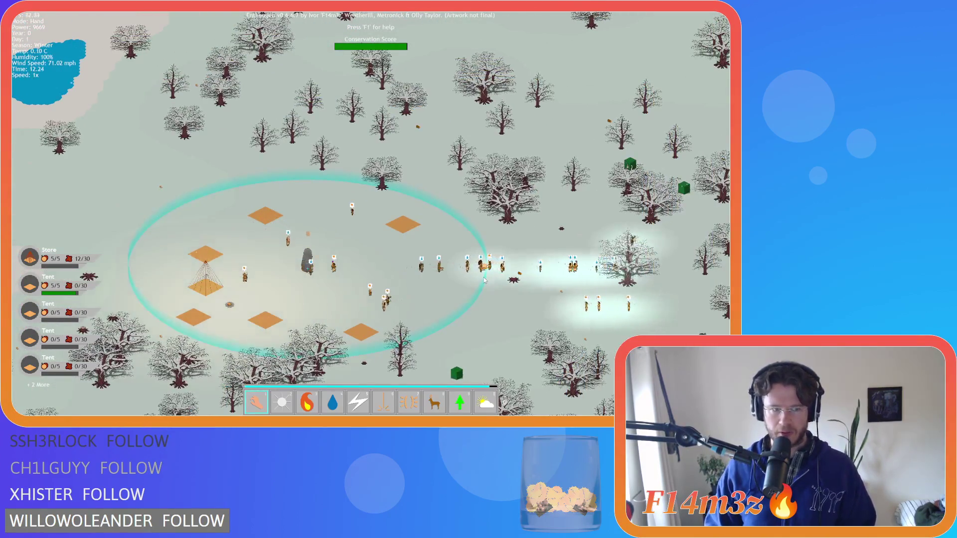
key("d")
key("s")
key("a")
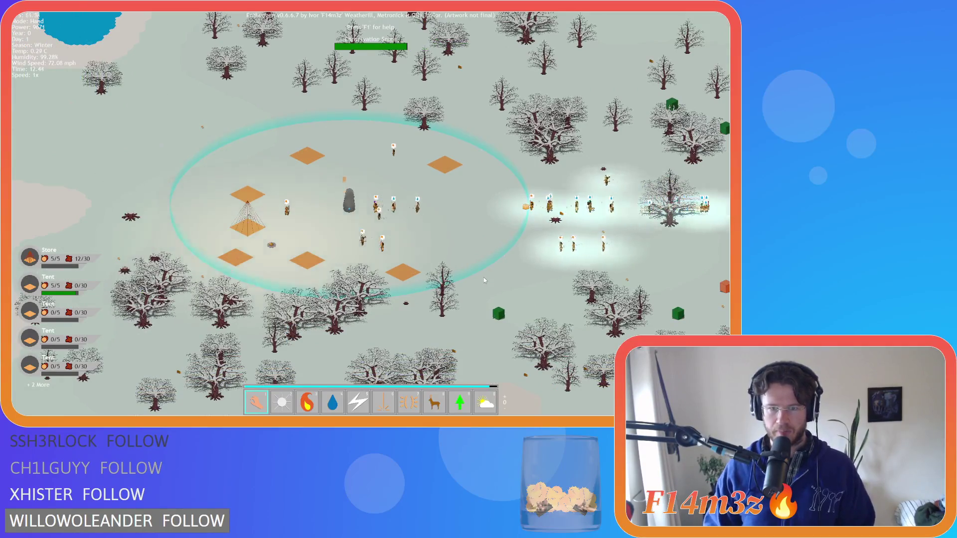
scroll(545, 317, "up", 3)
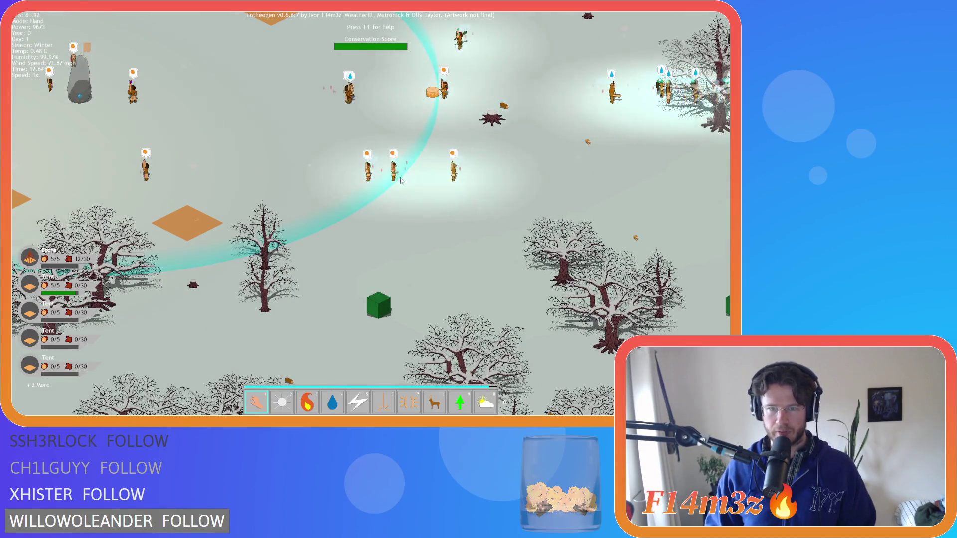
key("a")
key("a")
key("w")
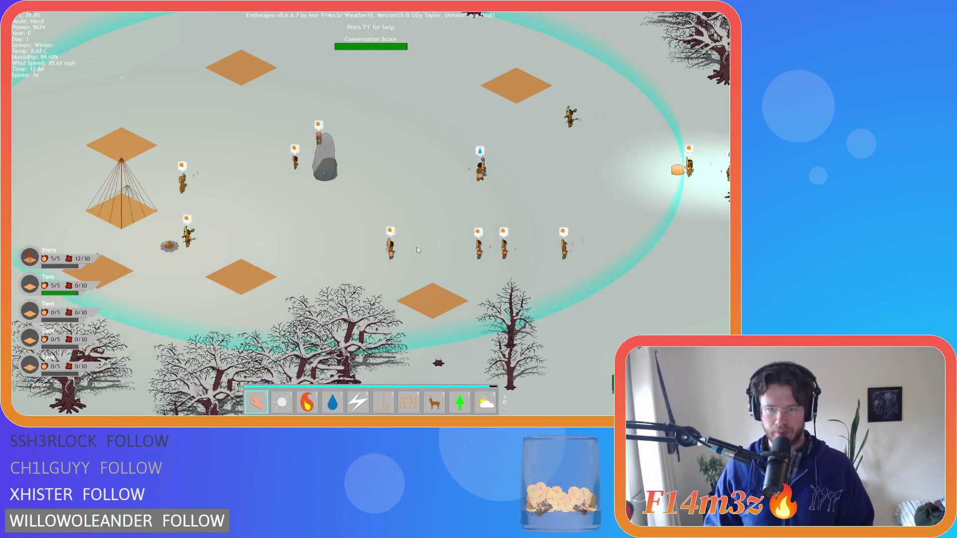
key("a")
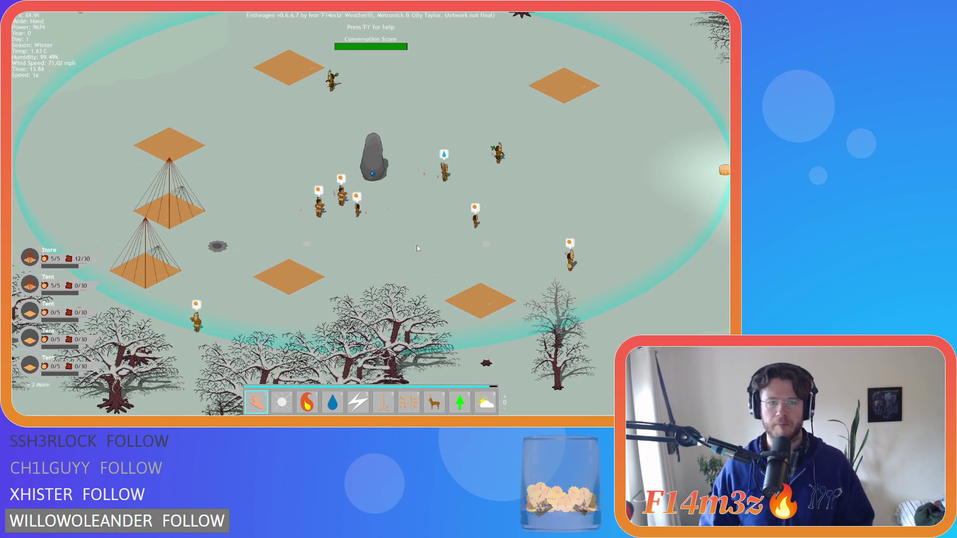
key("w")
key("d")
scroll(448, 223, "up", 3)
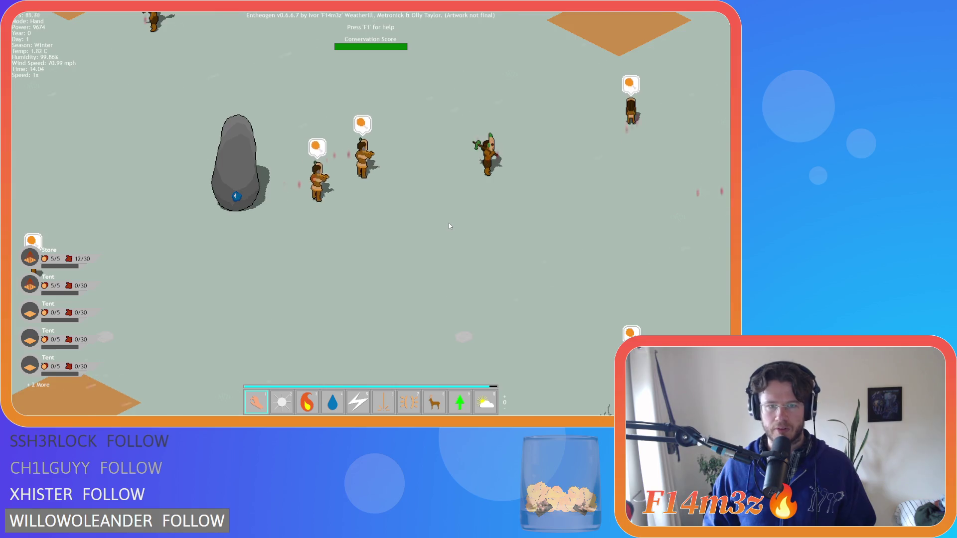
scroll(448, 223, "down", 3)
key("d")
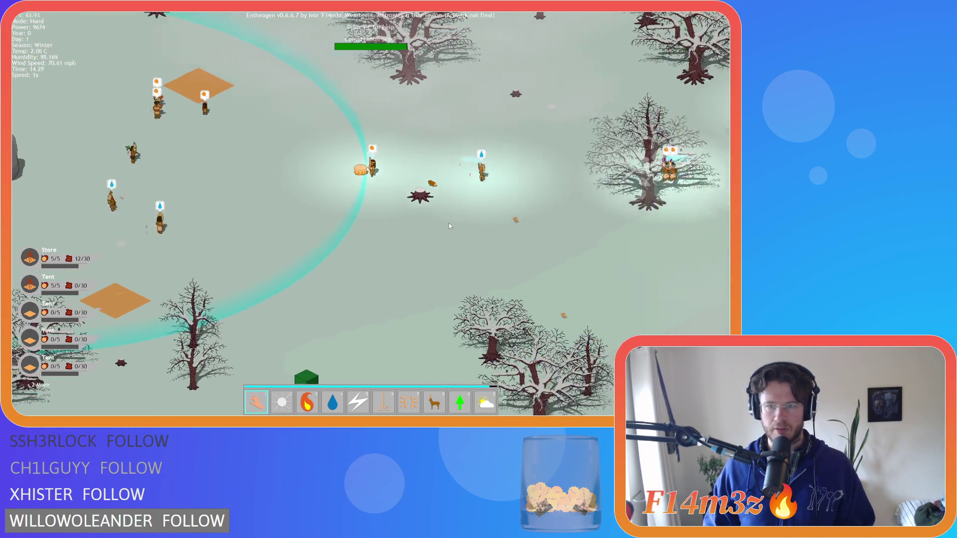
key("d")
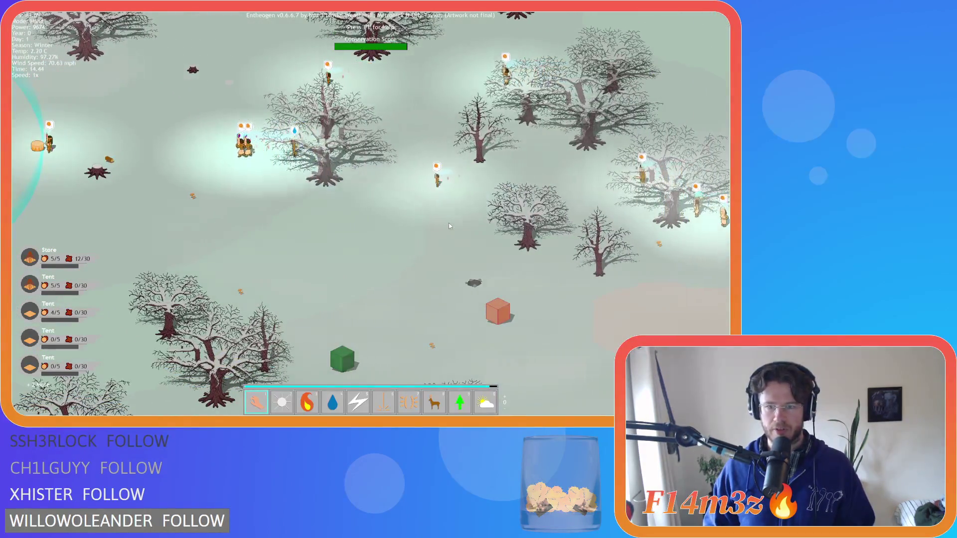
key("a")
key("a")
scroll(449, 223, "down", 3)
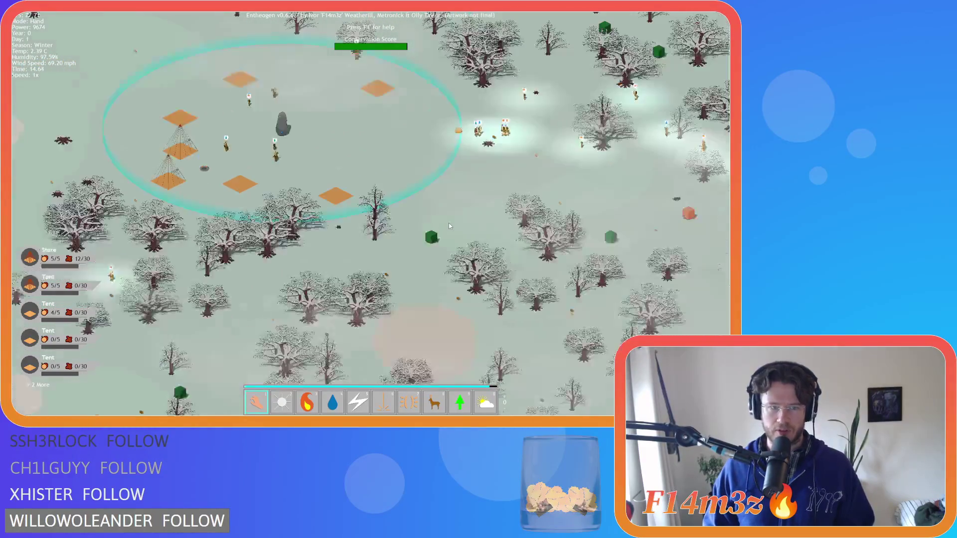
scroll(449, 223, "up", 3)
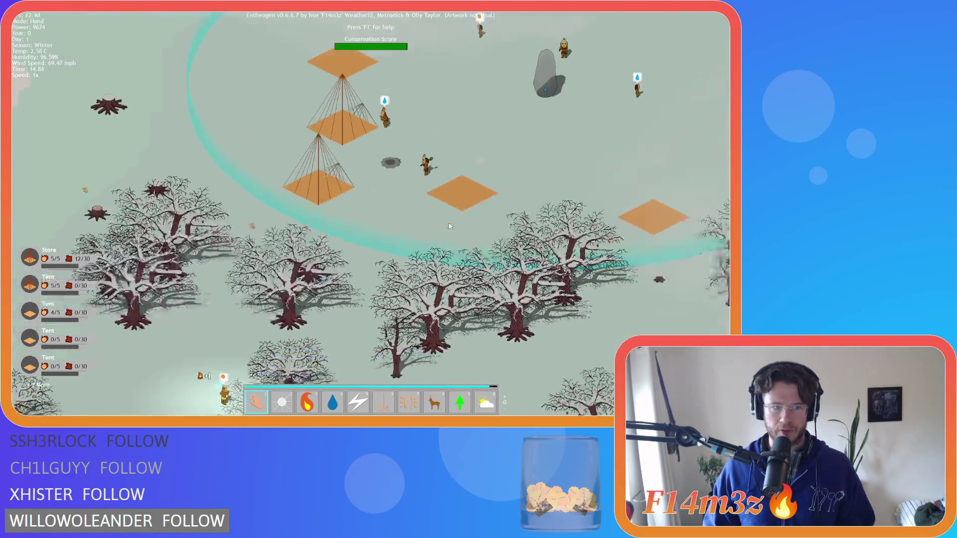
key("w")
key("d")
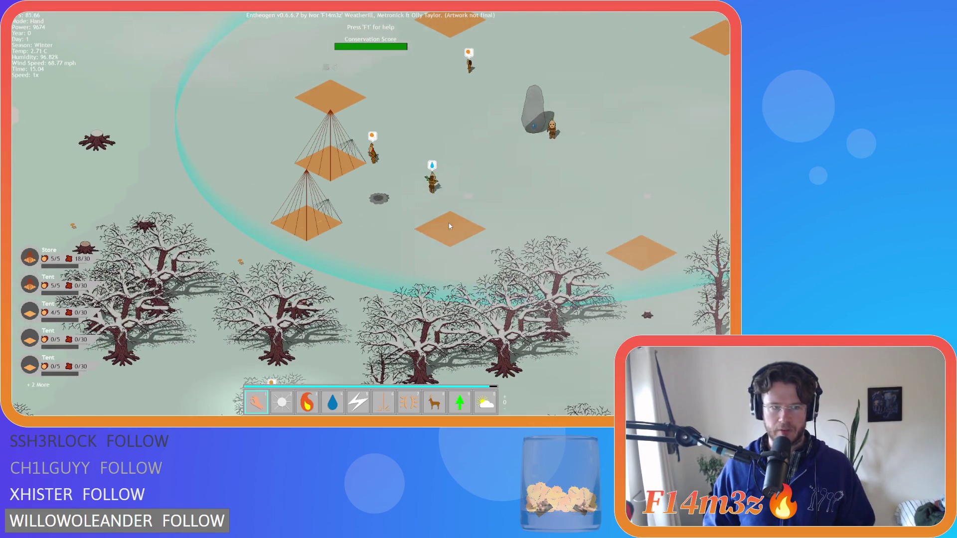
key("d")
key("d")
key("s")
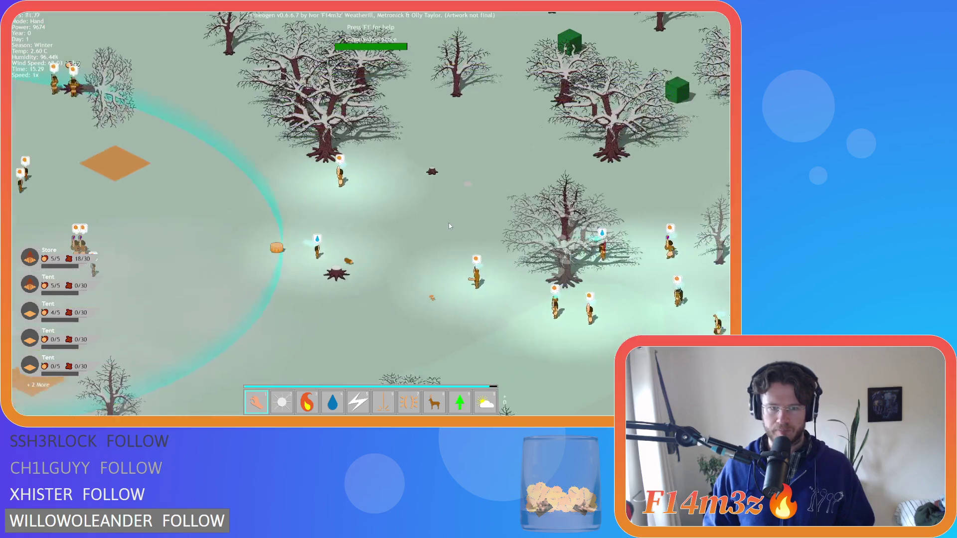
scroll(449, 226, "down", 3)
key("a")
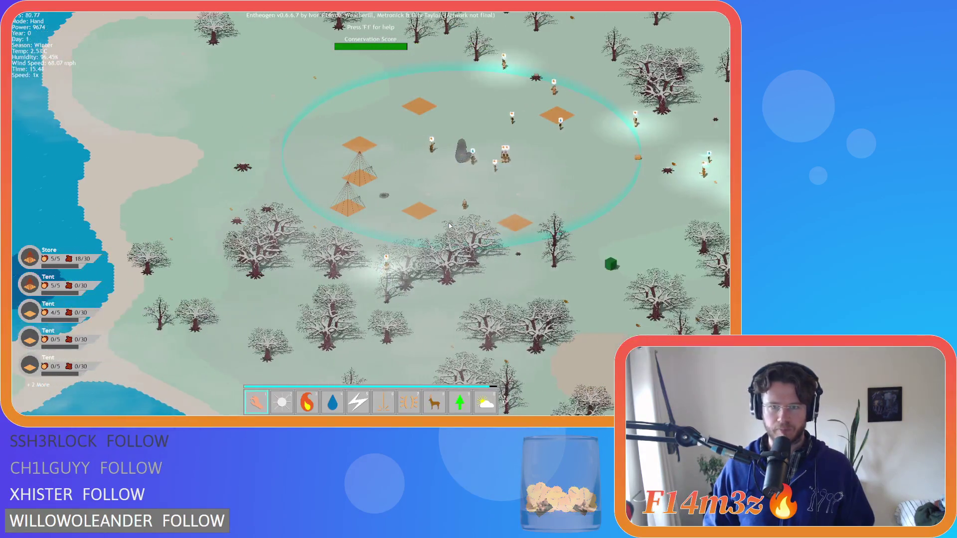
scroll(449, 225, "up", 3)
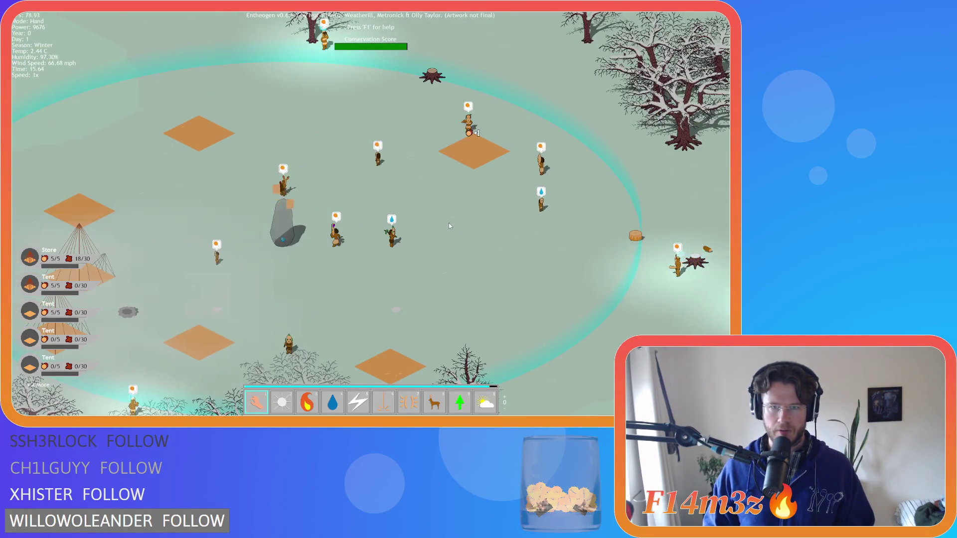
key("d")
scroll(449, 225, "down", 2)
key("a")
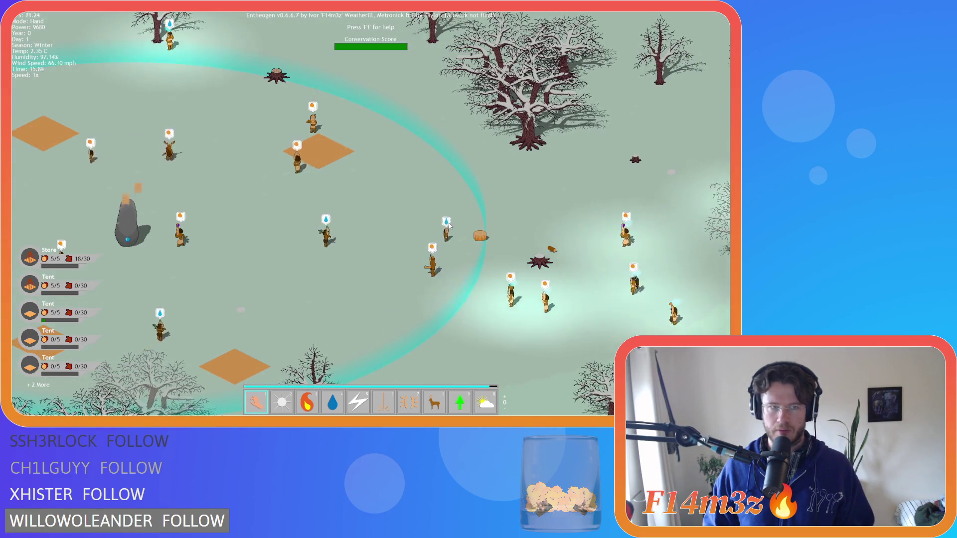
scroll(449, 226, "down", 2)
key("d")
key("s")
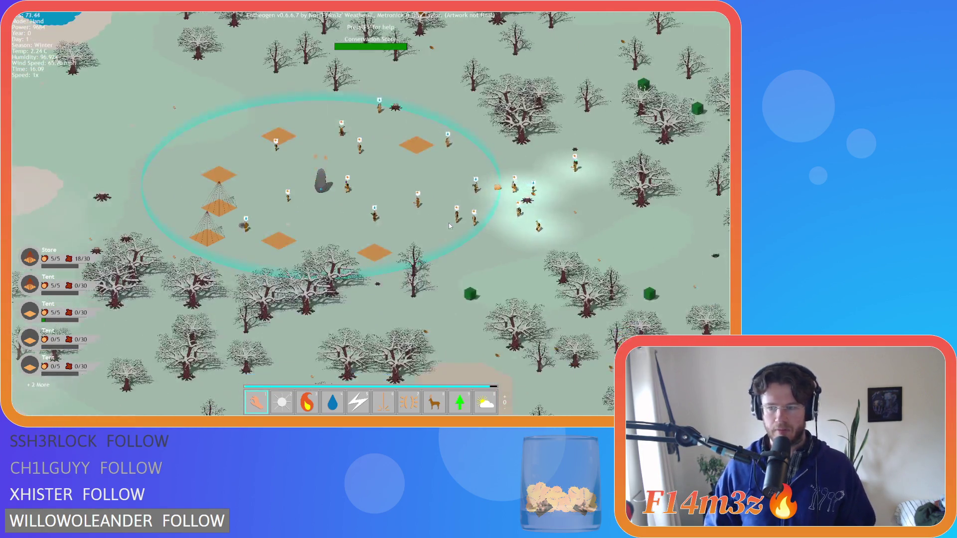
key("d")
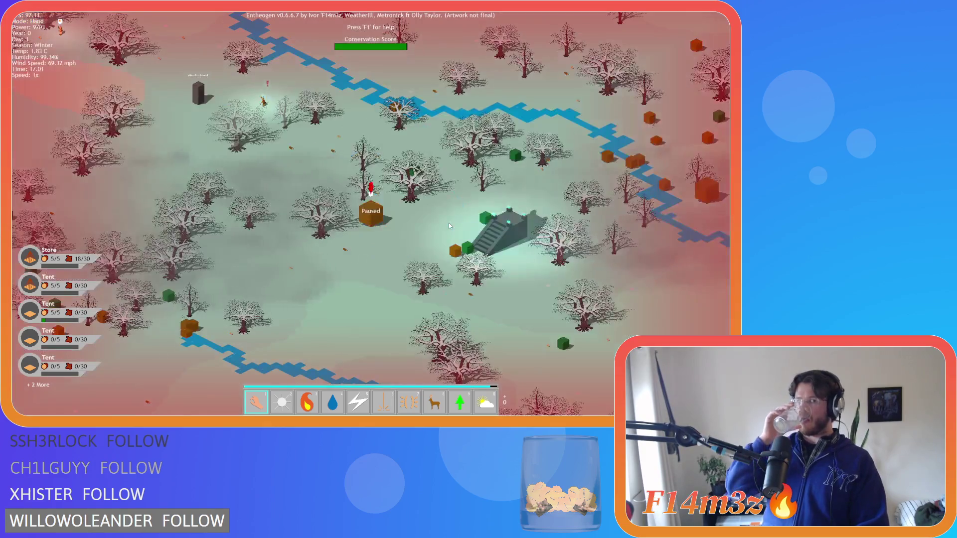
key("a")
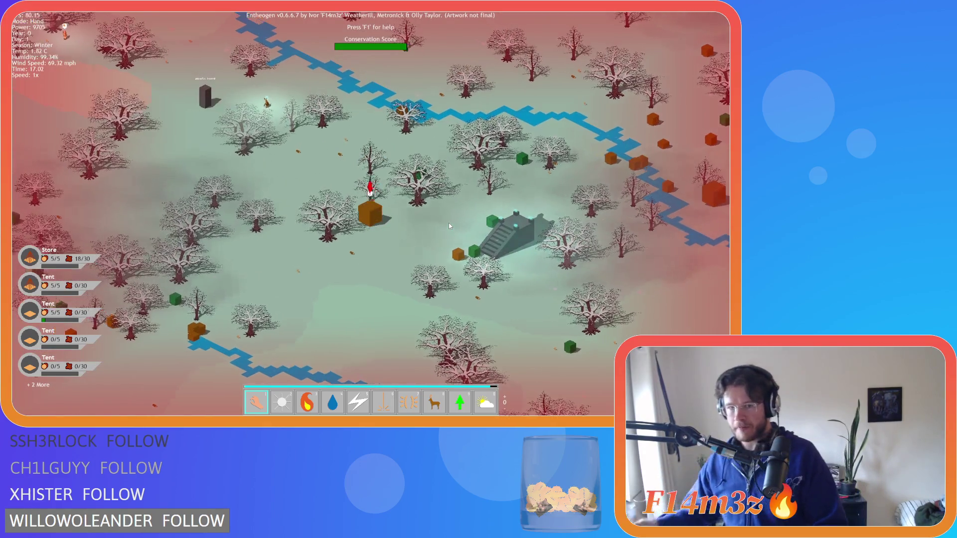
key("a")
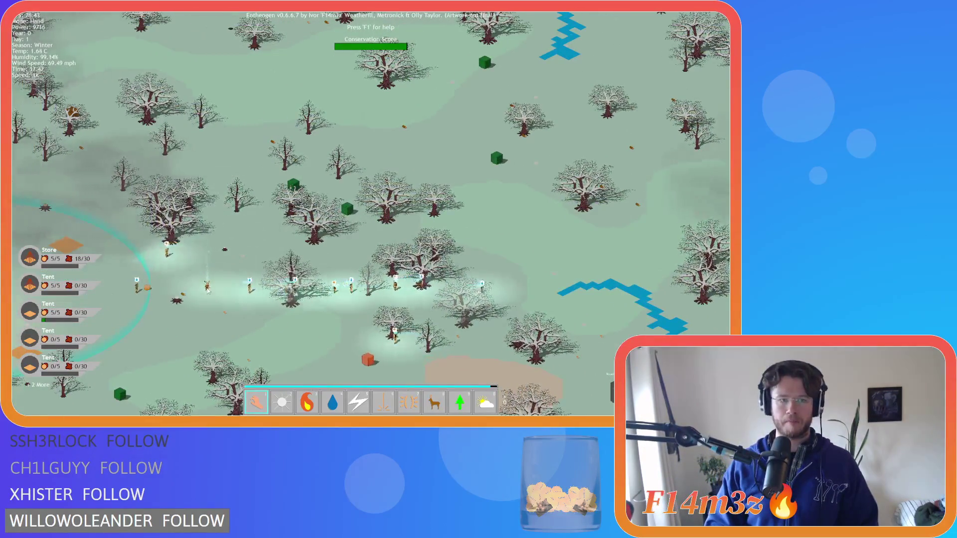
left_click_drag(163, 302, 217, 269)
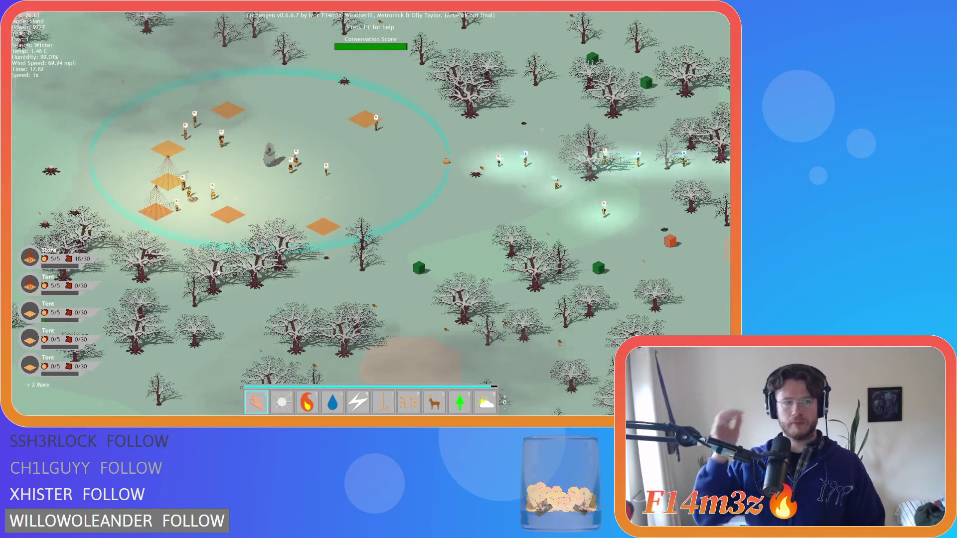
key("w")
key("a")
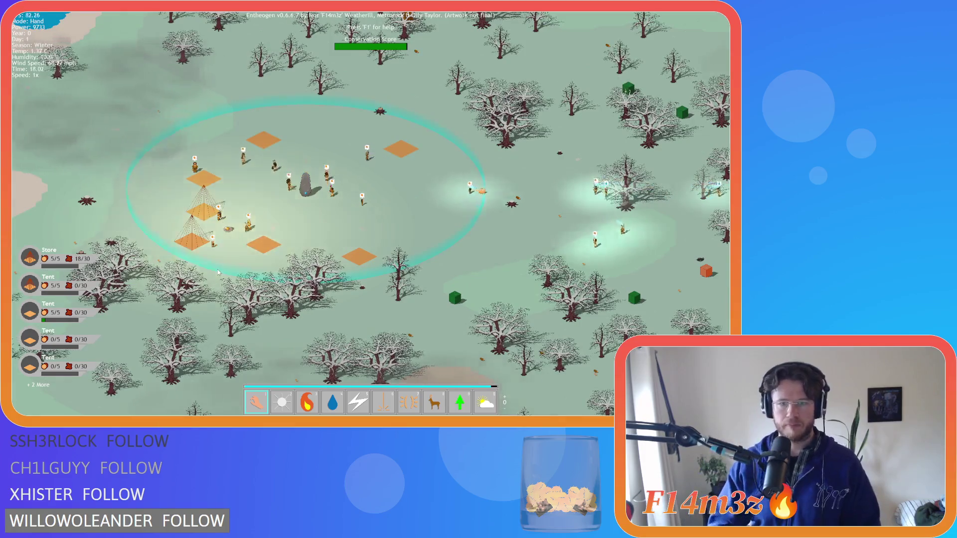
key("a")
key("s")
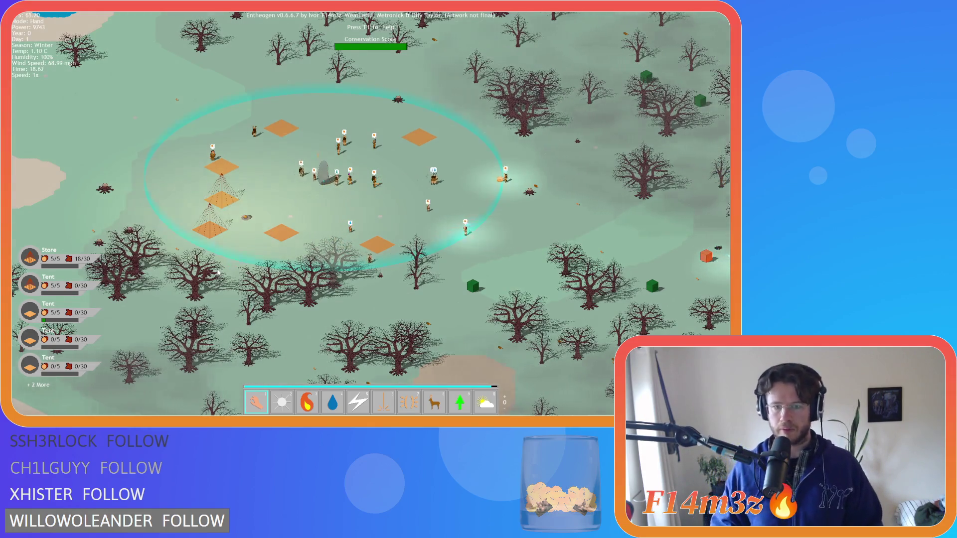
scroll(349, 276, "up", 5)
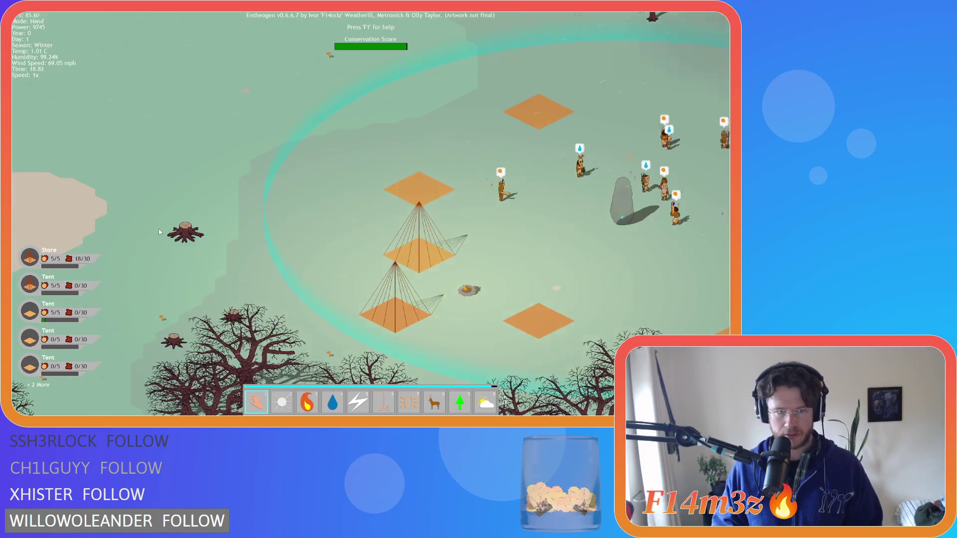
scroll(344, 256, "down", 5)
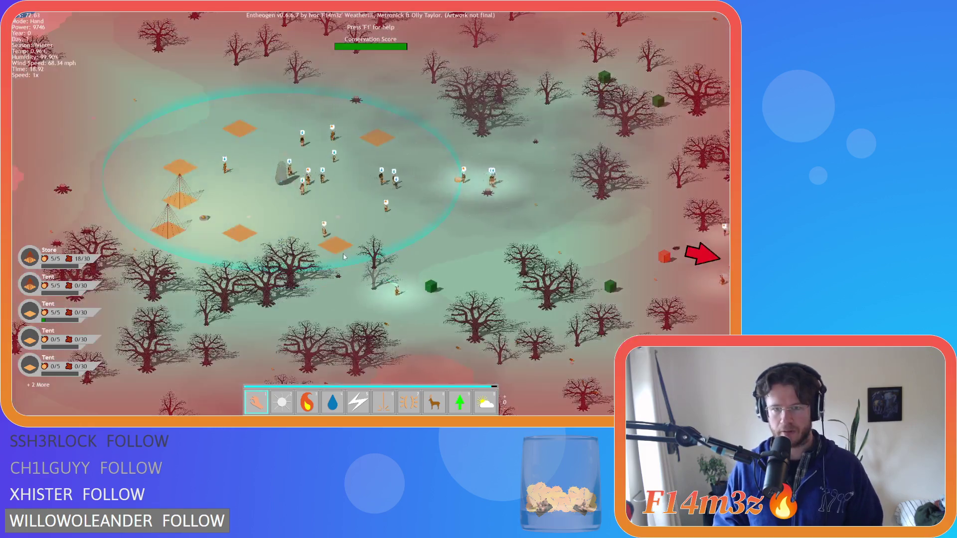
key("d")
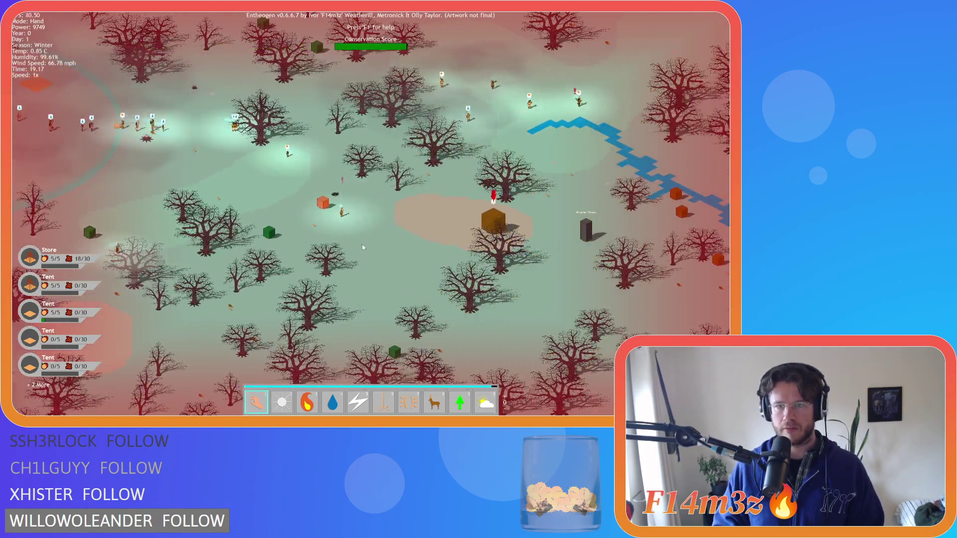
key("a")
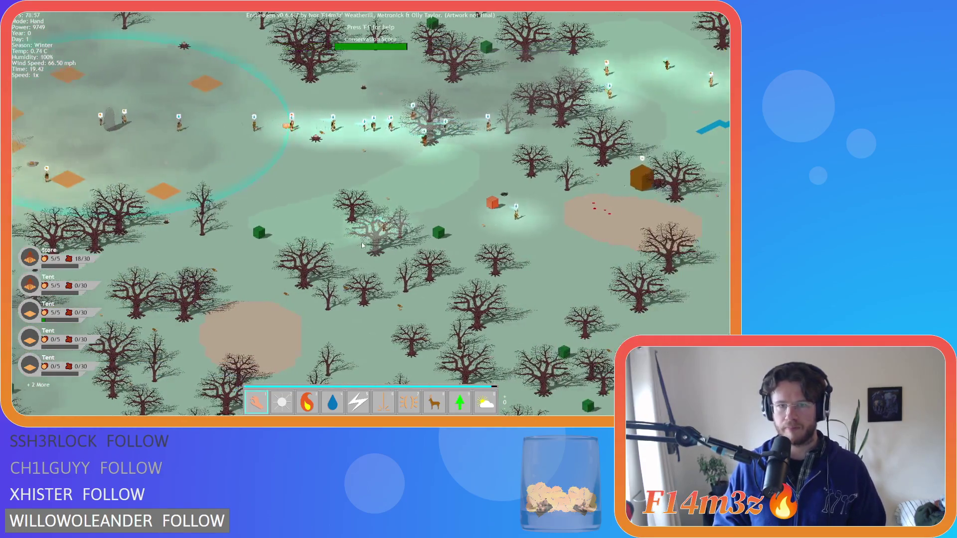
key("d")
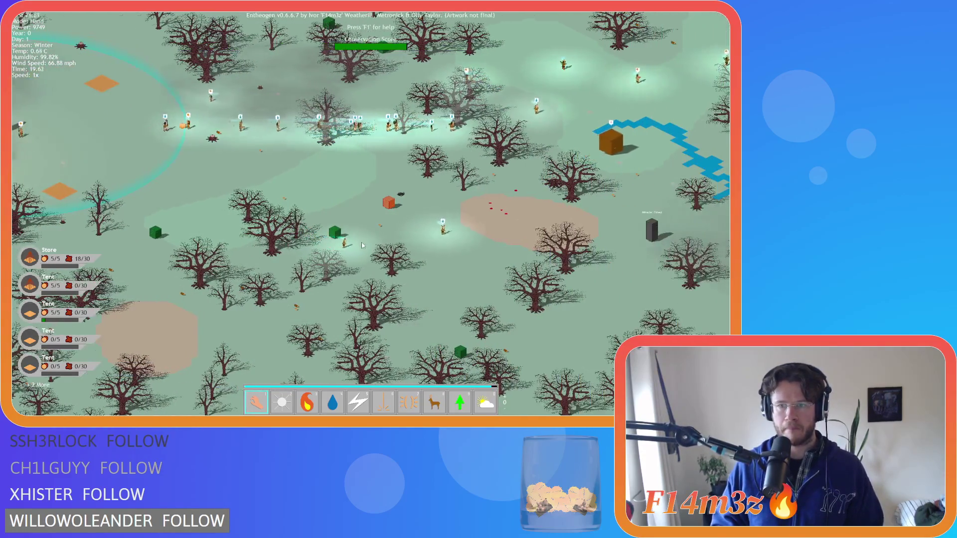
key("a")
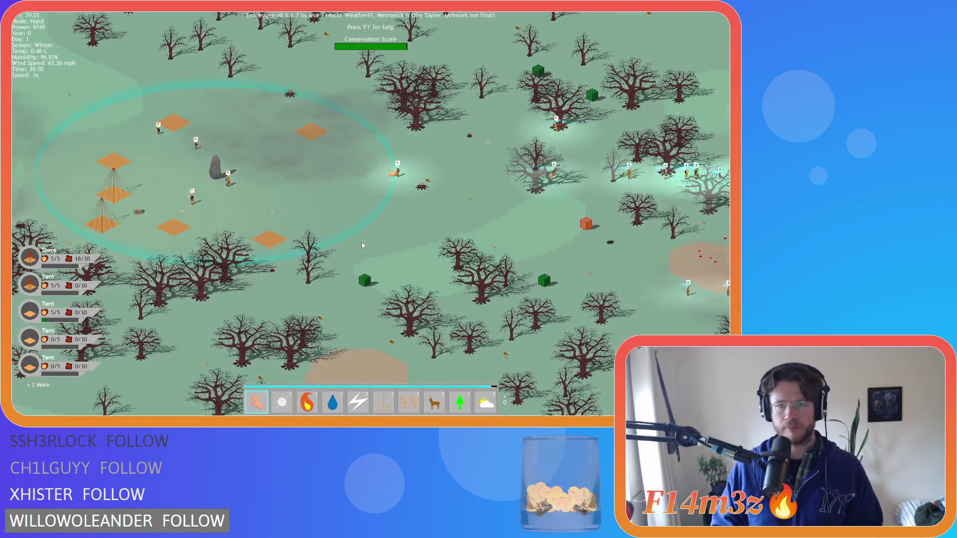
key("a")
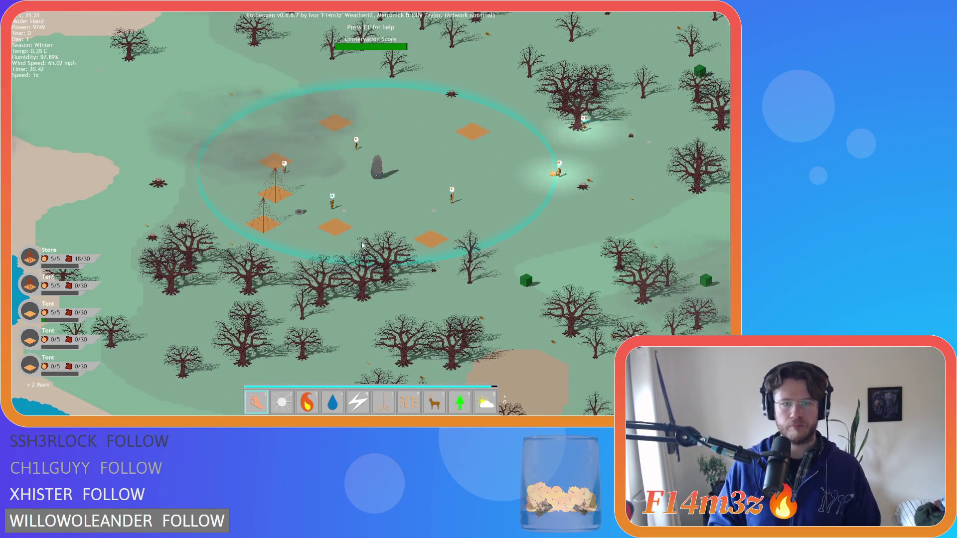
key("d")
key("s")
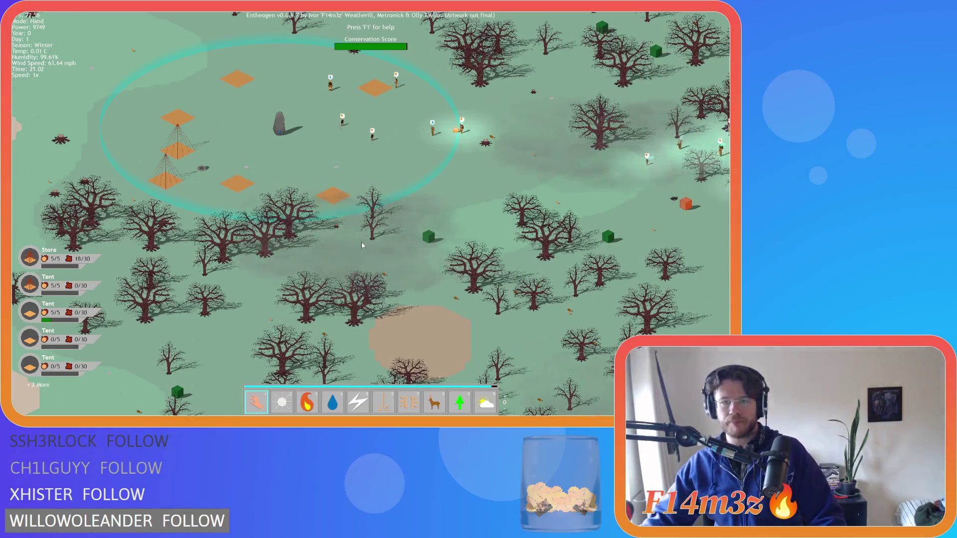
key("d")
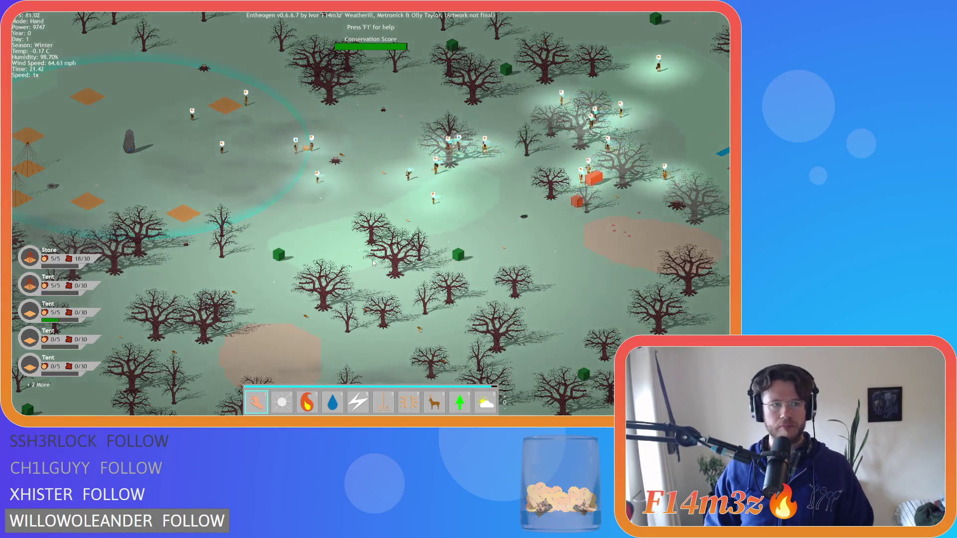
scroll(373, 263, "down", 5)
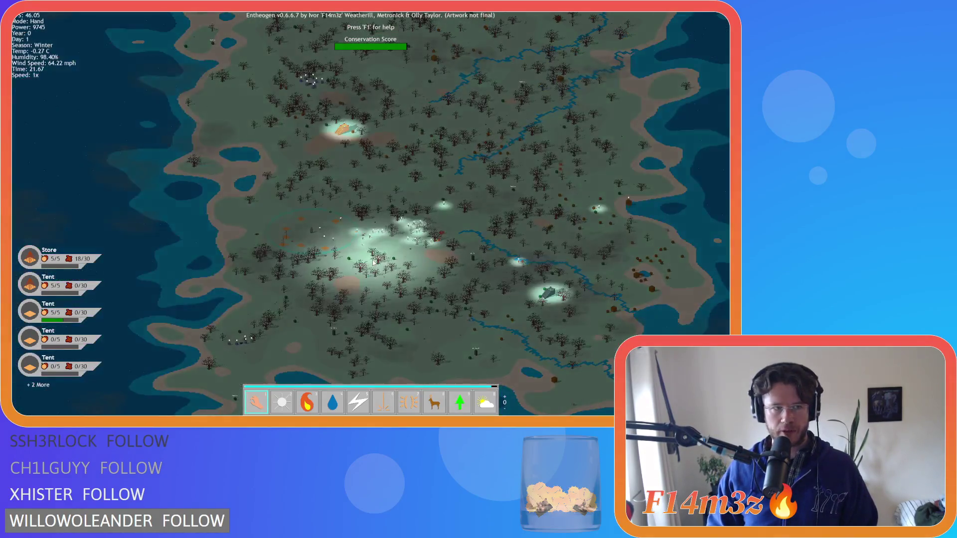
scroll(372, 261, "up", 5)
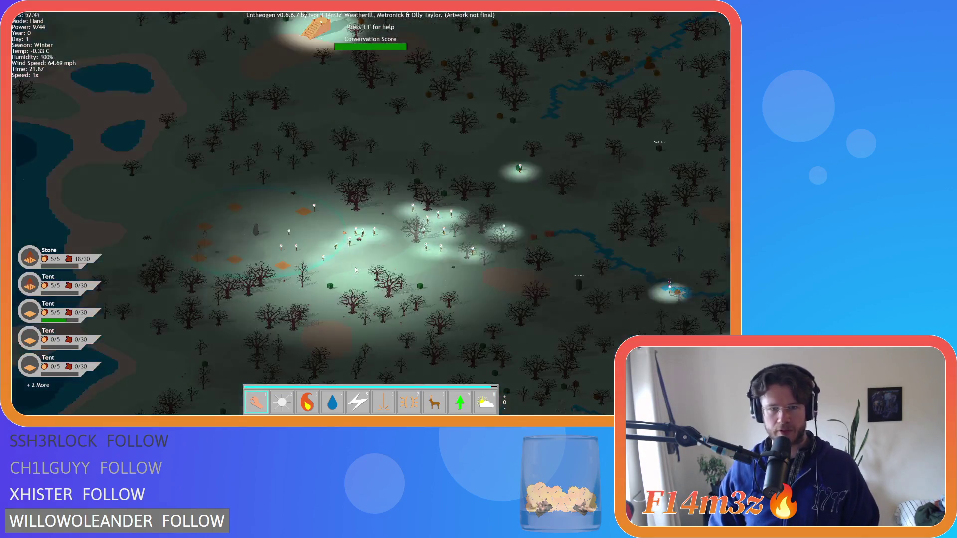
scroll(354, 267, "up", 5)
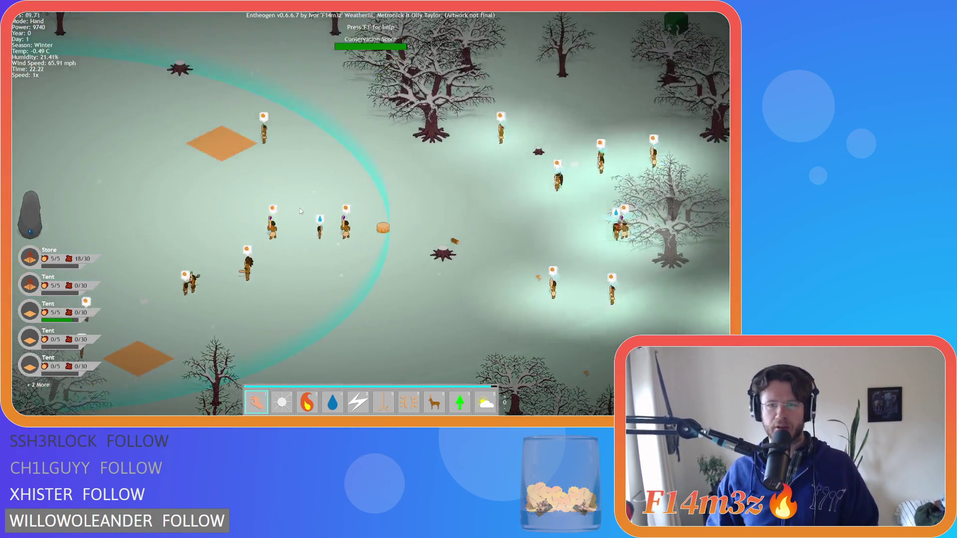
key("a")
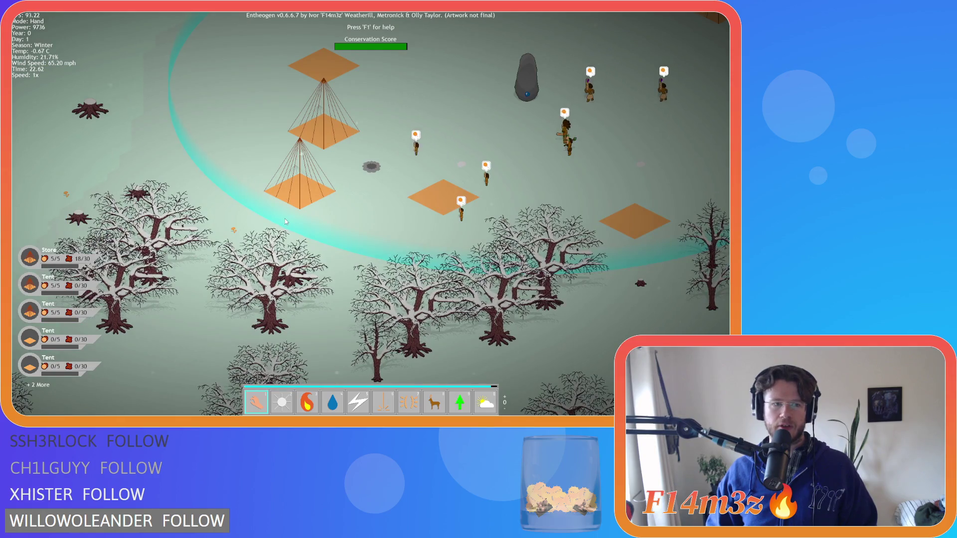
key("d")
key("w")
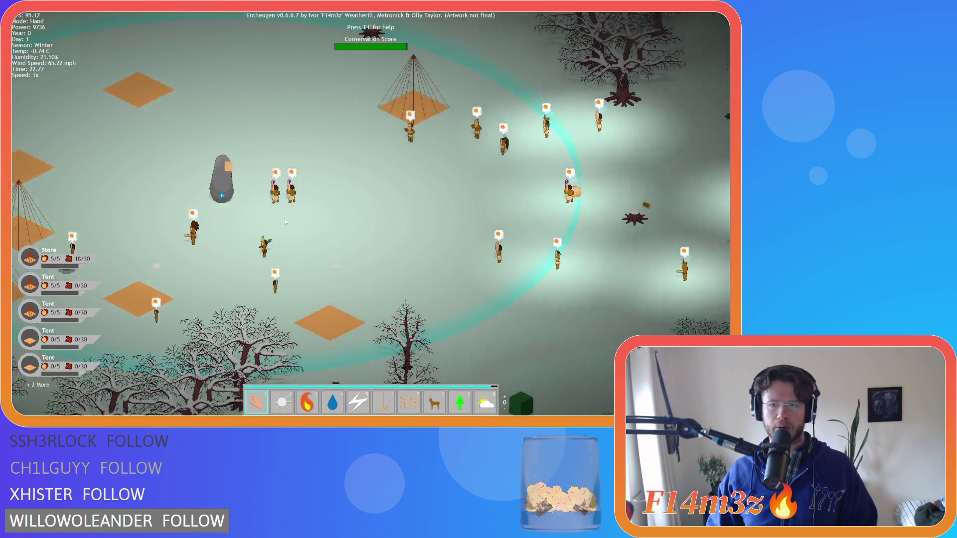
key("d")
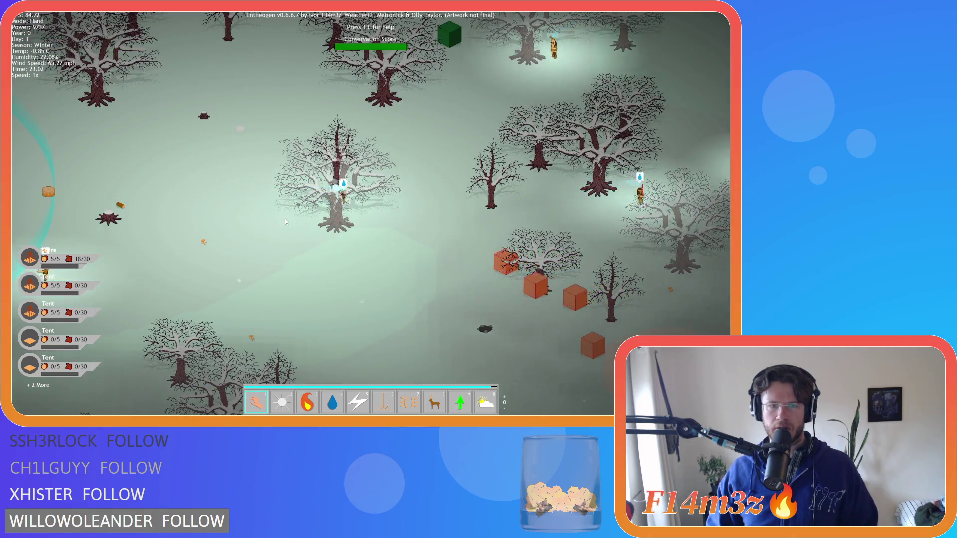
scroll(285, 219, "up", 2)
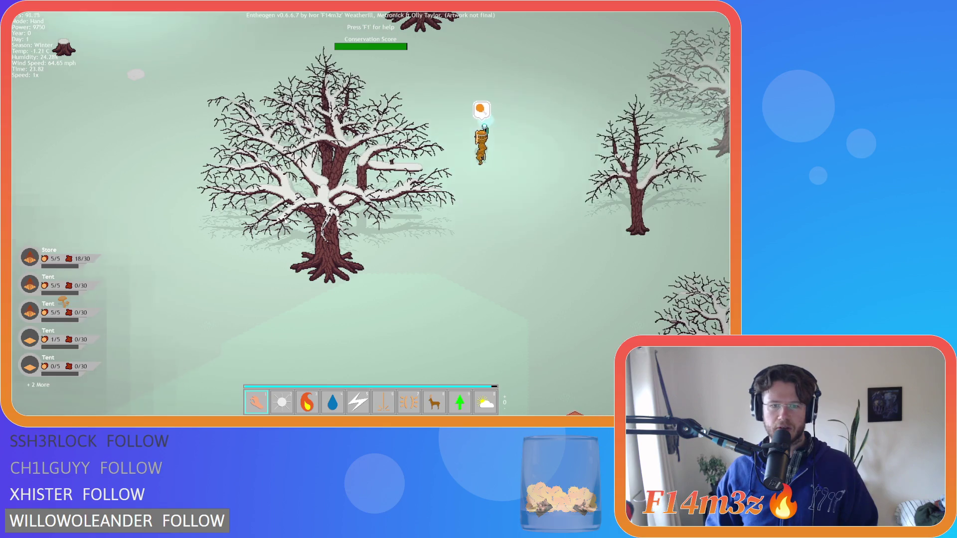
scroll(286, 220, "down", 3)
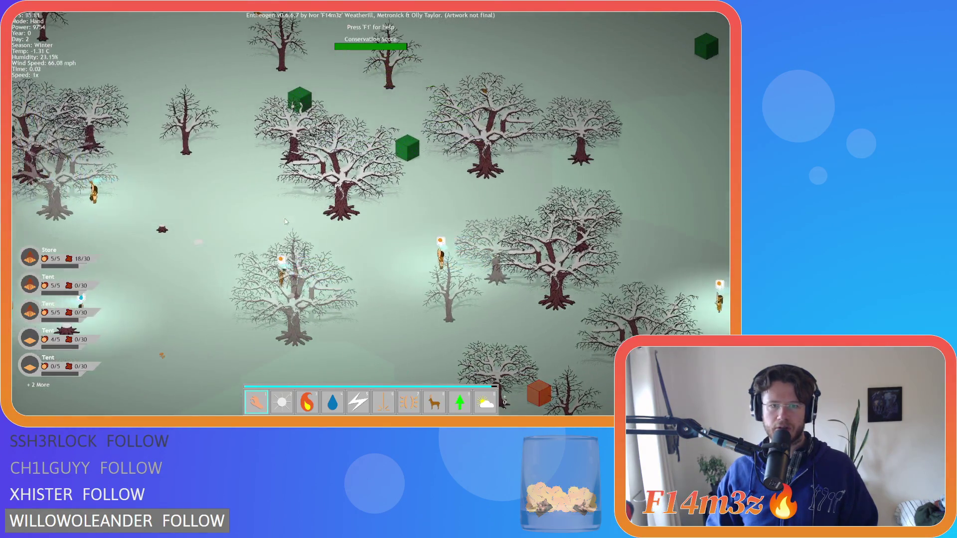
key("a")
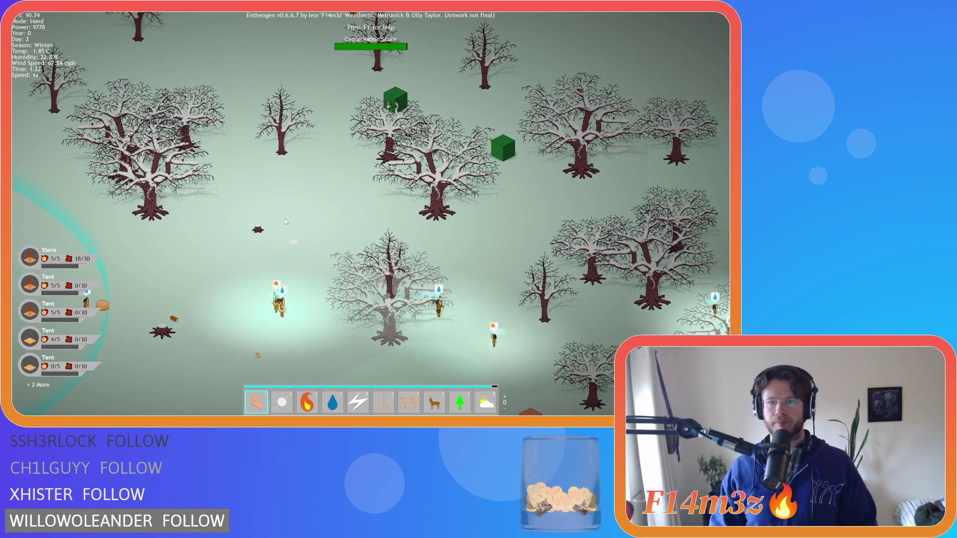
key("s")
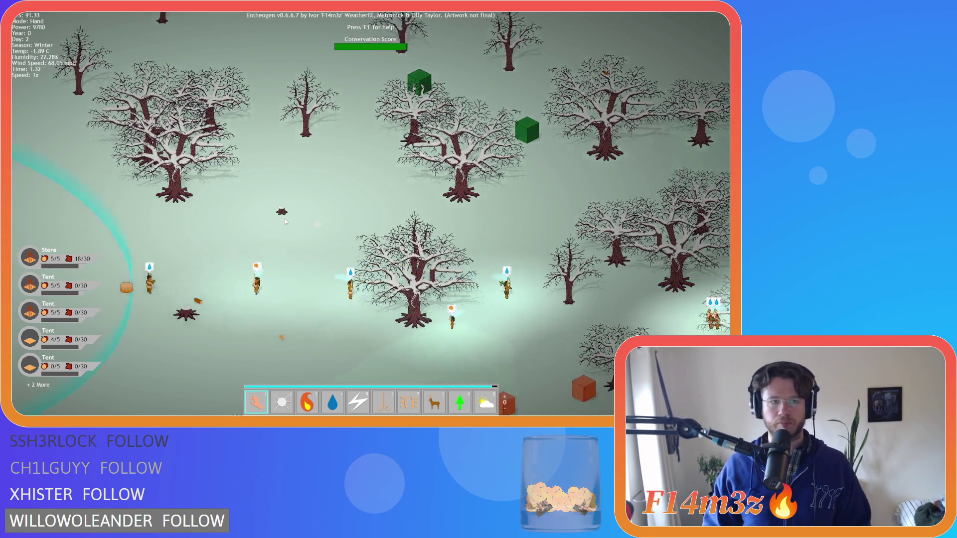
key("s")
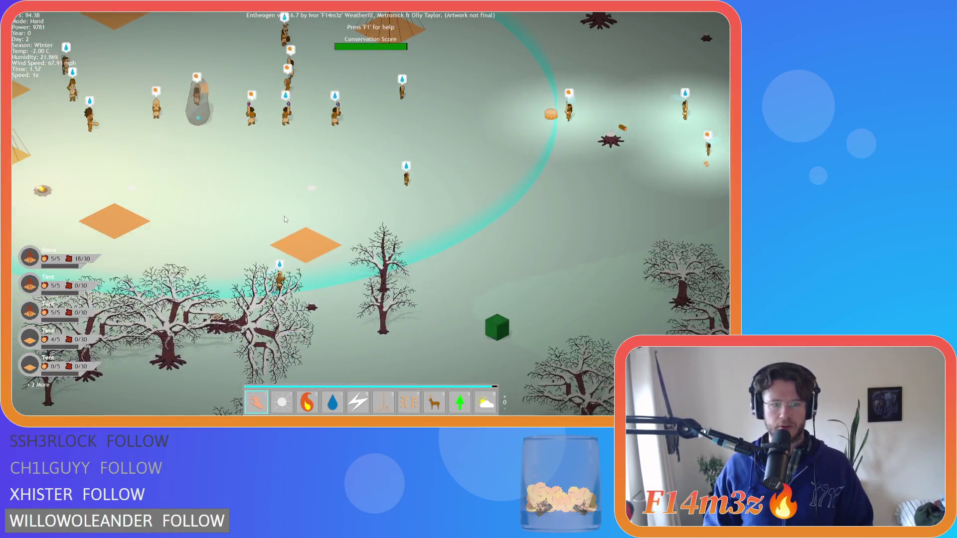
key("a")
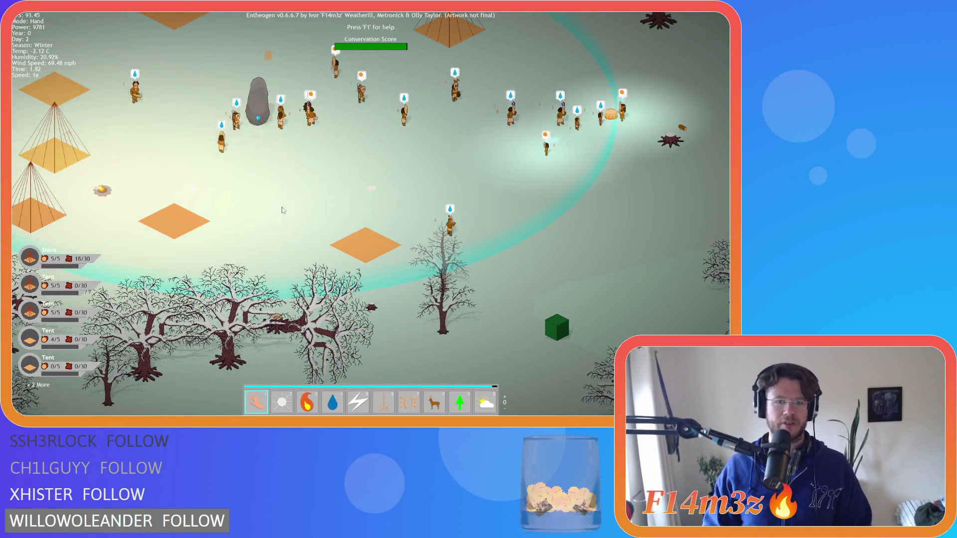
key("d")
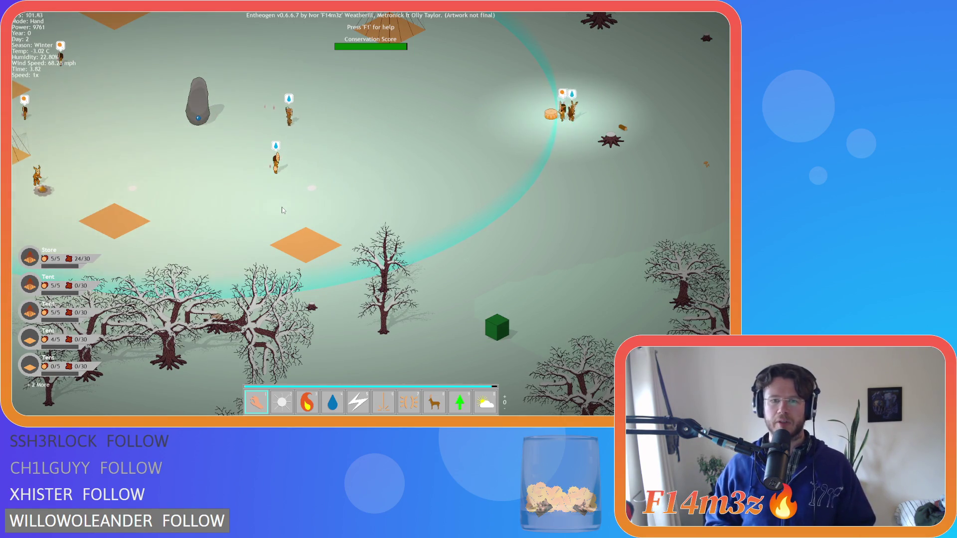
key("Right")
key("Up")
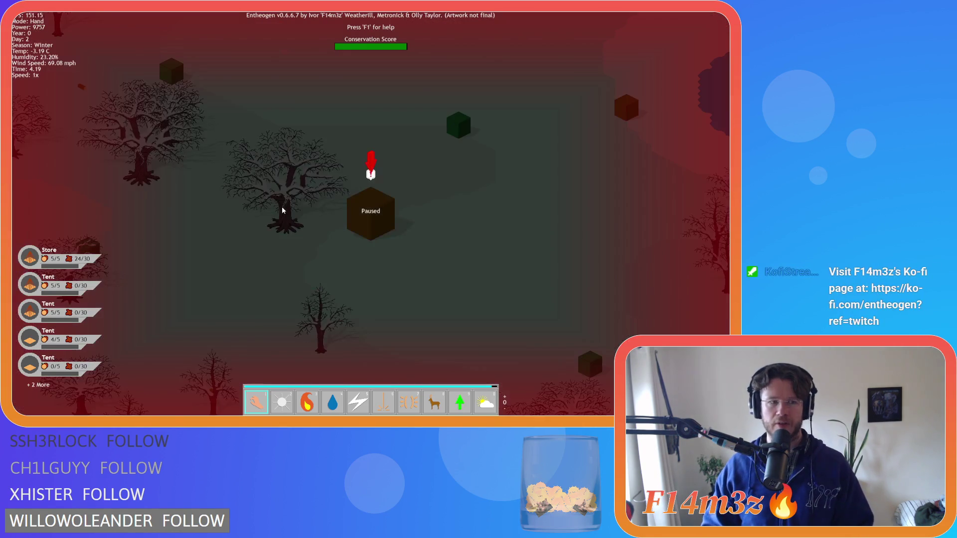
- Pan from the lake across the village and up past the tent over the snowy trees
scroll(297, 227, "down", 5)
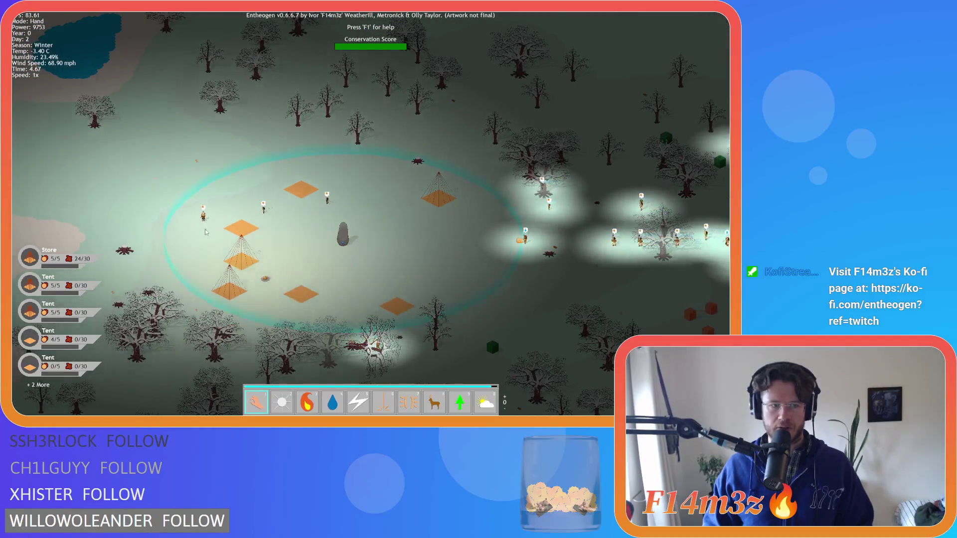
key("a")
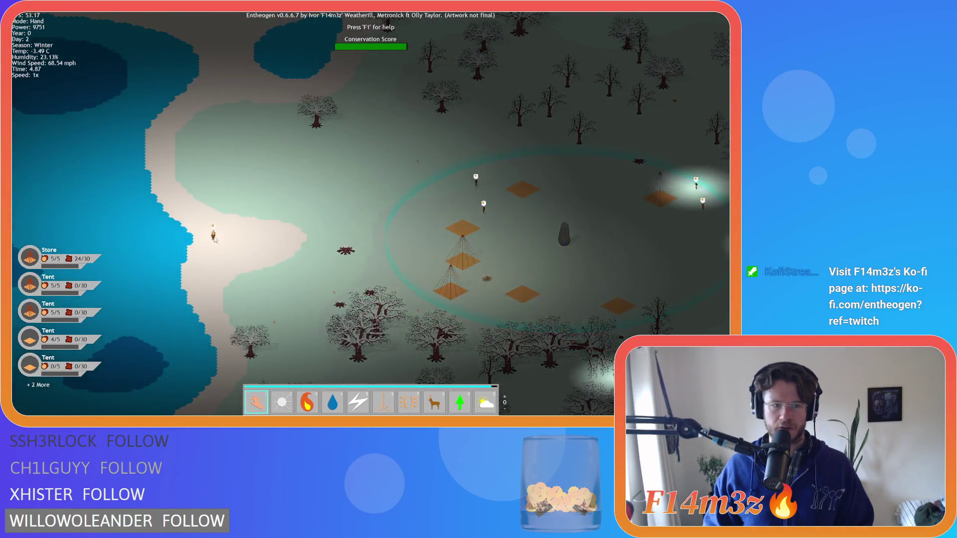
key("d")
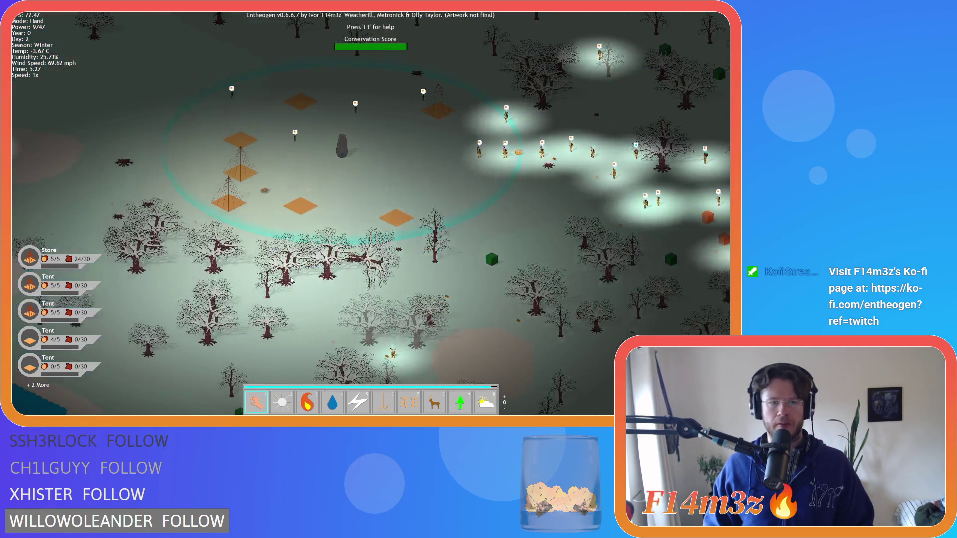
key("s")
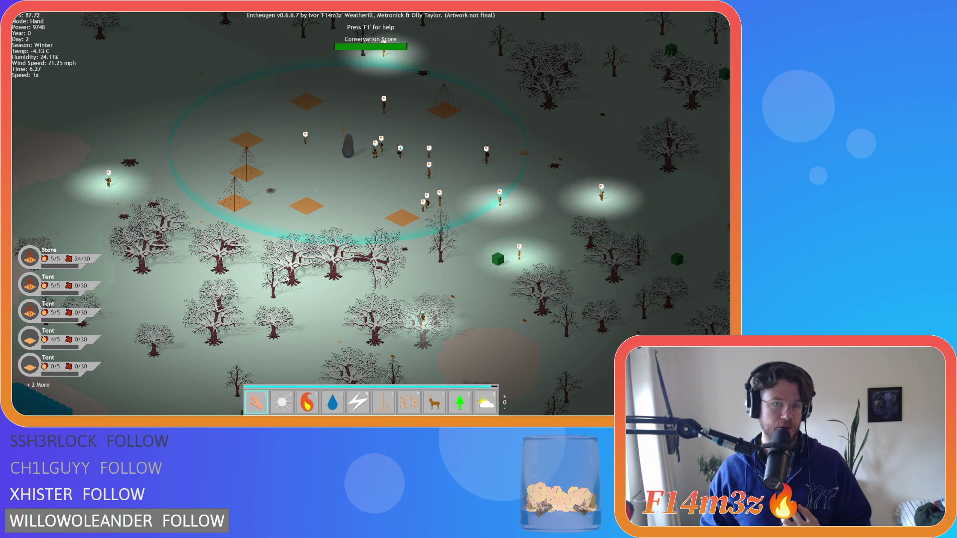
scroll(267, 253, "up", 5)
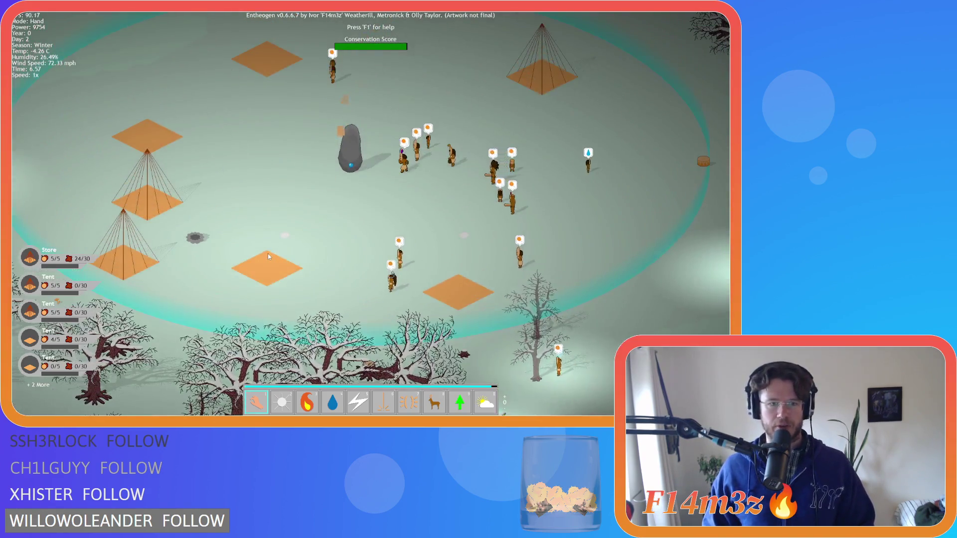
key("w")
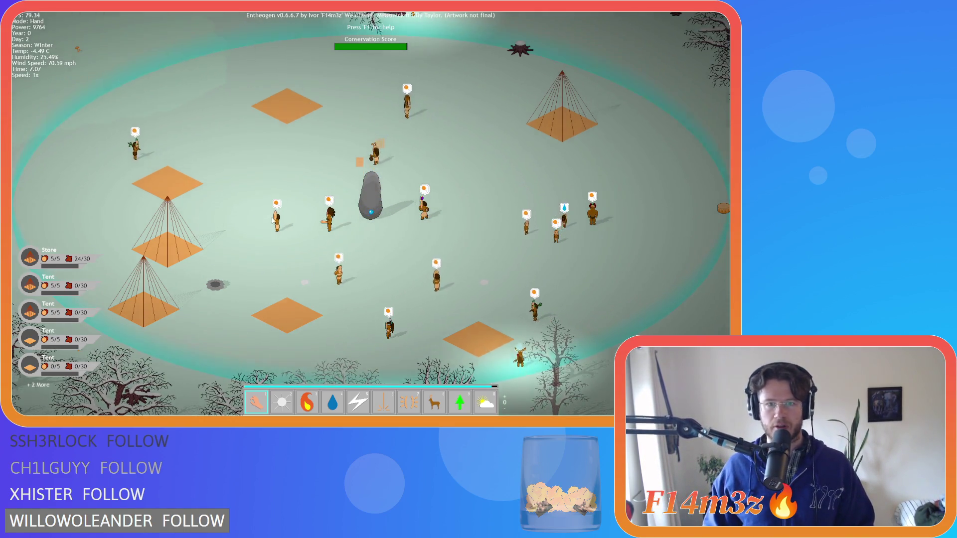
key("w")
key("d")
key("w")
key("d")
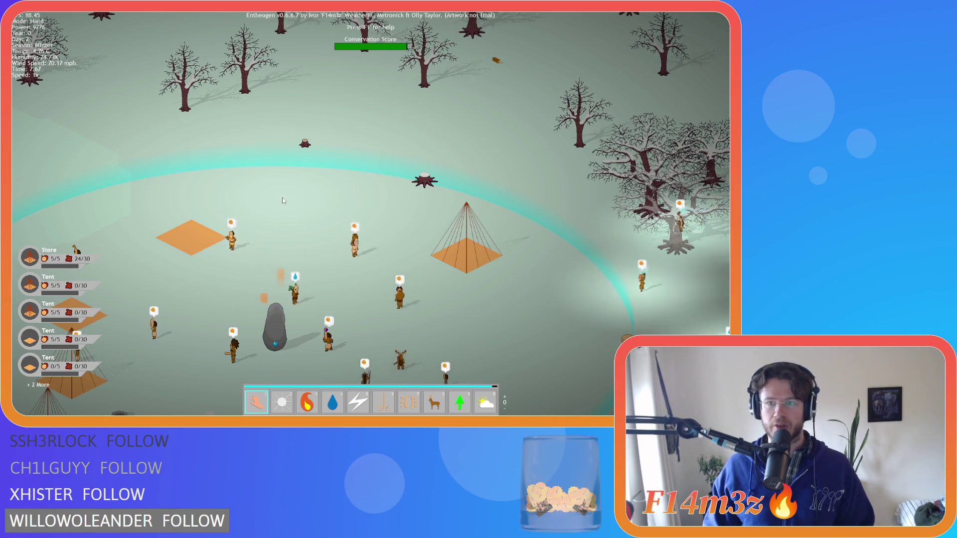
key("d")
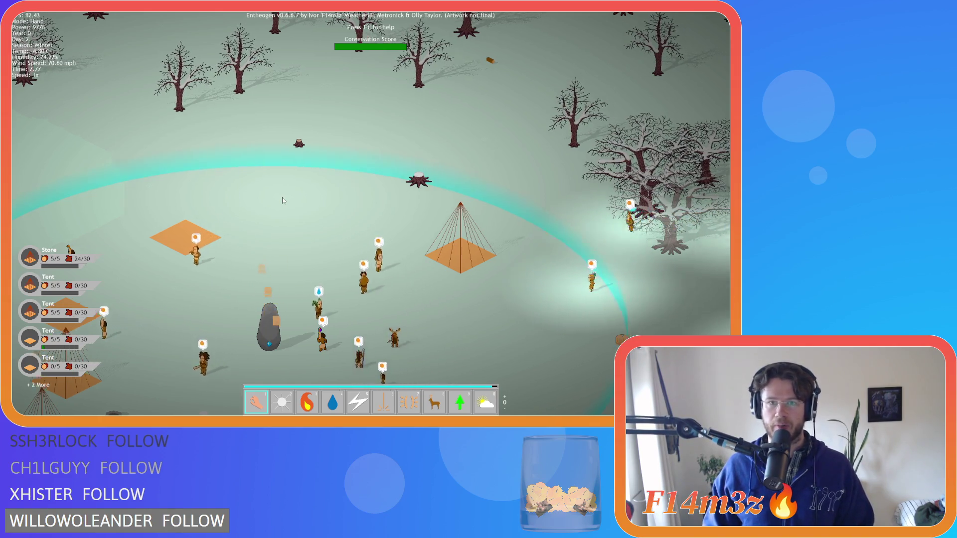
key("w")
key("d")
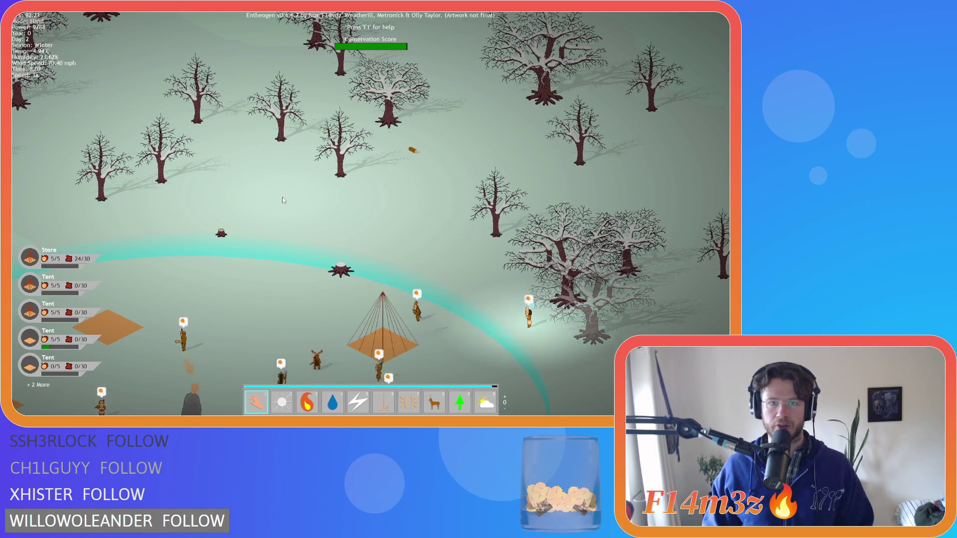
key("w")
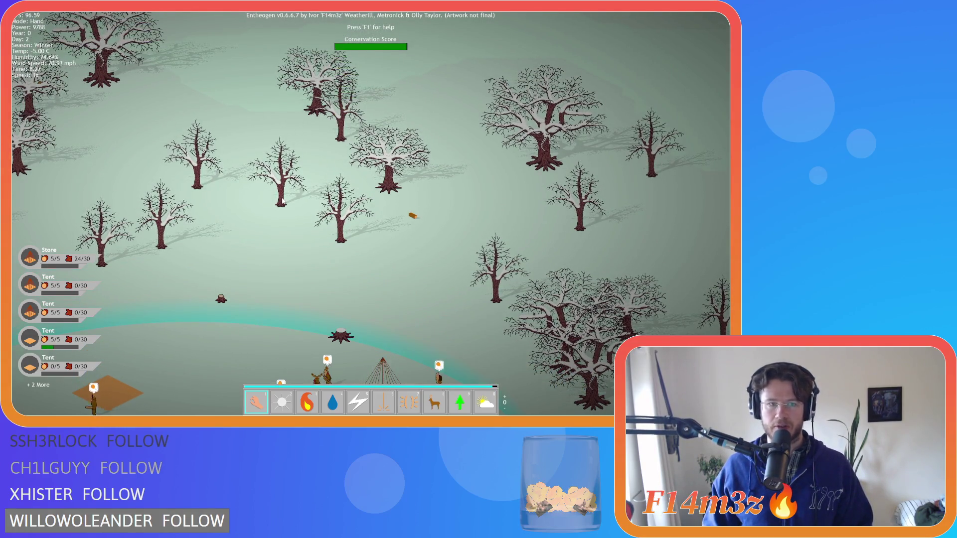
- Zoom out and pan across the lake, snowy forest and village ring in a wide view
key("s")
key("a")
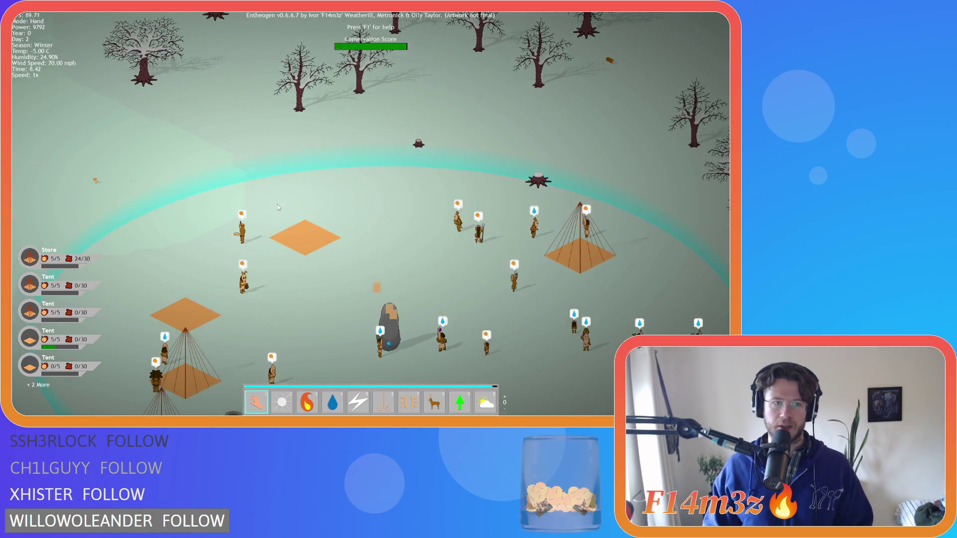
key("a")
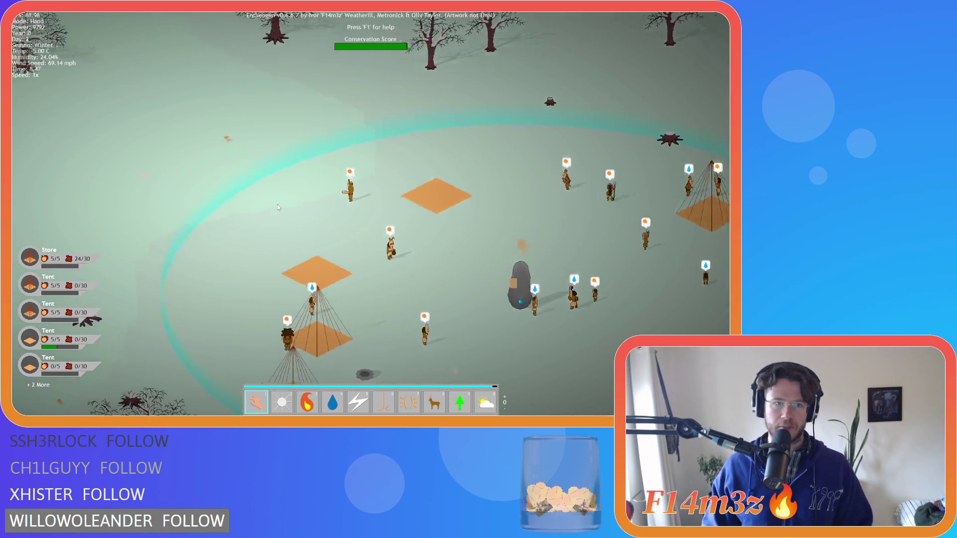
key("w")
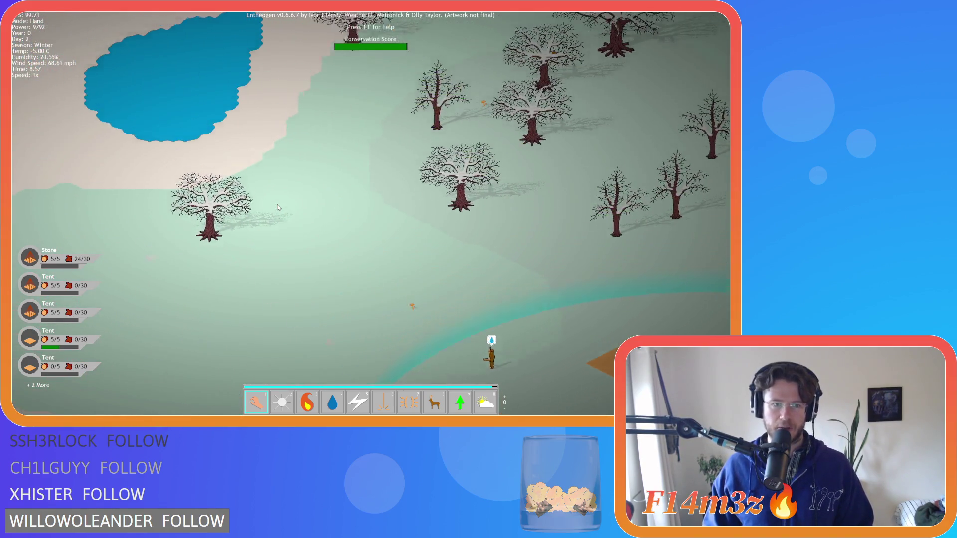
key("d")
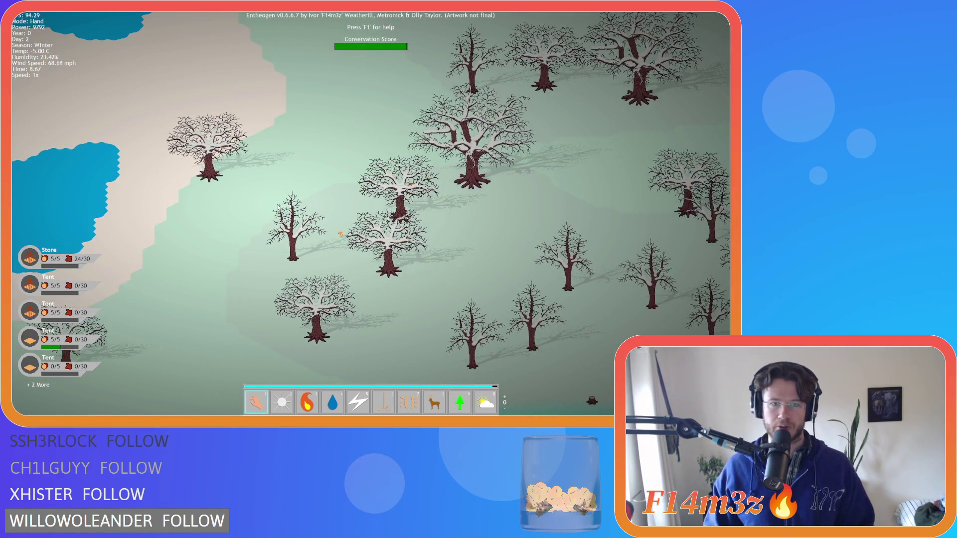
key("d")
key("s")
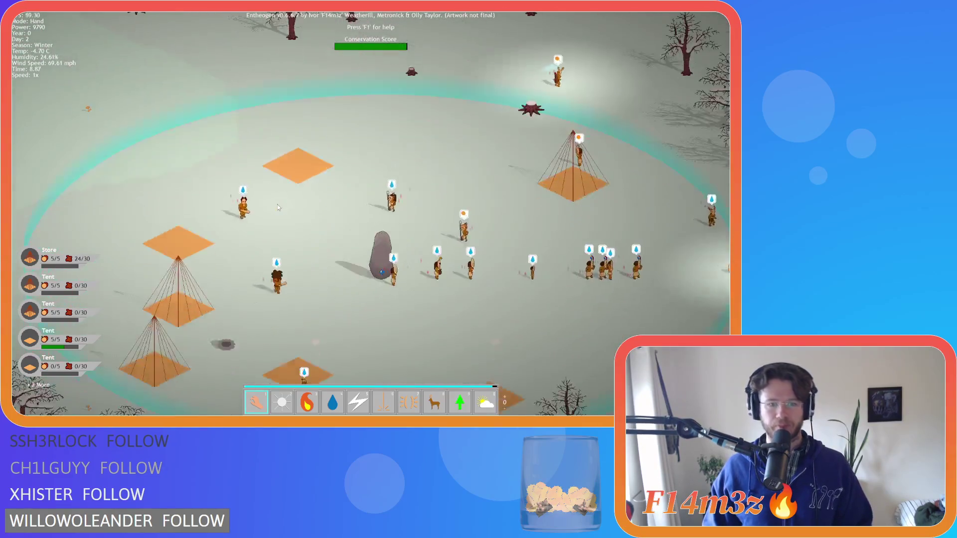
key("d")
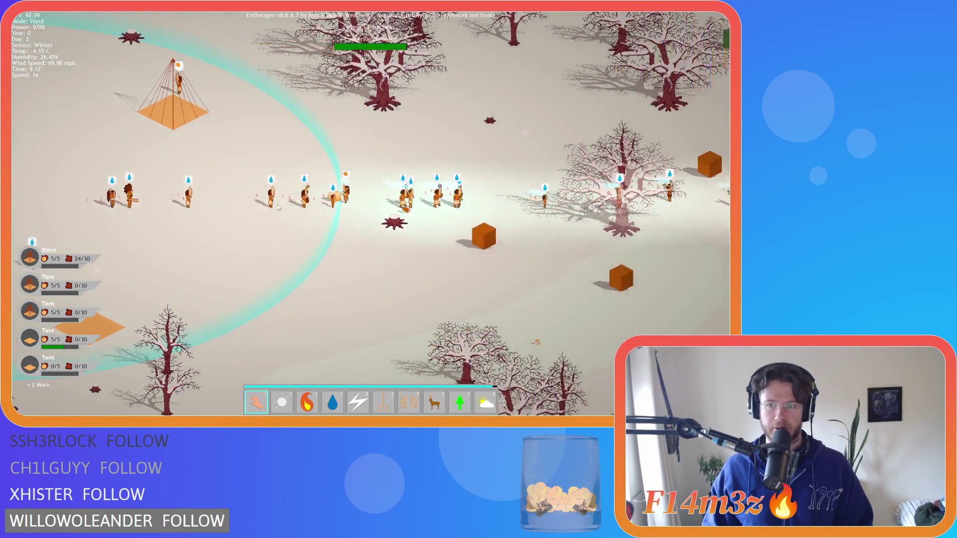
key("d")
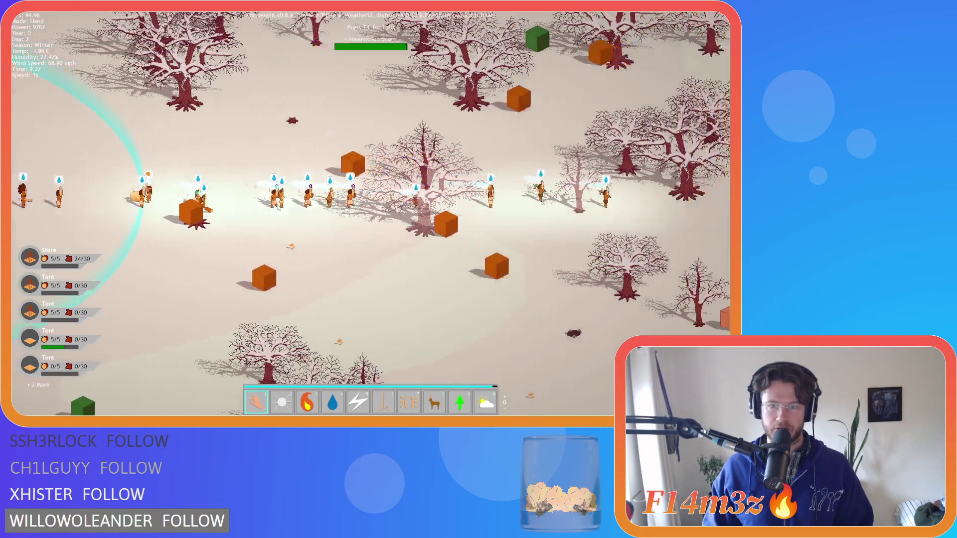
key("s")
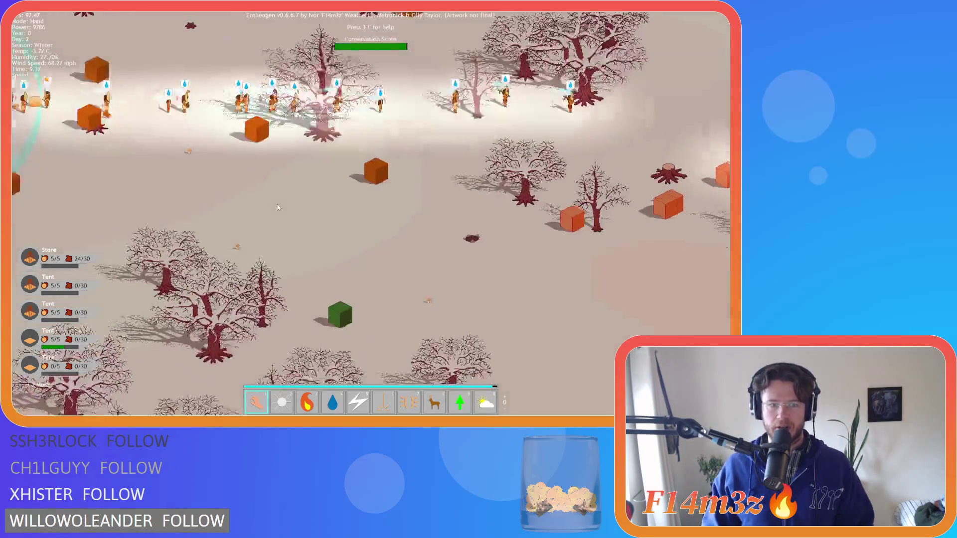
scroll(277, 208, "down", 5)
key("w")
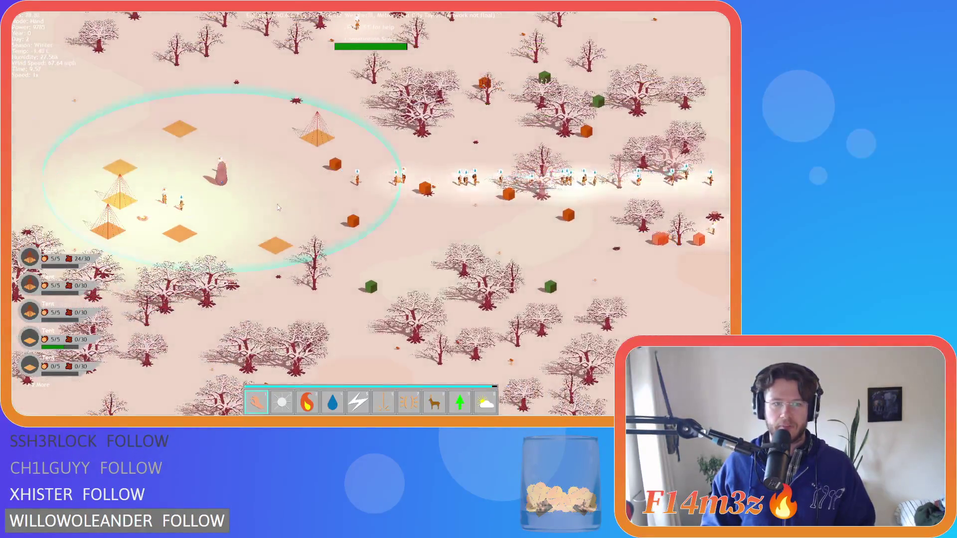
key("a")
key("s")
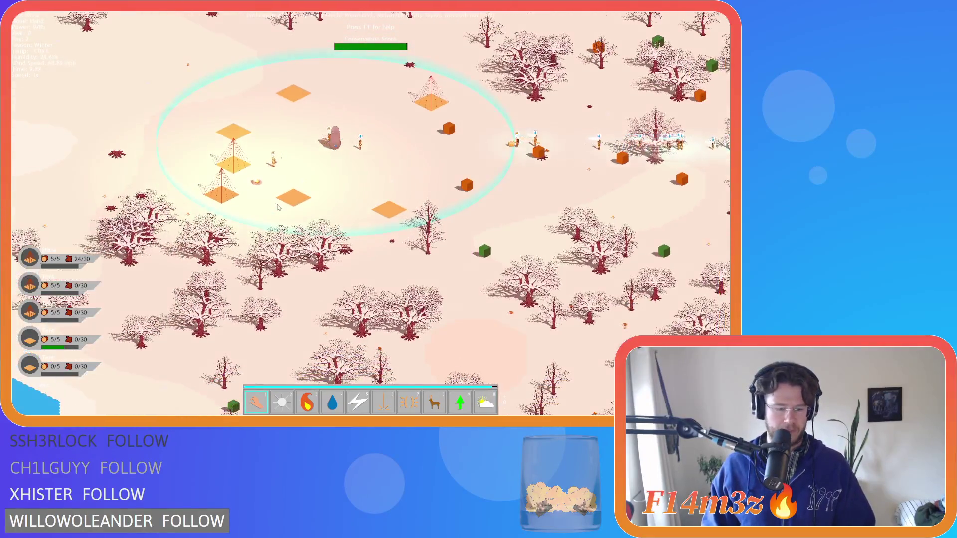
- Quit the running game and return to the GameMaker workspace
key("Escape")
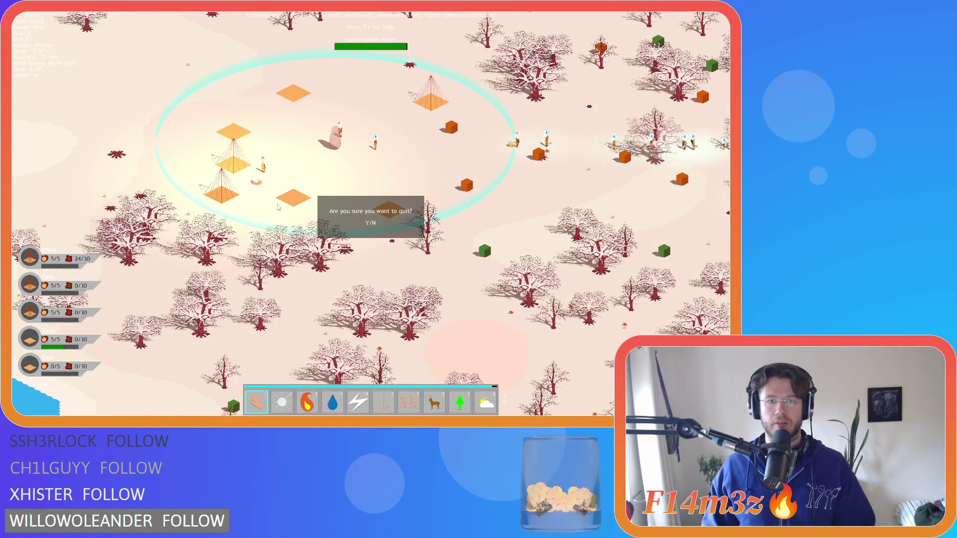
key("Return")
right_click(444, 164)
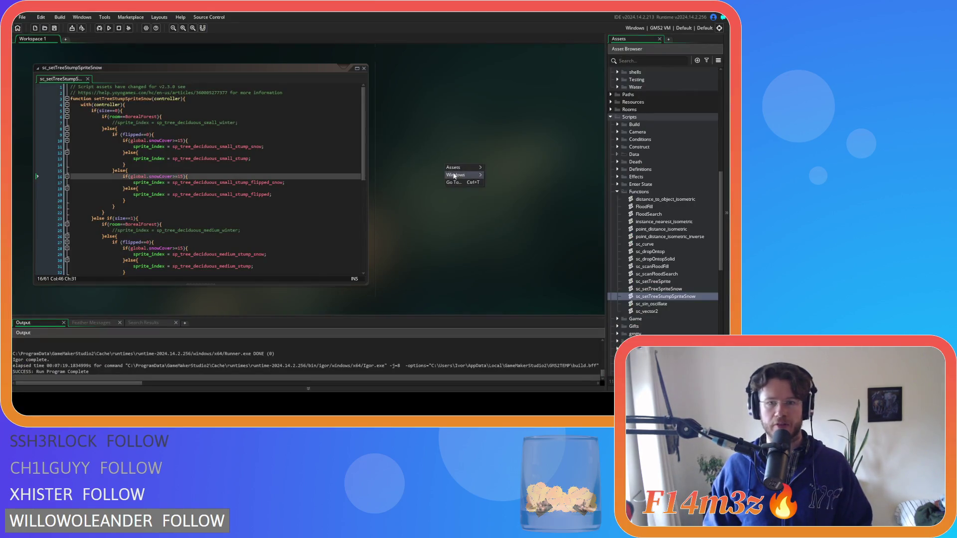
- Close all editor windows and collapse the Shadows, Lighting, Scripts and Objects folders
left_click(501, 223)
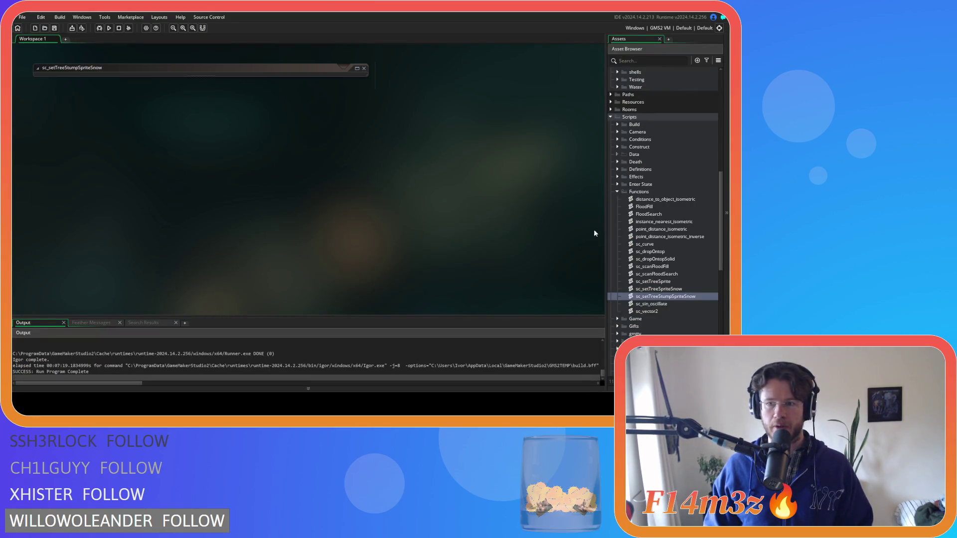
left_click(616, 191)
left_click(623, 274)
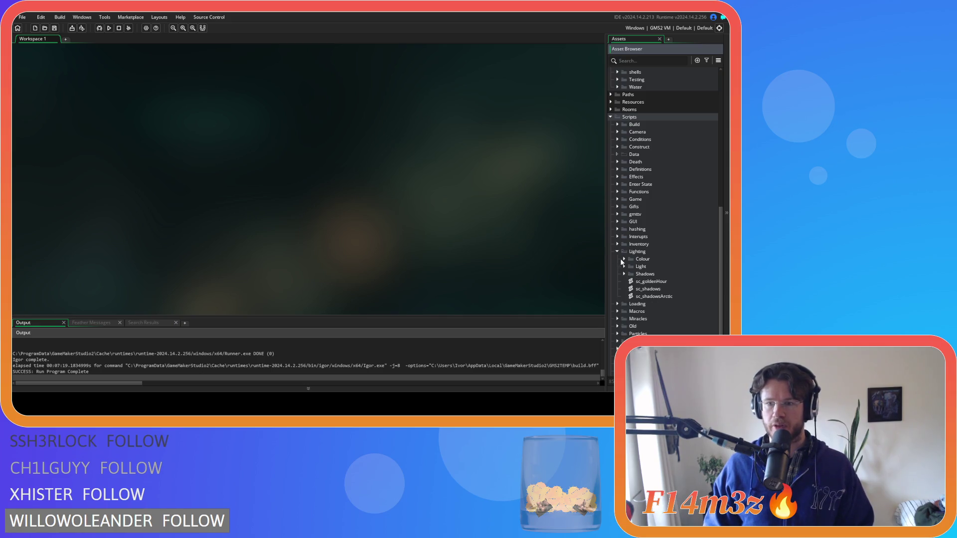
left_click(617, 252)
left_click(611, 117)
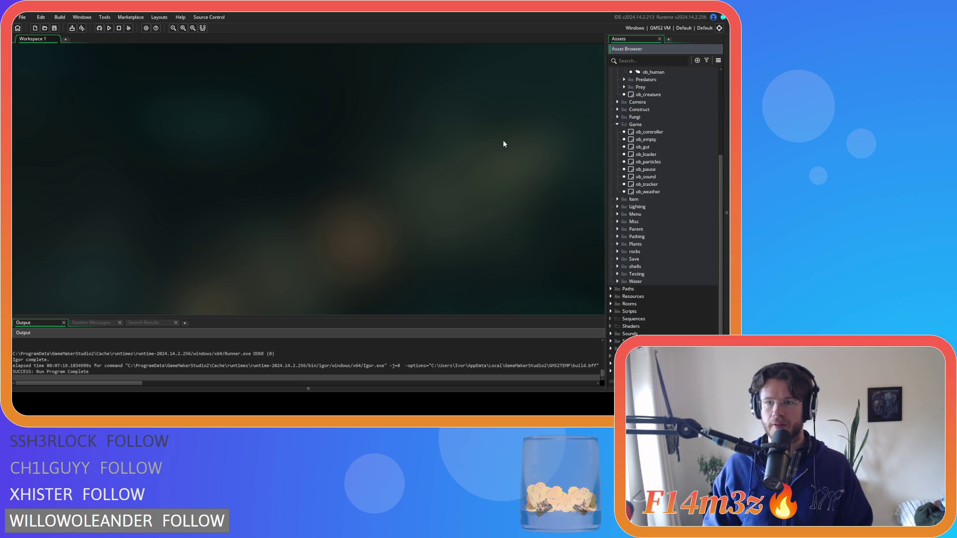
scroll(615, 124, "up", 5)
scroll(625, 138, "up", 2)
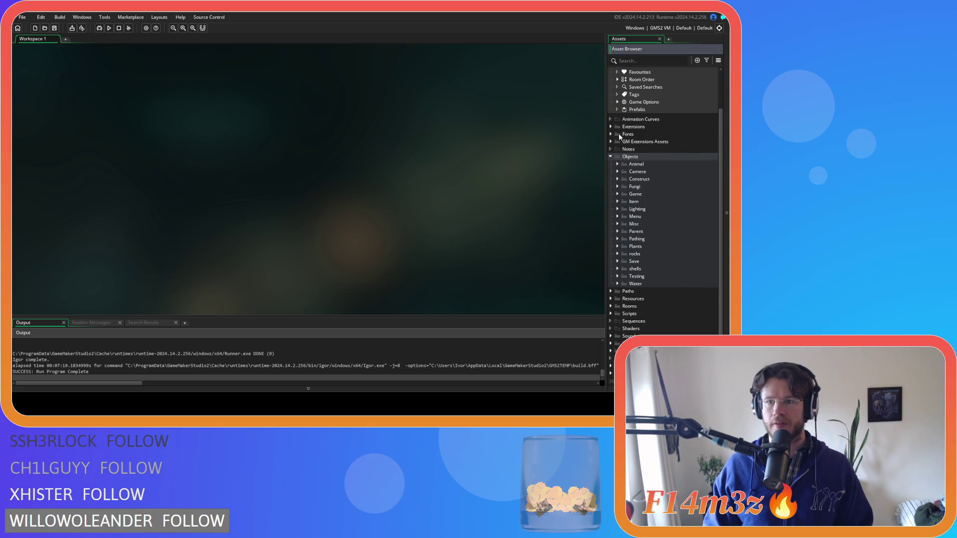
left_click(610, 169)
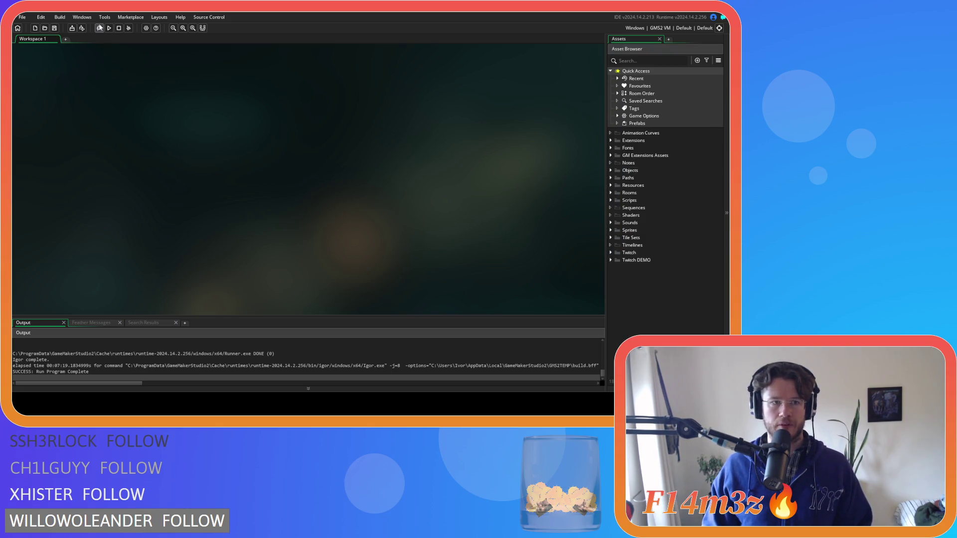
- Set the Windows game version to 0.6.6.8 in Game Options and confirm
left_click(146, 28)
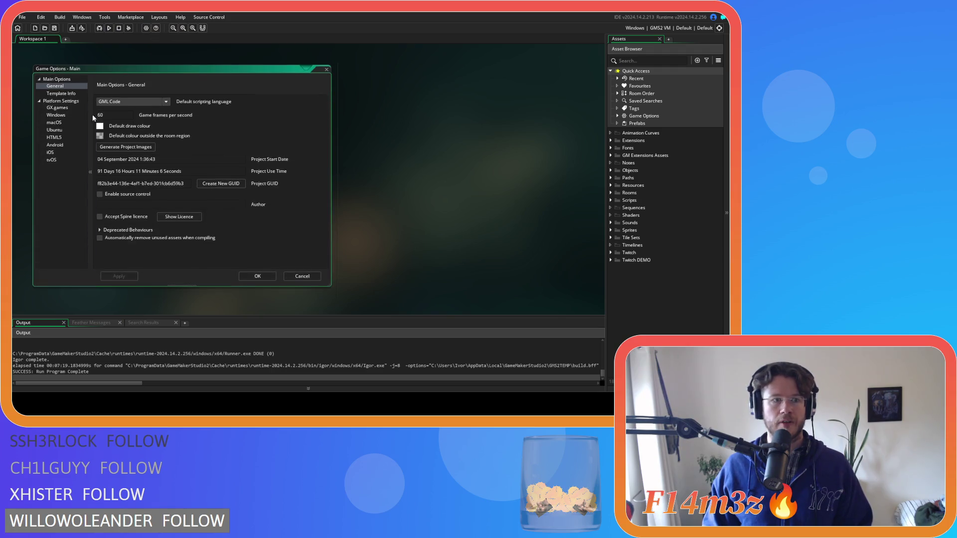
left_click(55, 123)
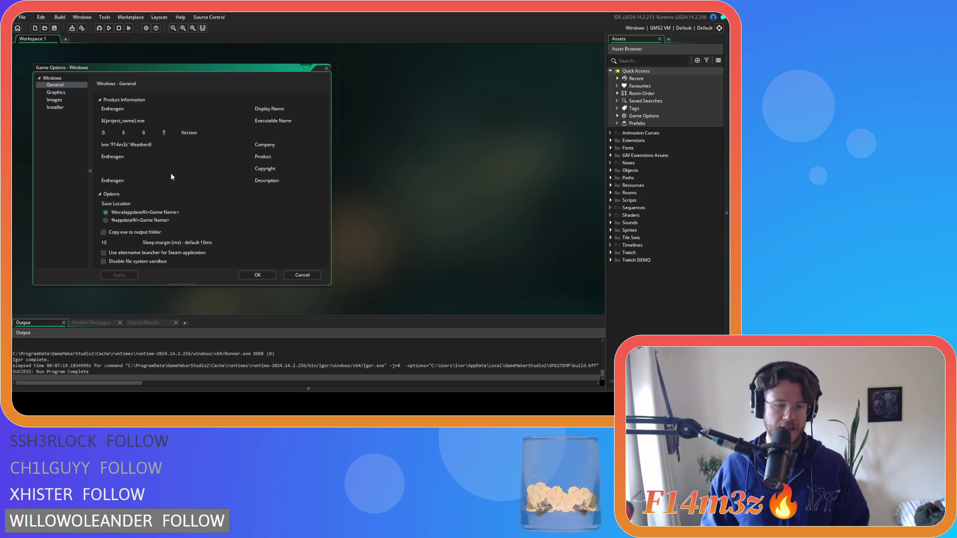
type("8")
left_click(125, 278)
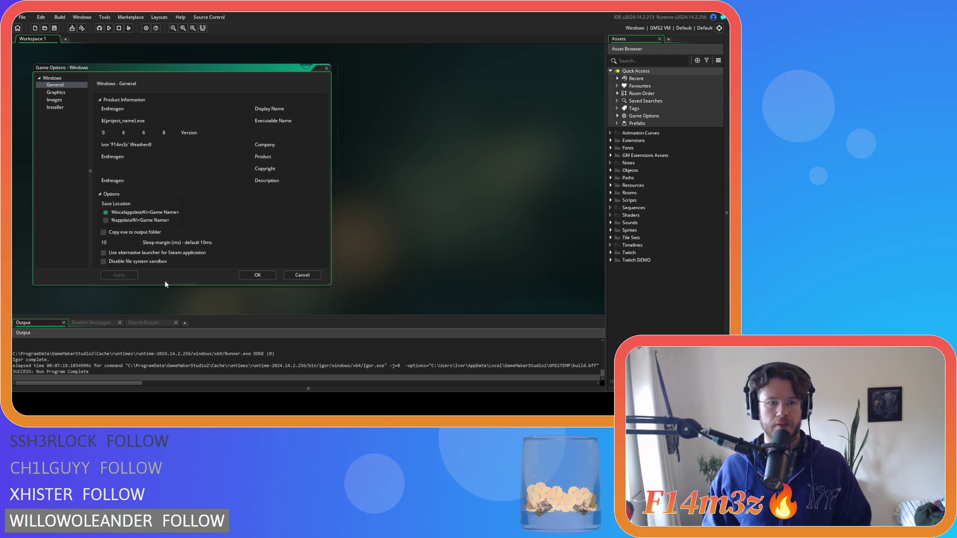
left_click(256, 275)
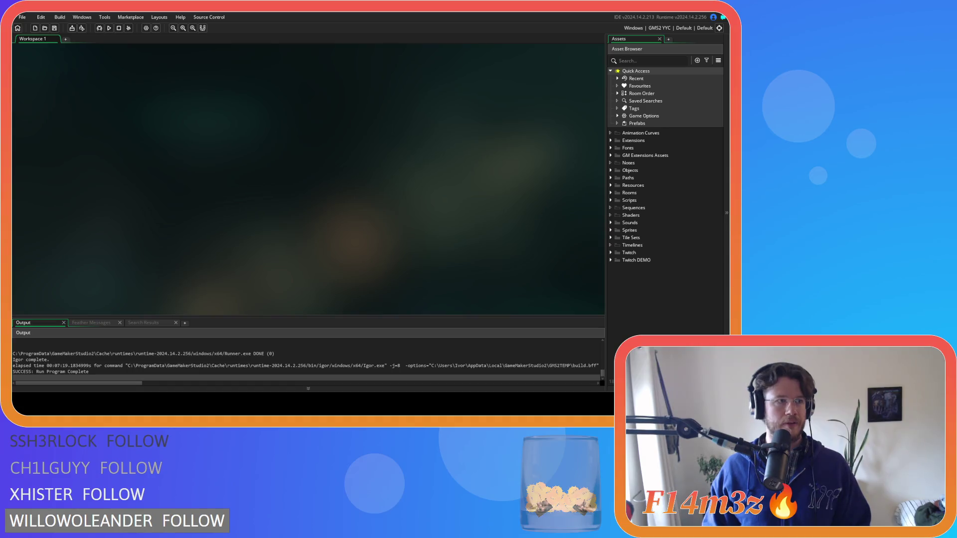
- Create the game executable, packaged as a zip
left_click(72, 28)
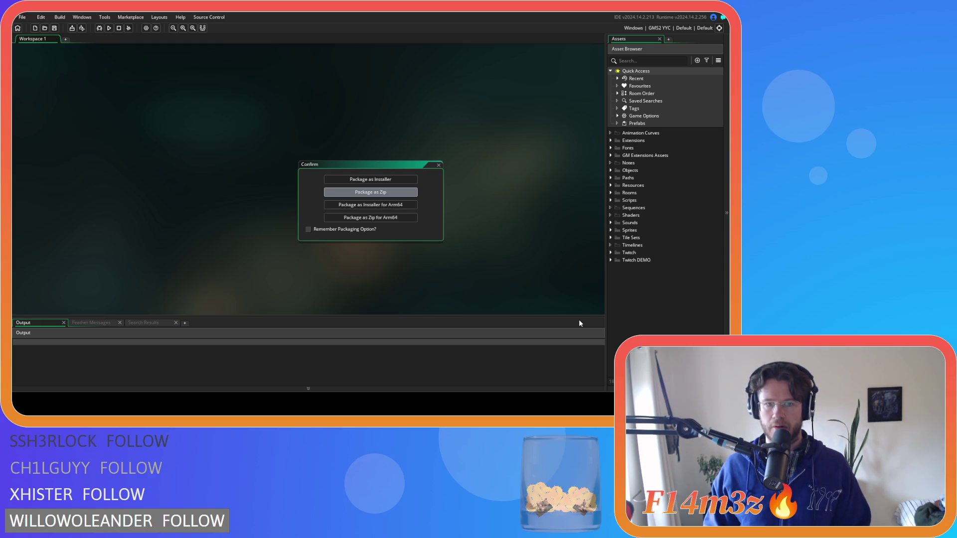
key("Return")
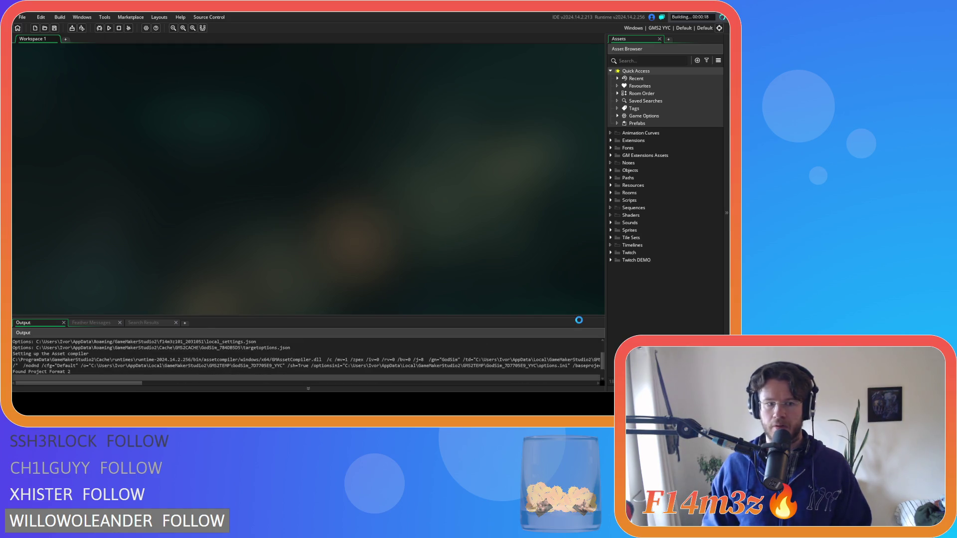